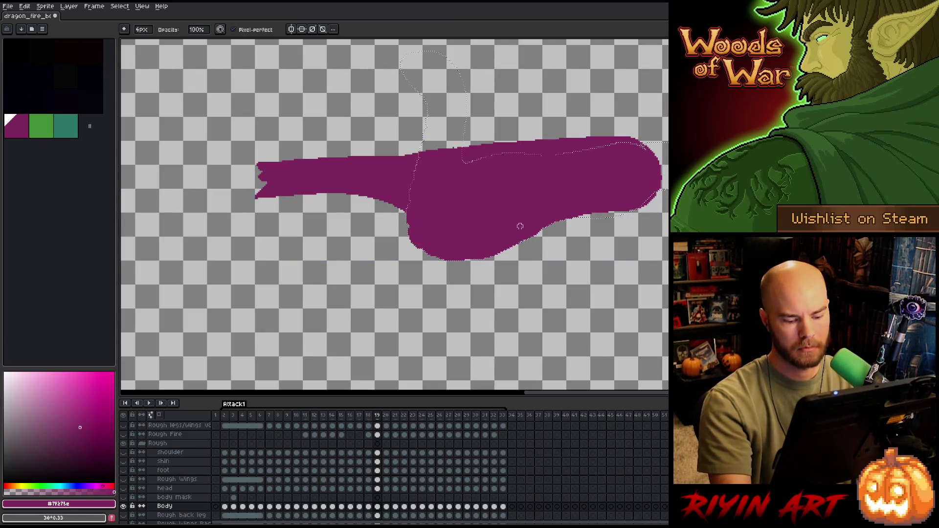
# Compare frame 19's body with frame 18, then return to frame 19 on the Body layer
pyautogui.hotkey('ctrl', 'z')
pyautogui.hotkey('ctrl', 'y')
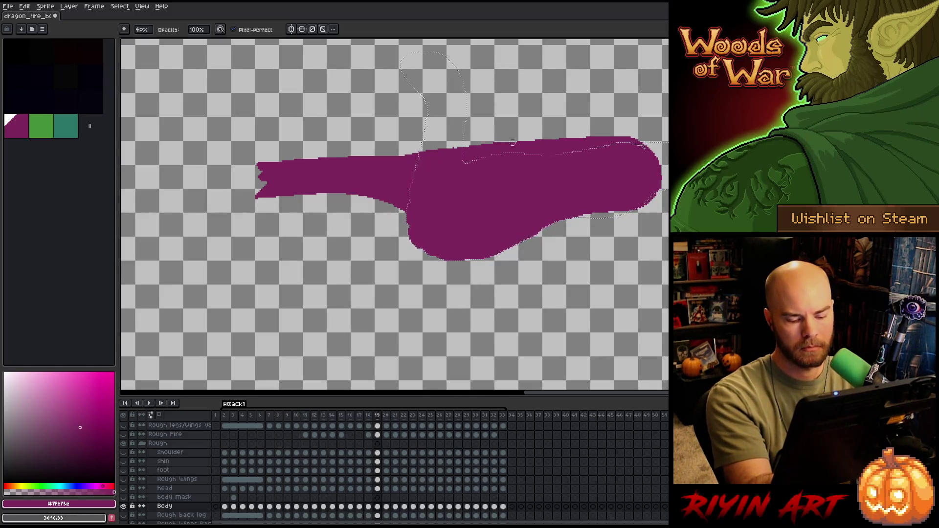
pyautogui.press(',')
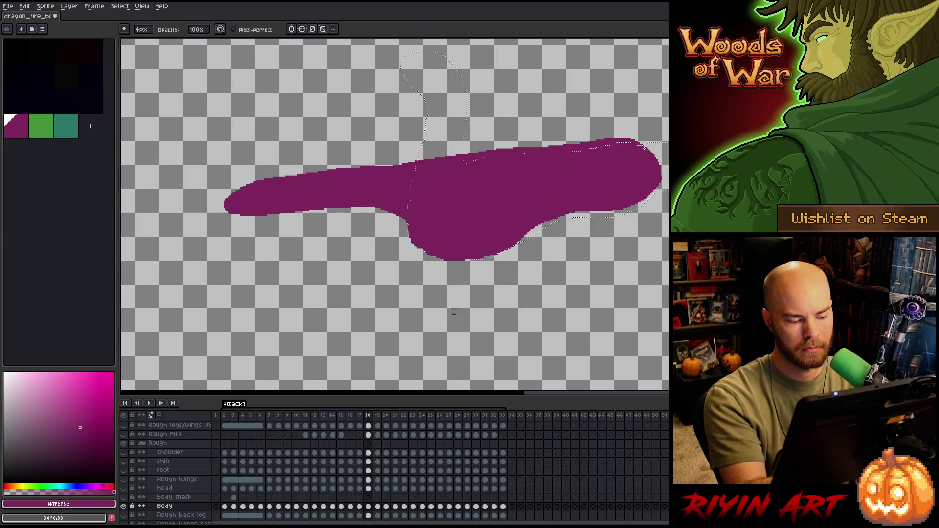
pyautogui.click(377, 506)
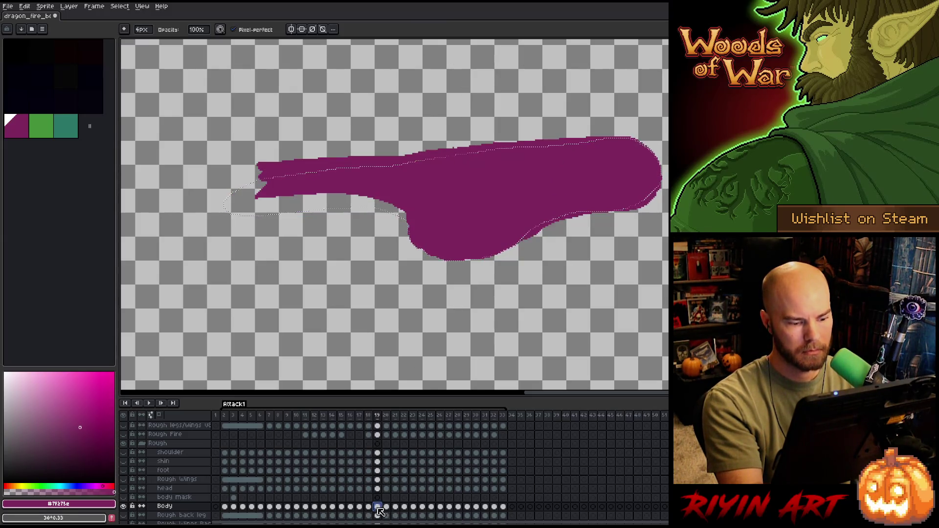
# Lasso-select the body's left part around the neck, then drop the selection
pyautogui.press('v')
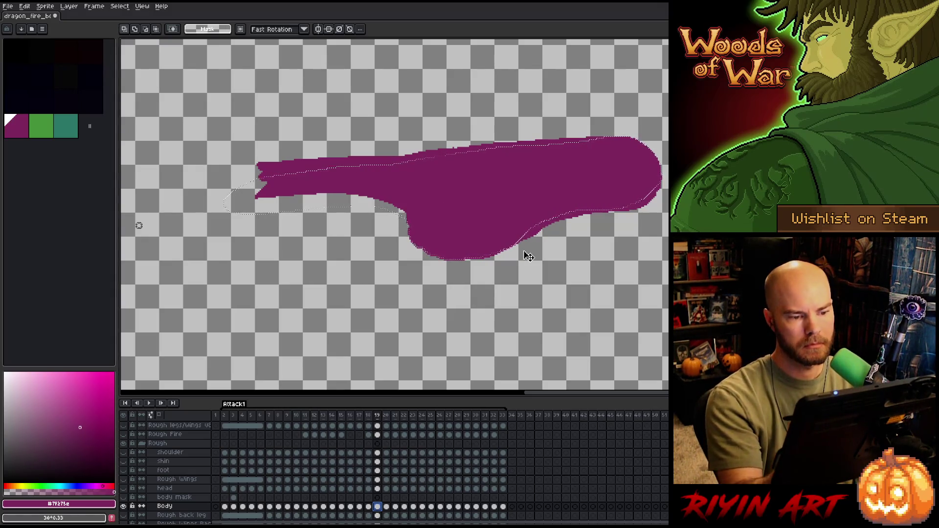
pyautogui.press('b')
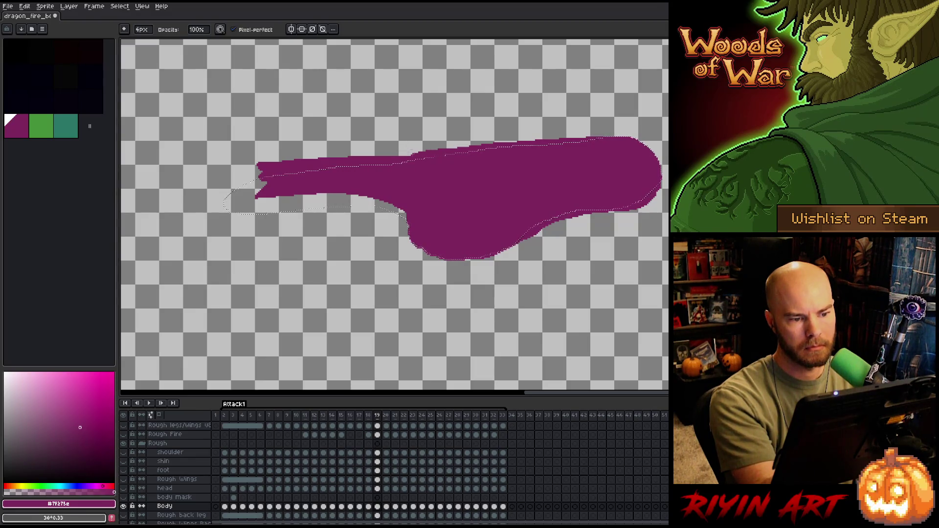
pyautogui.press('v')
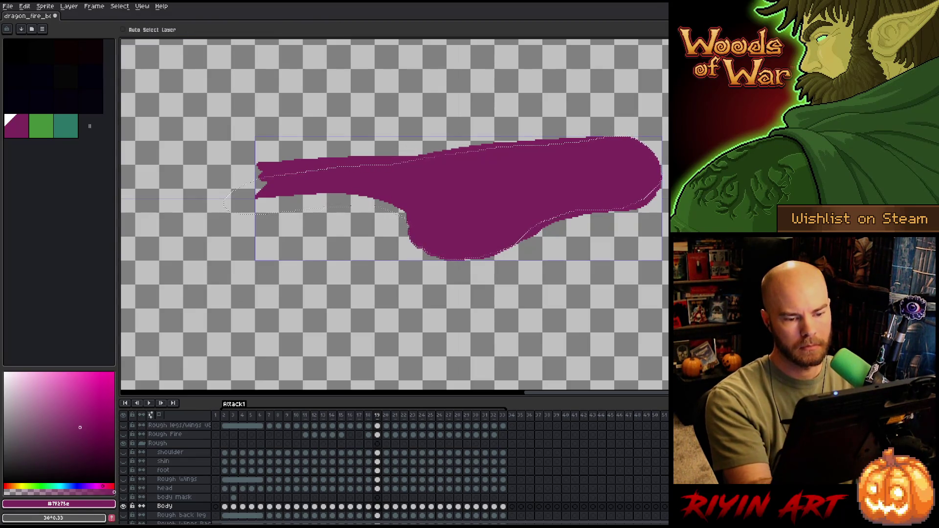
pyautogui.press('b')
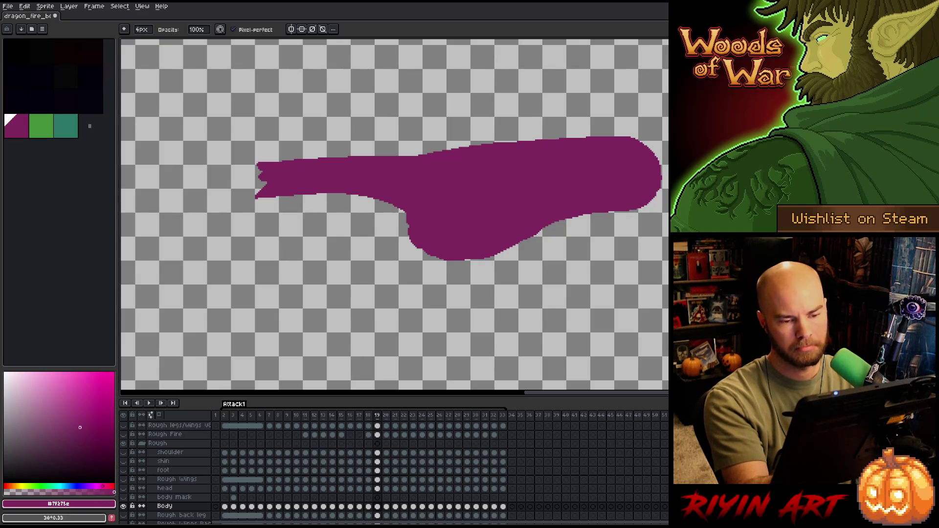
pyautogui.press('m')
pyautogui.moveTo(421, 172)
pyautogui.mouseDown()
pyautogui.moveTo(424, 224)
pyautogui.moveTo(210, 210)
pyautogui.moveTo(665, 108)
pyautogui.mouseUp()
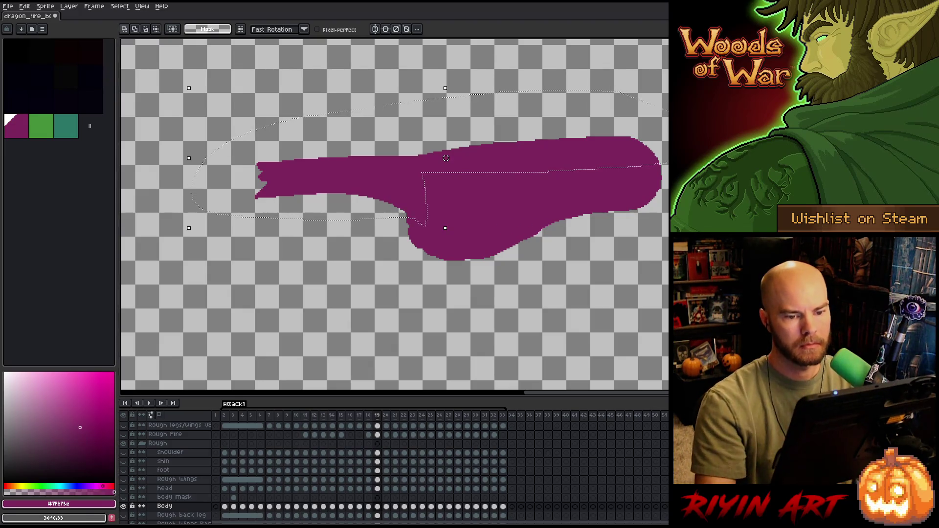
pyautogui.click(445, 159)
pyautogui.hotkey('ctrl', 'd')
# Flip through frames 17, 18 and 19 to preview the body's motion
pyautogui.press('Left')
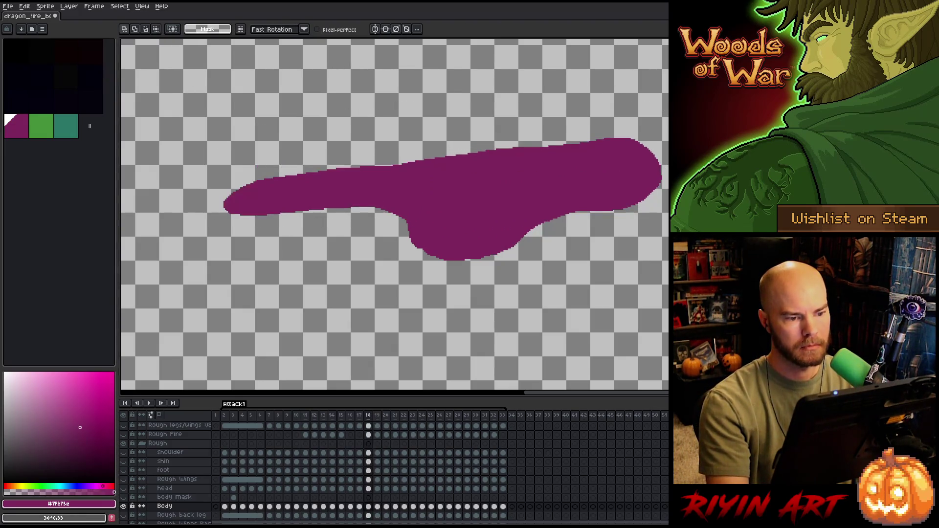
pyautogui.press('Right')
pyautogui.press('Left')
pyautogui.press('Right')
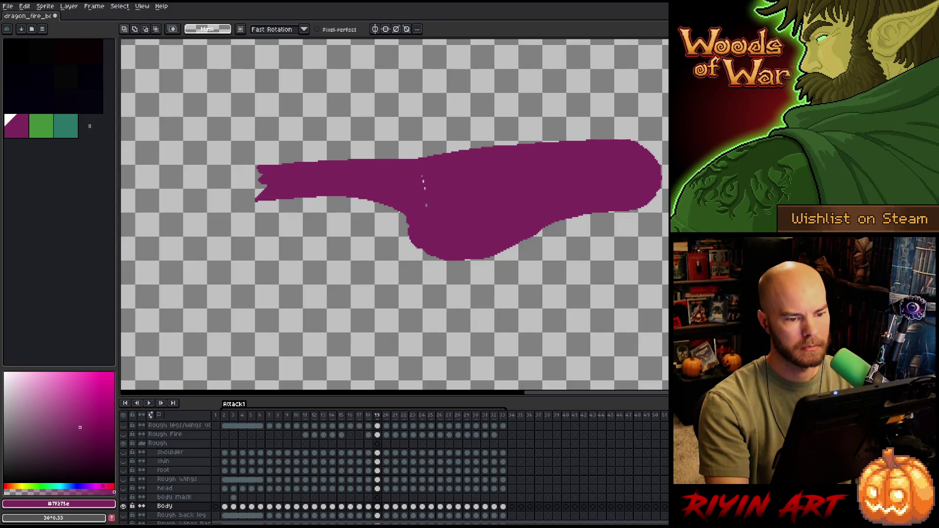
pyautogui.press('b')
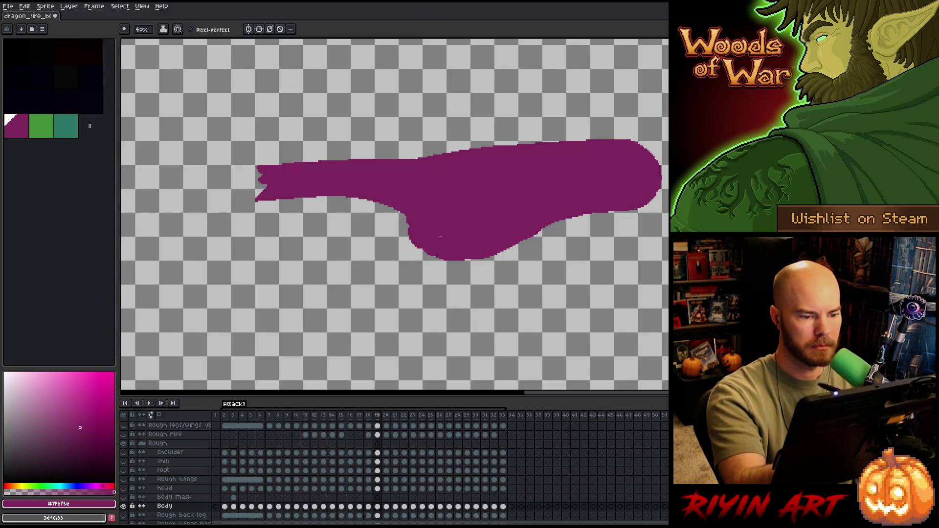
pyautogui.press('Left')
pyautogui.press('Left')
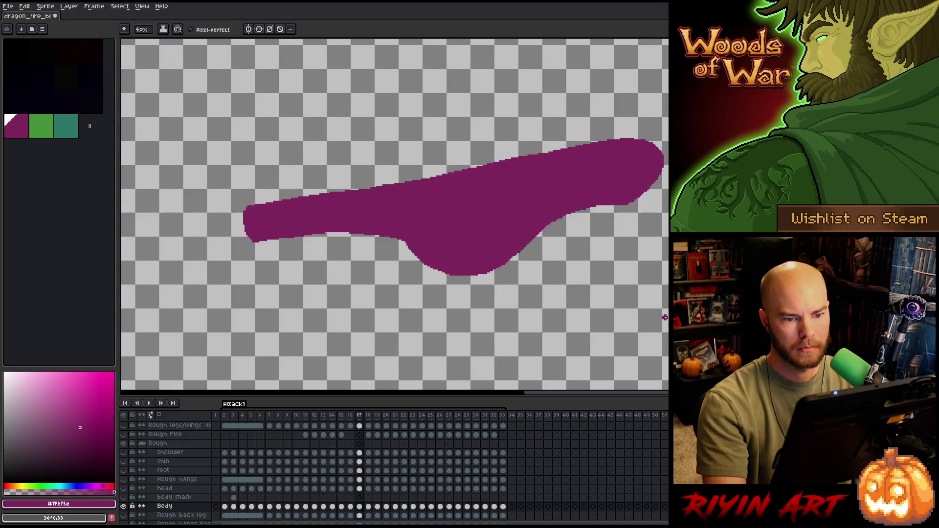
pyautogui.press('Right')
pyautogui.press('Right')
pyautogui.press('Left')
pyautogui.press('Left')
pyautogui.press('Right')
pyautogui.press('Right')
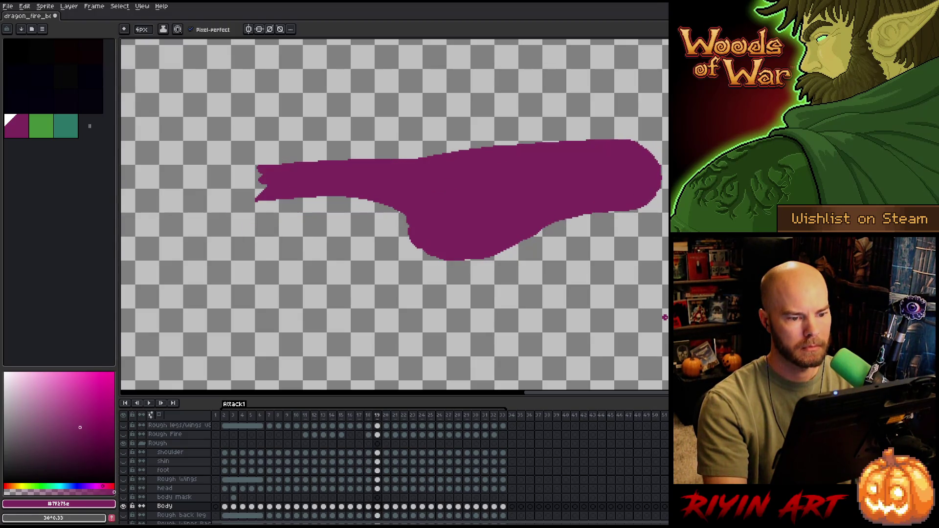
pyautogui.press('Left')
pyautogui.press('Right')
pyautogui.press('Left')
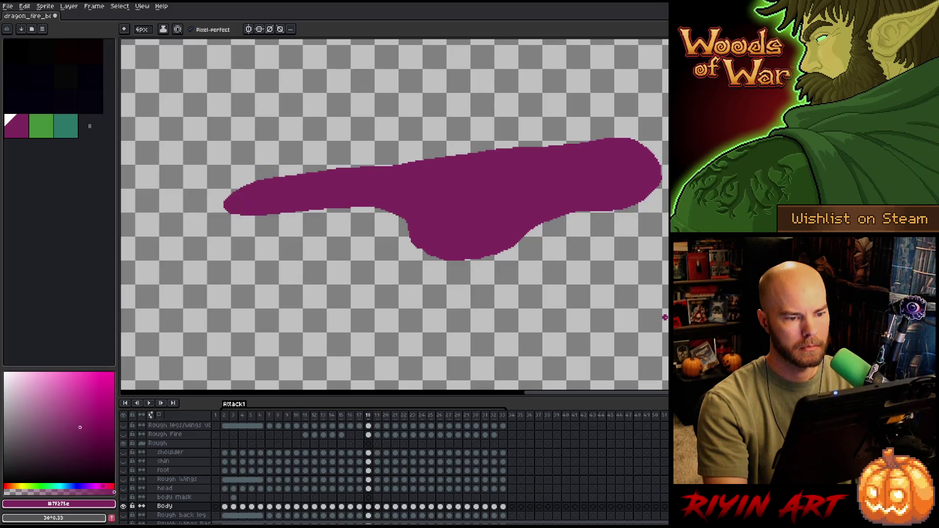
pyautogui.press('Right')
pyautogui.press('Left')
pyautogui.press('Right')
pyautogui.press('Left')
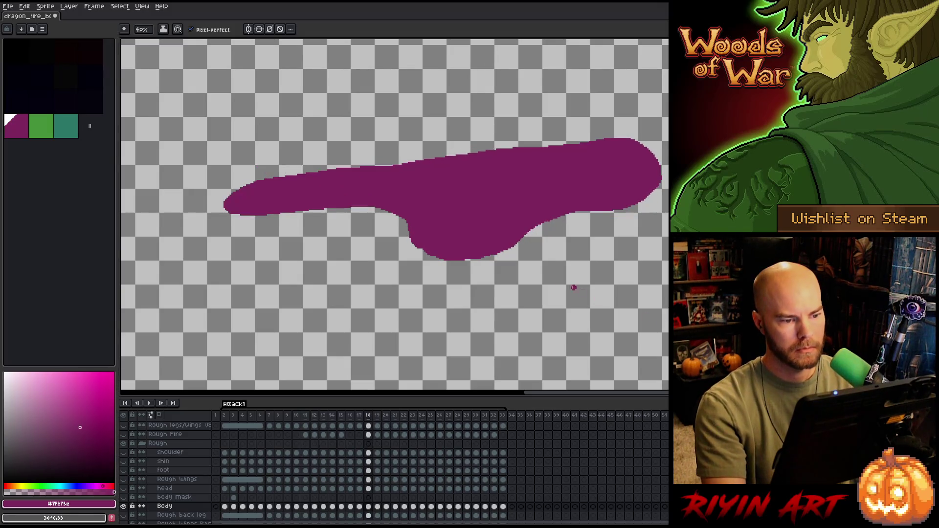
pyautogui.press('Right')
# Box-select the area above the body's left half, deselect, and compare frames 18 and 19
pyautogui.press('m')
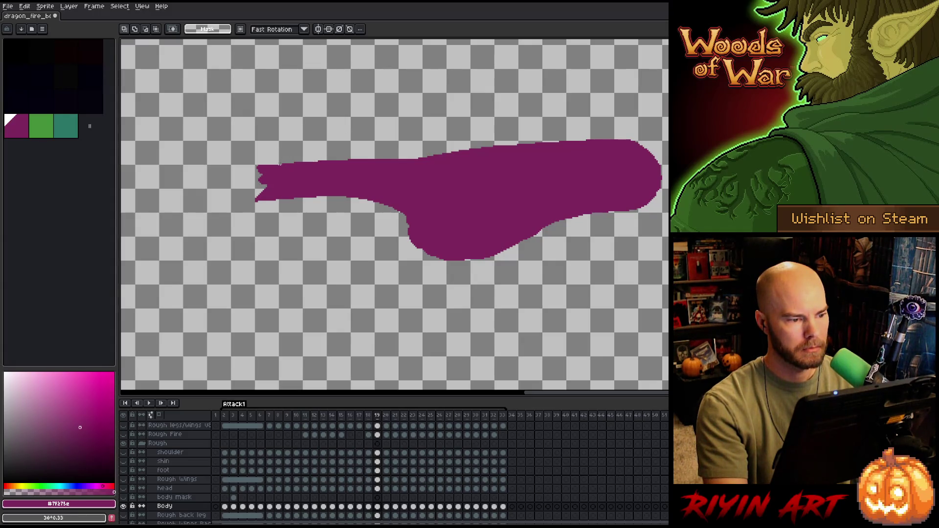
pyautogui.moveTo(278, 168)
pyautogui.mouseDown()
pyautogui.moveTo(350, 143)
pyautogui.moveTo(668, 84)
pyautogui.moveTo(493, 78)
pyautogui.mouseUp()
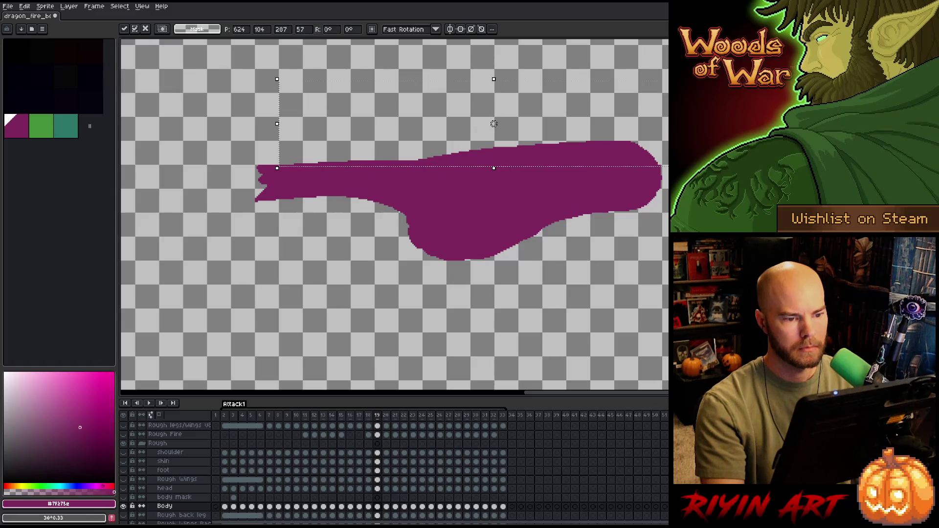
pyautogui.hotkey('ctrl', 'd')
pyautogui.press('Left')
pyautogui.press('Right')
pyautogui.press('Left')
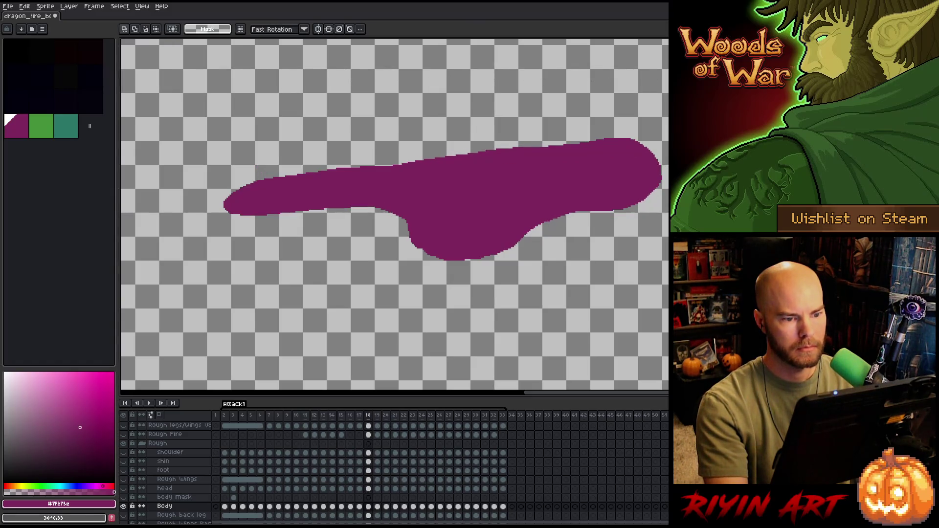
pyautogui.press('Right')
pyautogui.press('Left')
pyautogui.press('Right')
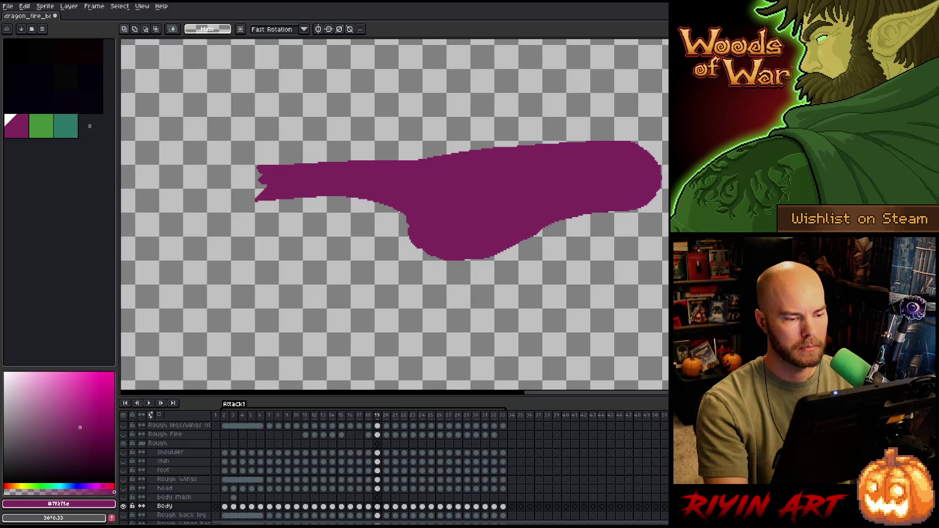
# Touch up the body's top edge and fill the jagged left-end notch into a square tip, saving along the way
pyautogui.press('b')
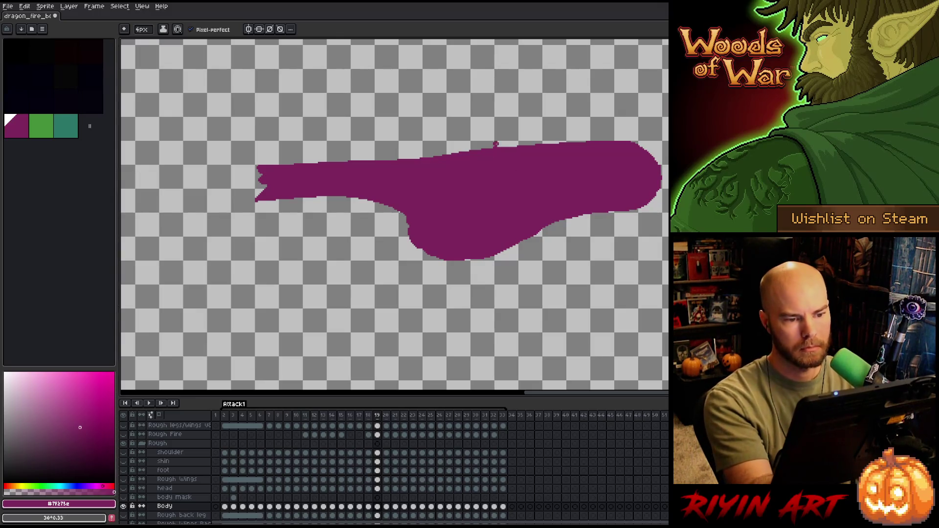
pyautogui.hotkey('ctrl', 's')
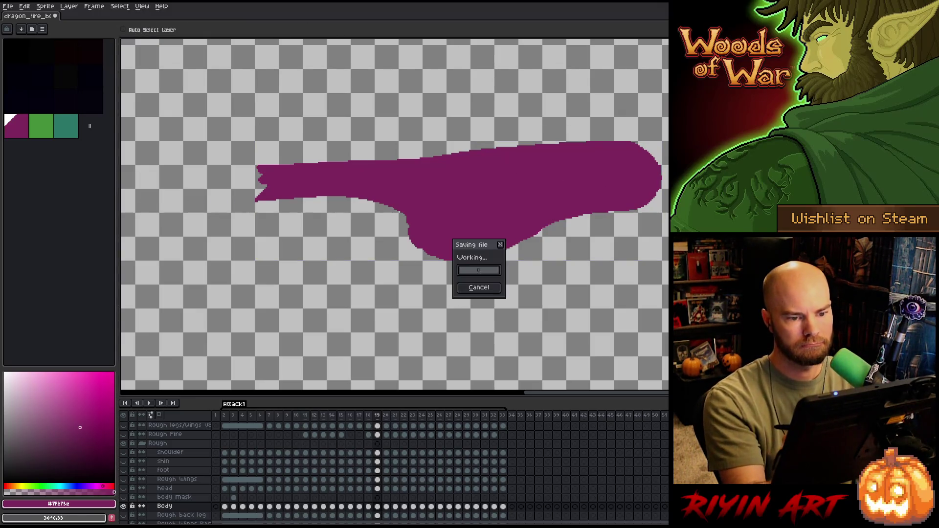
pyautogui.click(629, 141)
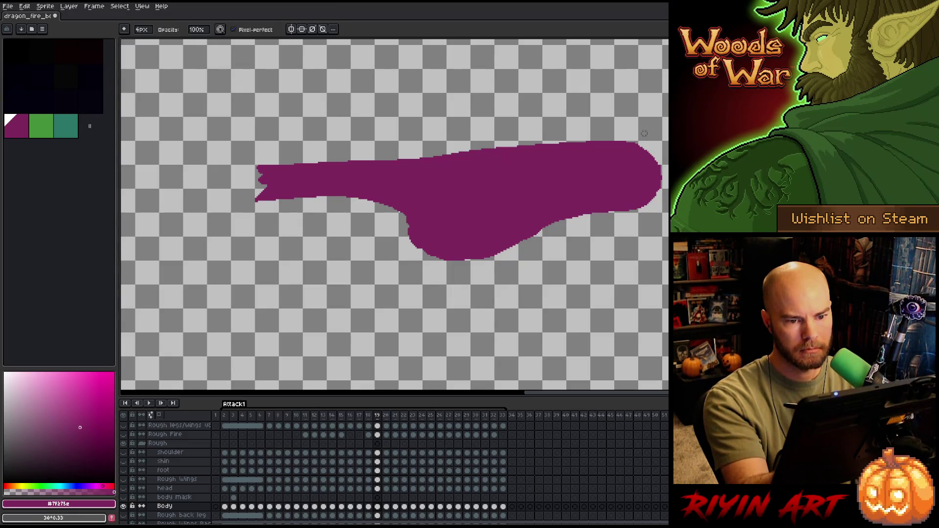
pyautogui.press('e')
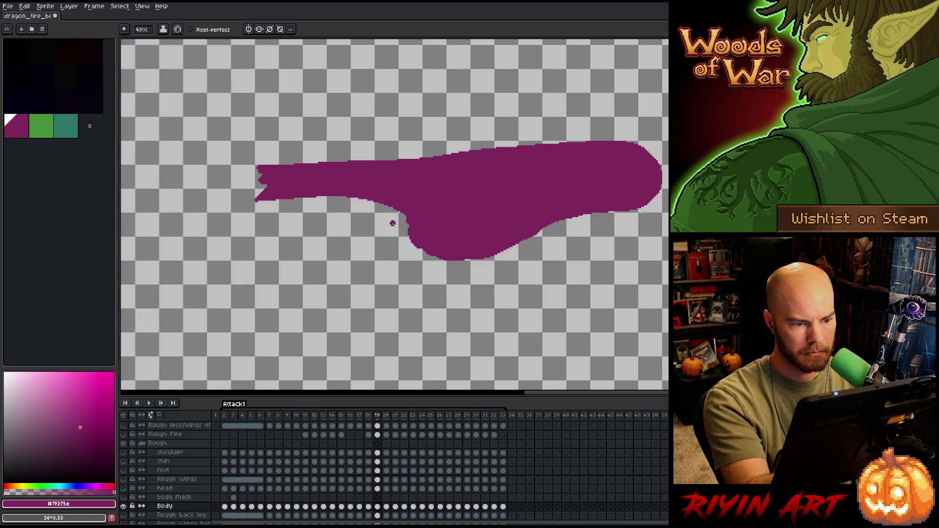
pyautogui.press('b')
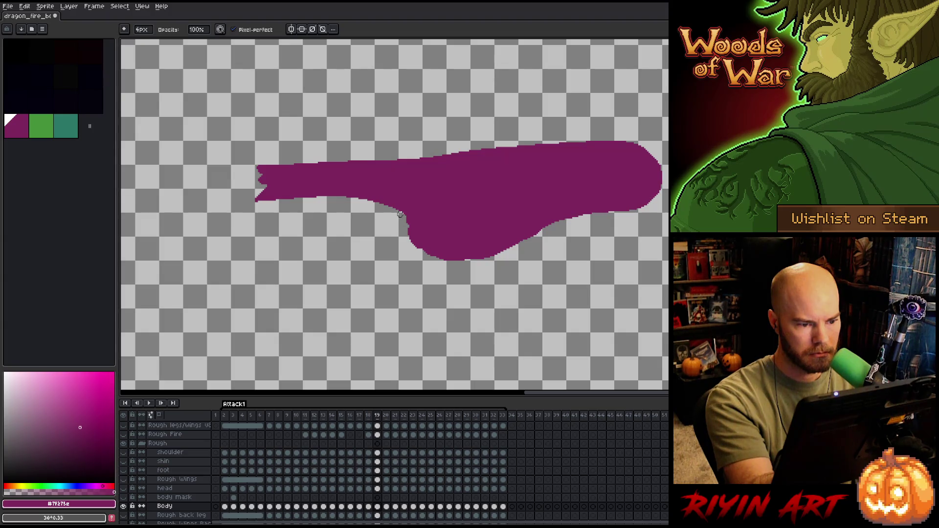
pyautogui.hotkey('ctrl', 's')
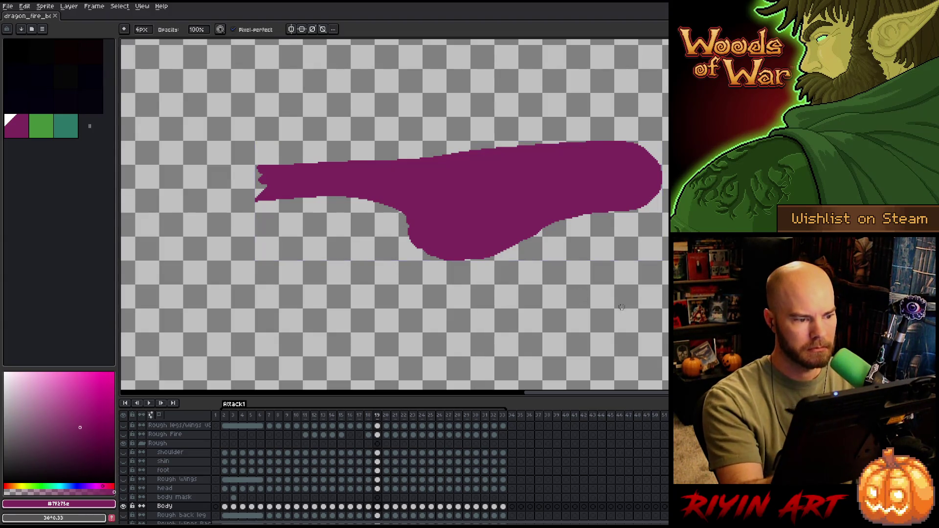
pyautogui.press('e')
pyautogui.moveTo(260, 170)
pyautogui.mouseDown()
pyautogui.moveTo(256, 194)
pyautogui.moveTo(262, 188)
pyautogui.mouseUp()
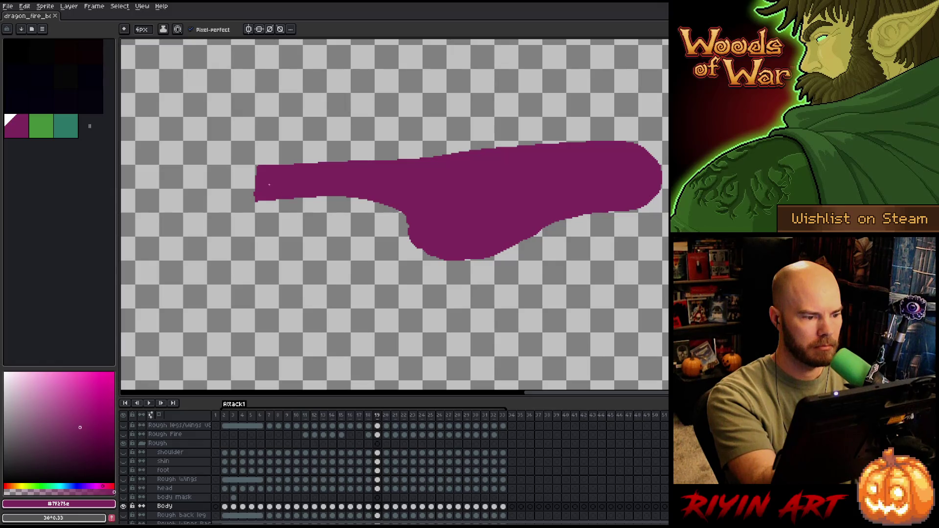
pyautogui.press('b')
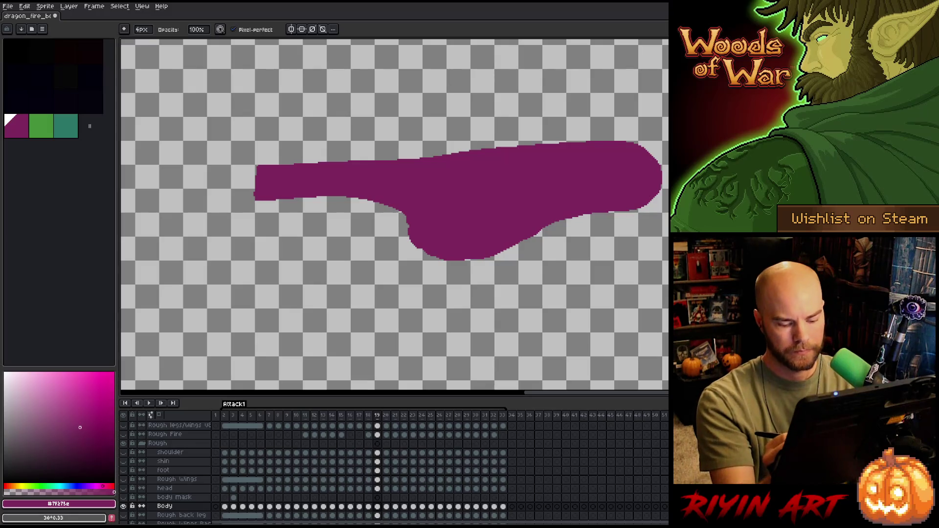
# Flip between frames 19 and 20 to check the body's left end
pyautogui.press('Left')
pyautogui.press('Right')
pyautogui.press('Right')
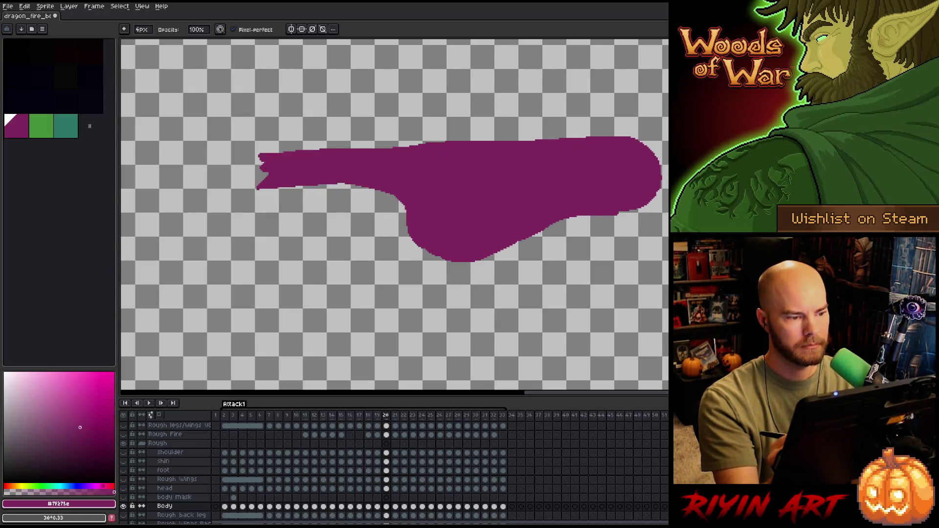
pyautogui.press('Left')
pyautogui.press('Right')
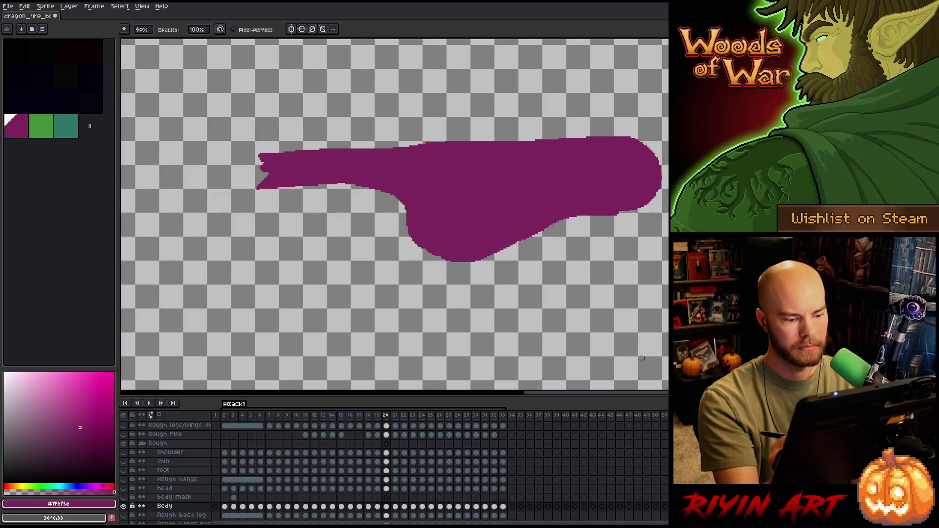
# Carry frame 19's body outline selection onto frame 20, shift the pixels, and compare the two frames
pyautogui.keyDown('ctrl'); pyautogui.click(379, 506); pyautogui.keyUp('ctrl')
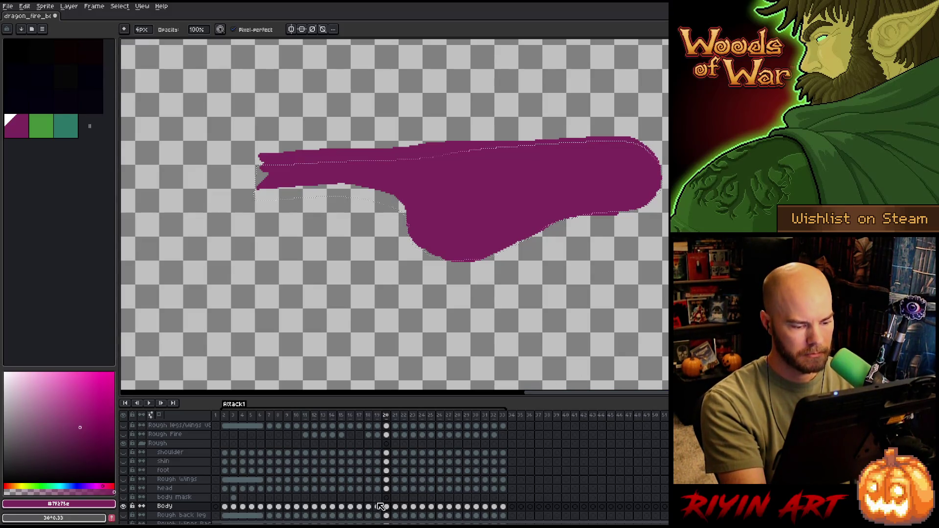
pyautogui.click(386, 506)
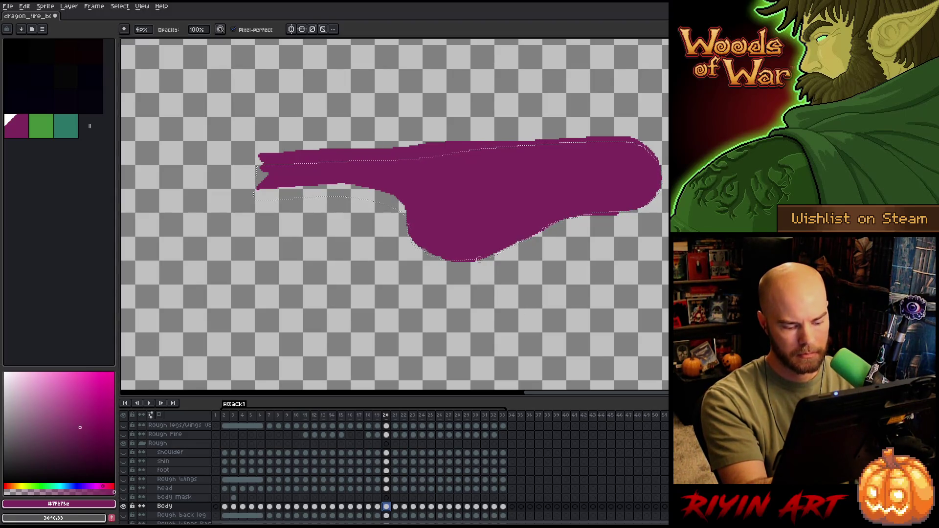
pyautogui.press('v')
pyautogui.moveTo(462, 264); pyautogui.dragTo(471, 257)
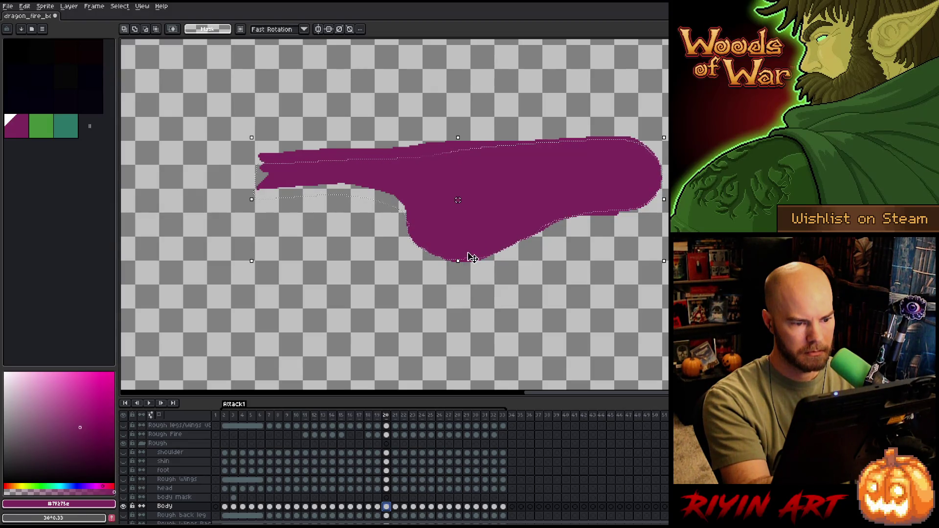
pyautogui.press(',')
pyautogui.press('.')
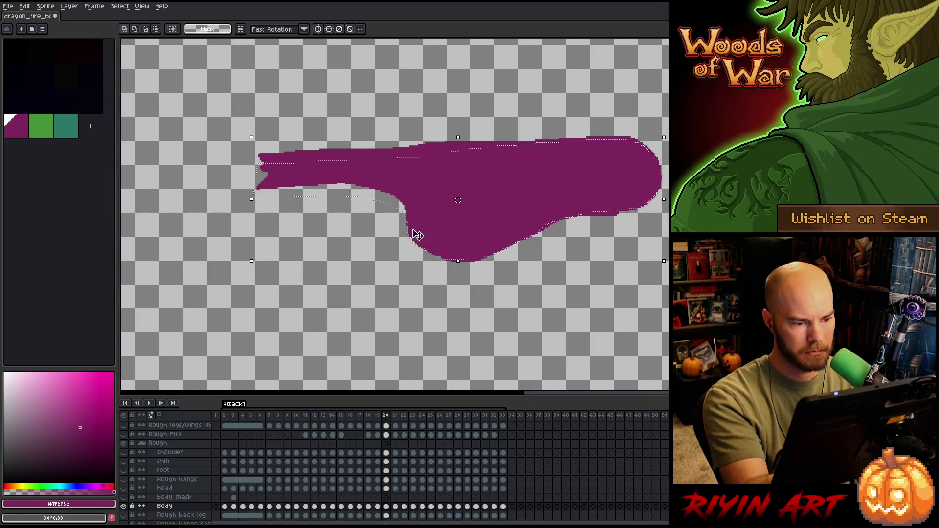
pyautogui.press('b')
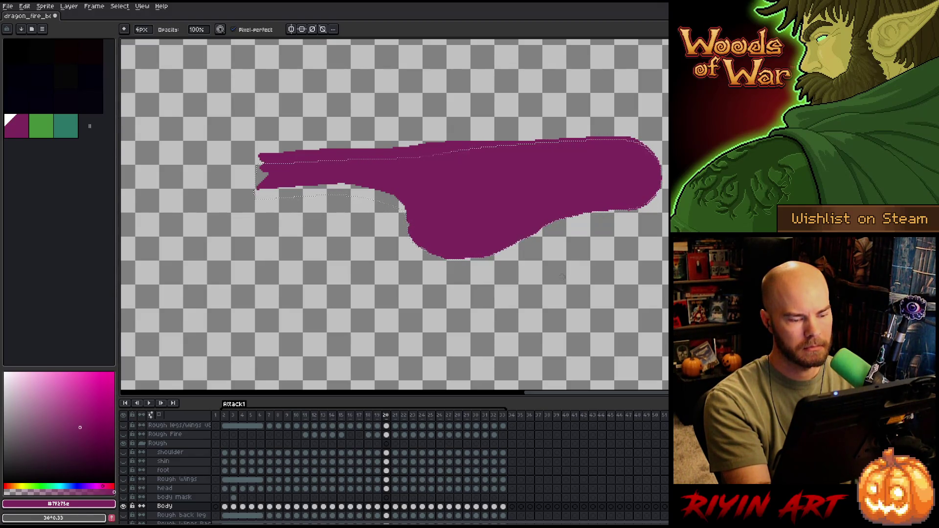
# Lasso the top of the frame-20 body and nudge it down
pyautogui.press('m')
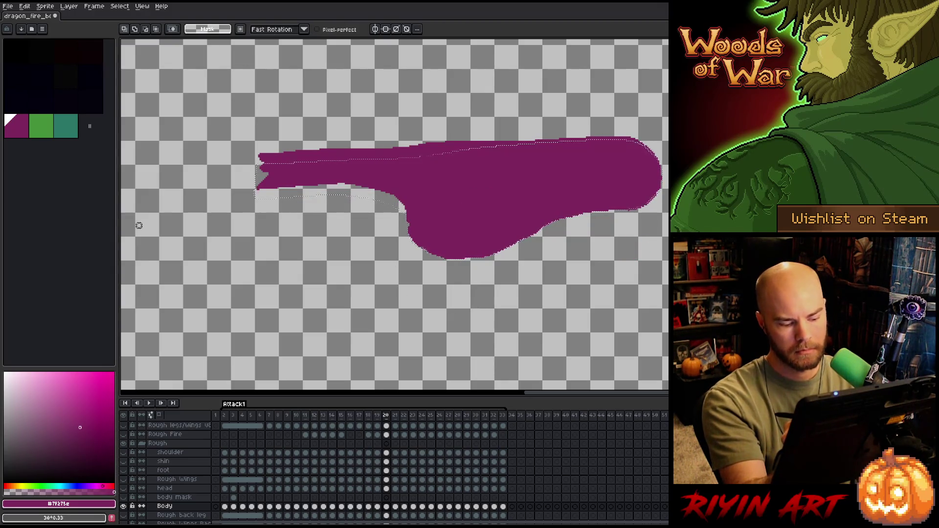
pyautogui.hotkey('ctrl', 'd')
pyautogui.moveTo(665, 171)
pyautogui.mouseDown()
pyautogui.moveTo(434, 166)
pyautogui.moveTo(420, 211)
pyautogui.moveTo(285, 217)
pyautogui.moveTo(592, 100)
pyautogui.moveTo(611, 105)
pyautogui.mouseUp()
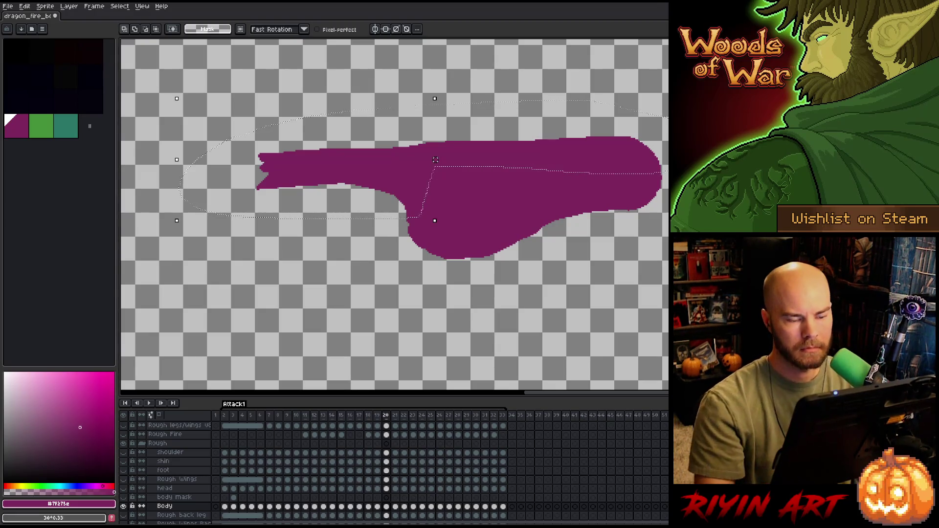
pyautogui.press('Return')
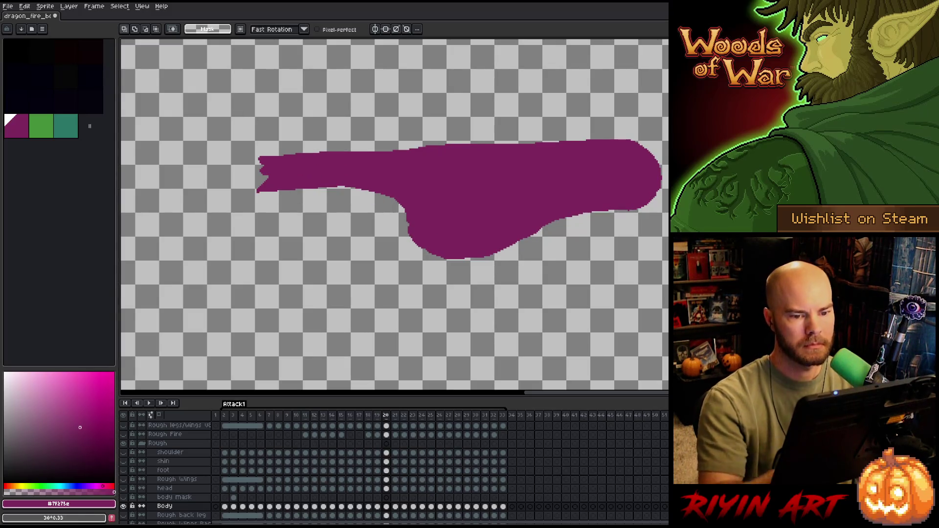
pyautogui.moveTo(668, 174)
pyautogui.mouseDown()
pyautogui.moveTo(236, 171)
pyautogui.moveTo(665, 117)
pyautogui.mouseUp()
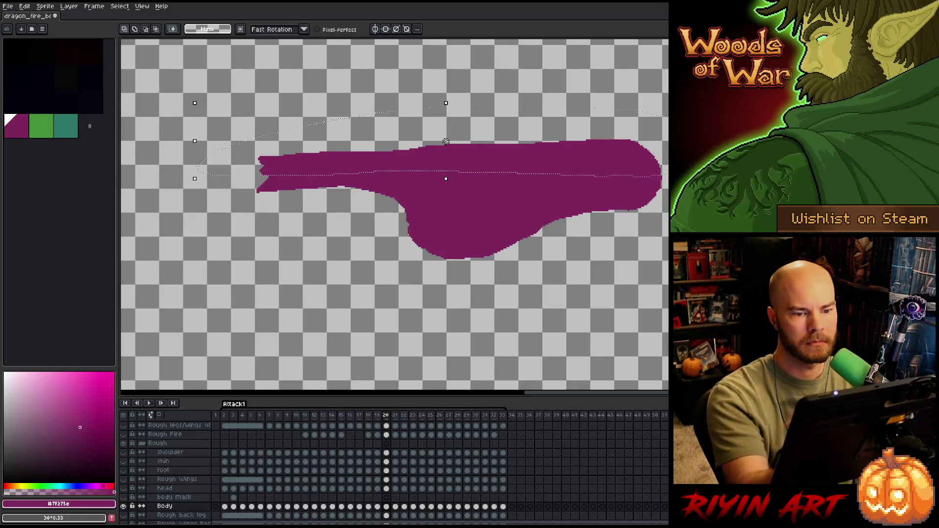
pyautogui.press('Down')
pyautogui.press('Down')
pyautogui.press('Down')
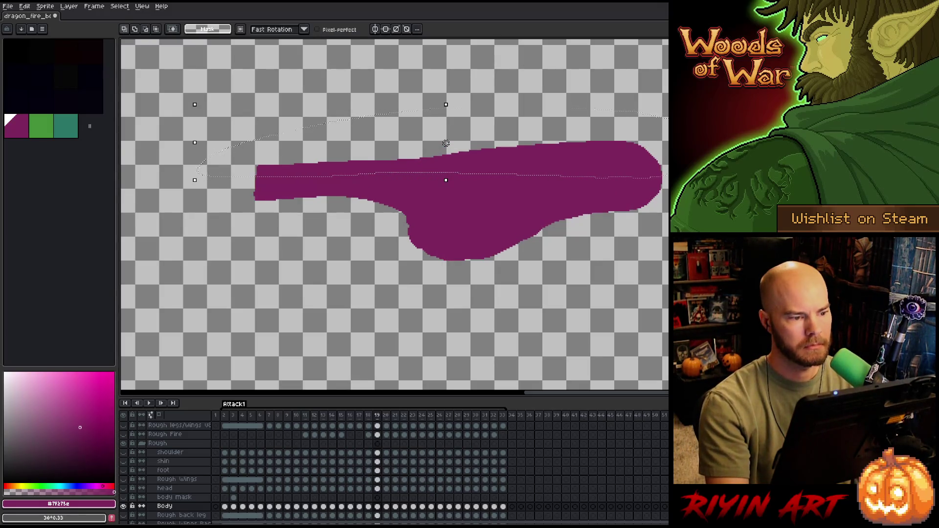
# Compare the nudged body against frame 19, then try and discard another selection across the top
pyautogui.press(',')
pyautogui.press('.')
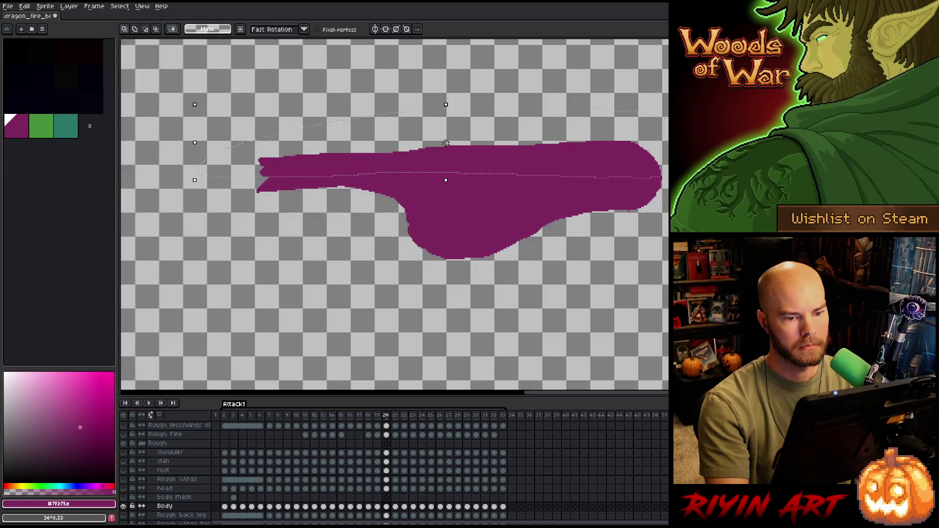
pyautogui.press(',')
pyautogui.press('.')
pyautogui.hotkey('ctrl', 'd')
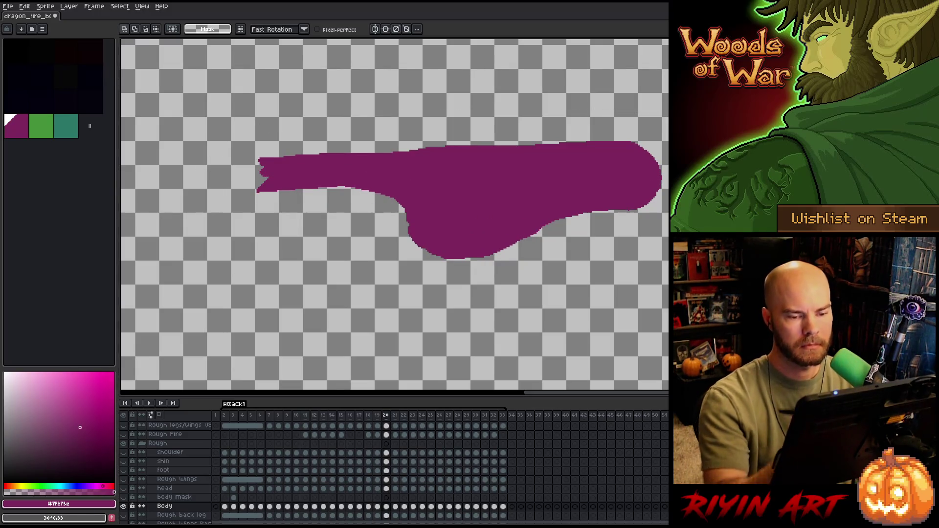
pyautogui.moveTo(665, 145)
pyautogui.mouseDown()
pyautogui.moveTo(623, 155)
pyautogui.moveTo(437, 153)
pyautogui.moveTo(639, 95)
pyautogui.moveTo(665, 125)
pyautogui.mouseUp()
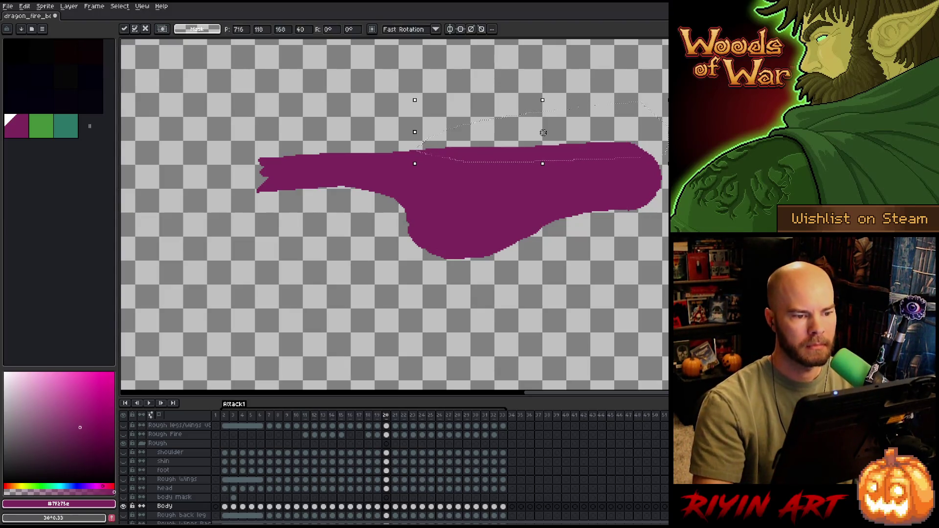
pyautogui.hotkey('ctrl', 'd')
# Flip between frames 18, 19 and 20 to review the body's left end and motion
pyautogui.press(',')
pyautogui.press('.')
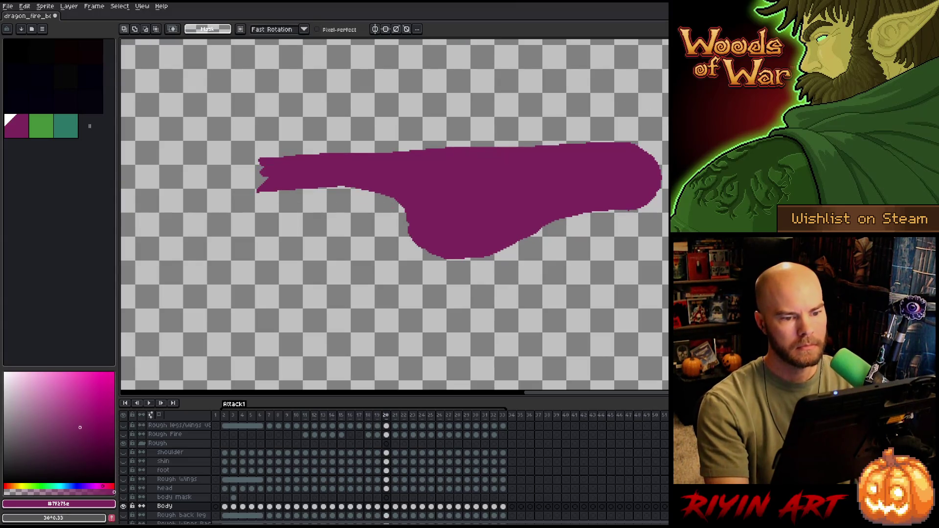
pyautogui.press(',')
pyautogui.press('.')
pyautogui.press(',')
pyautogui.press('.')
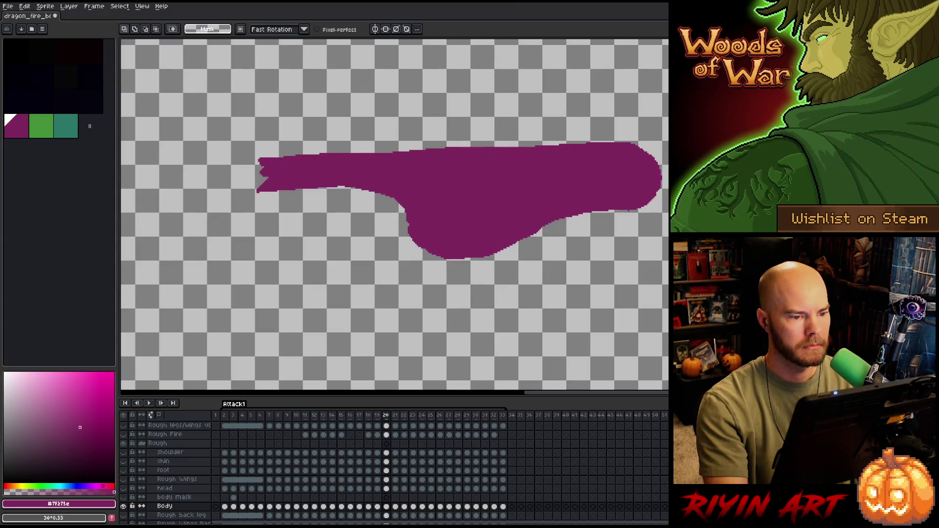
pyautogui.press(',')
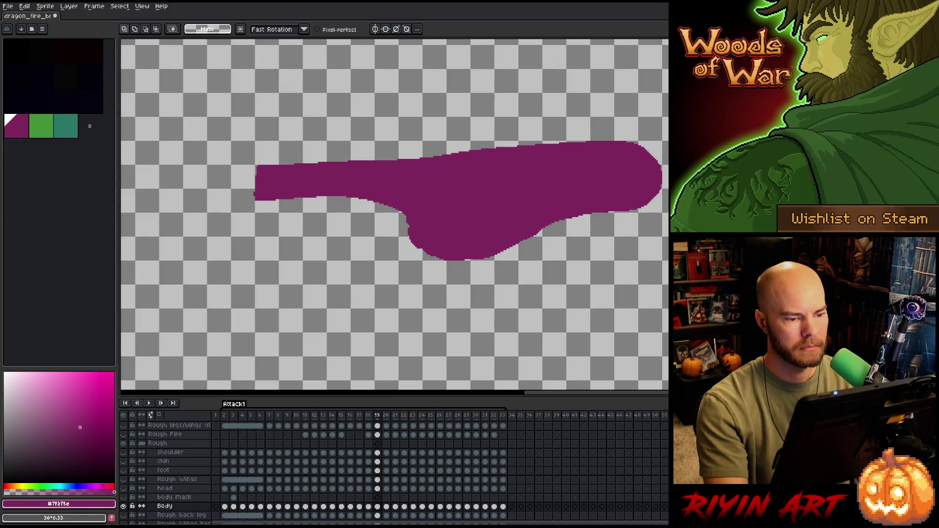
pyautogui.press('.')
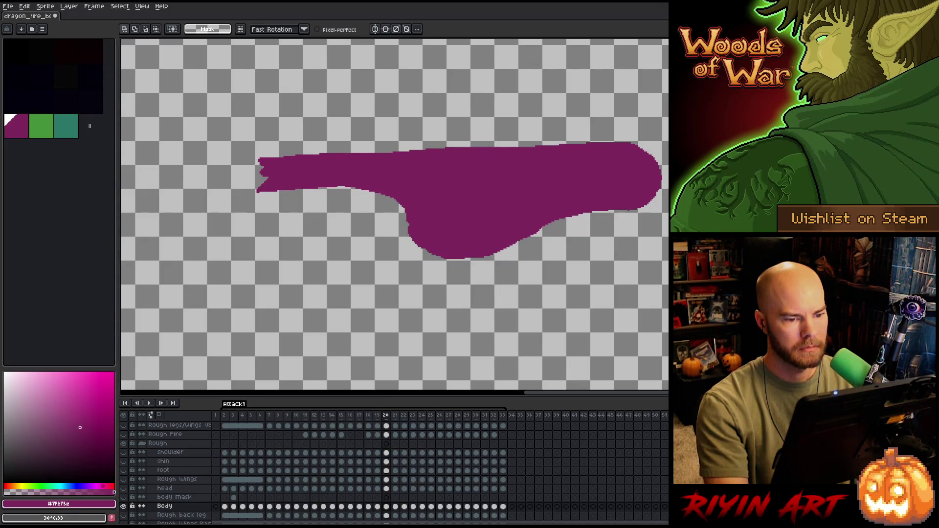
pyautogui.press(',')
pyautogui.press('.')
pyautogui.press(',')
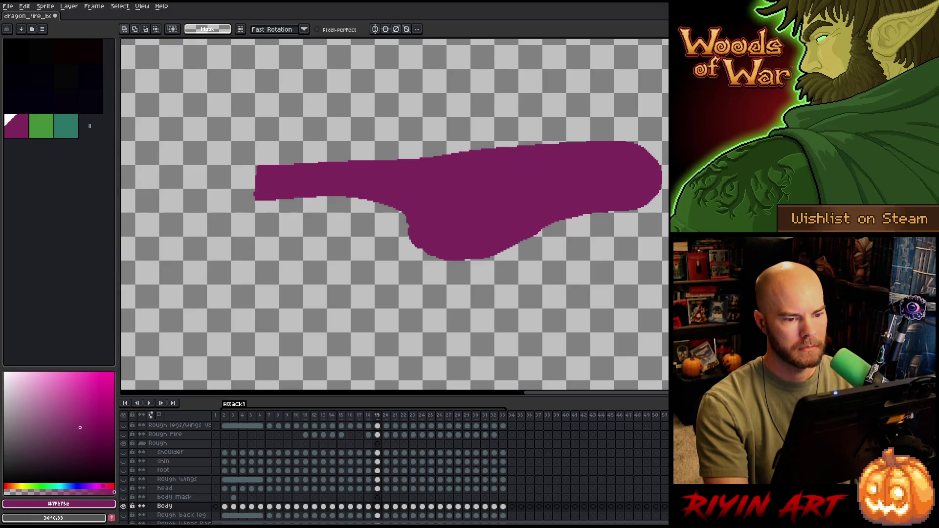
pyautogui.press('.')
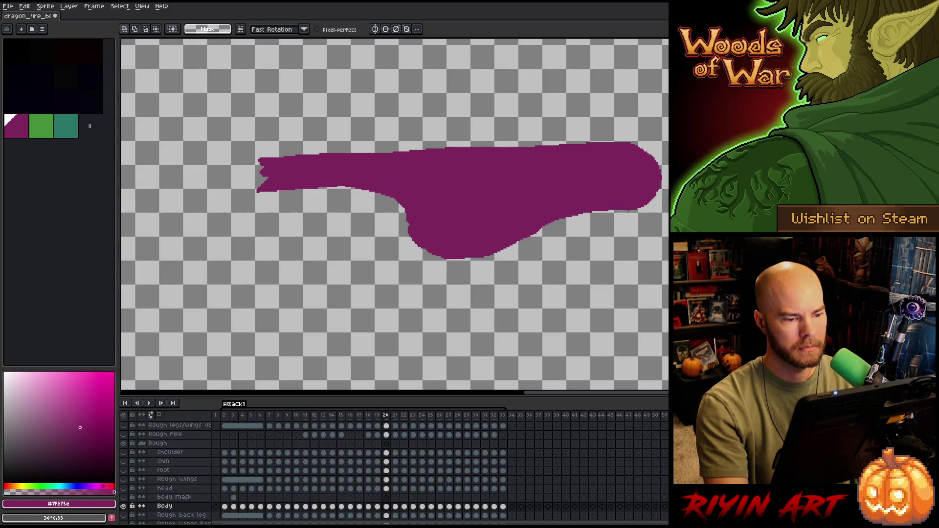
pyautogui.press(',')
pyautogui.press('.')
pyautogui.press('.')
pyautogui.press(',')
pyautogui.press(',')
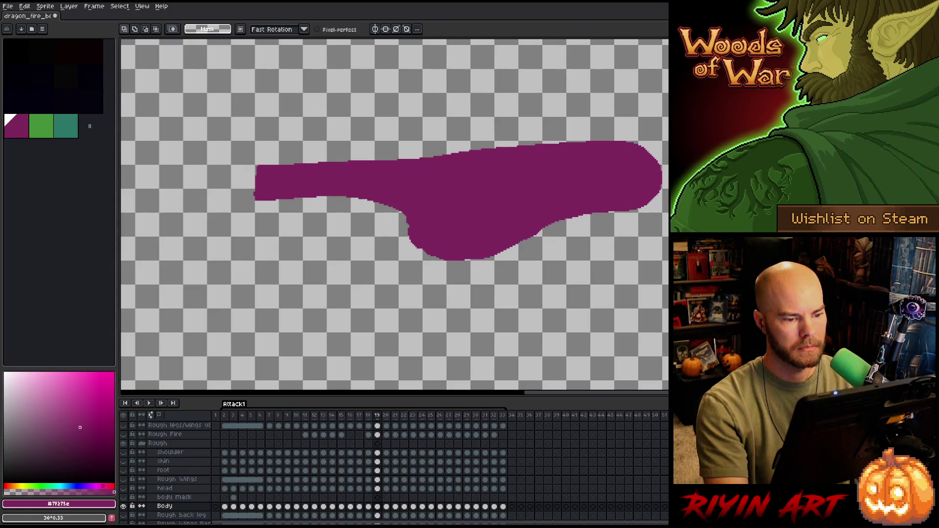
pyautogui.press('.')
pyautogui.press(',')
pyautogui.press(',')
pyautogui.press('.')
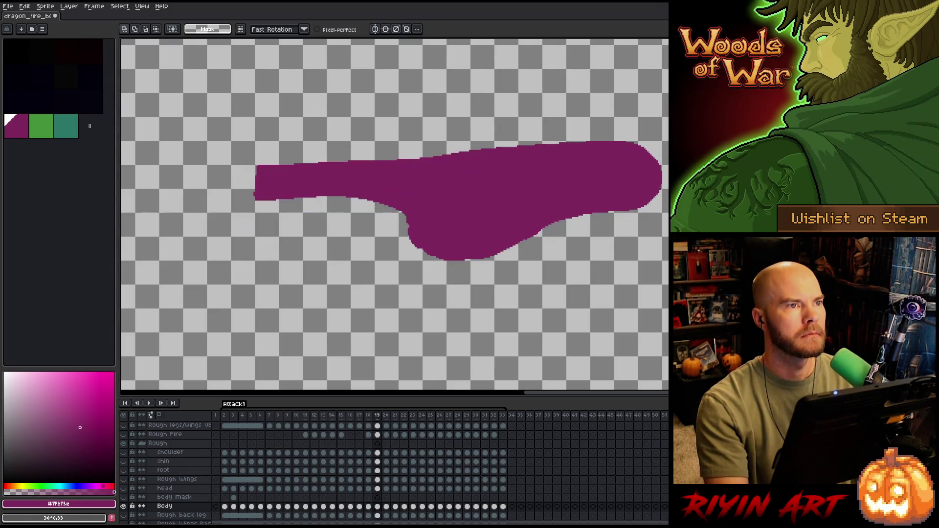
pyautogui.press('.')
pyautogui.press('.')
pyautogui.press(',')
pyautogui.press(',')
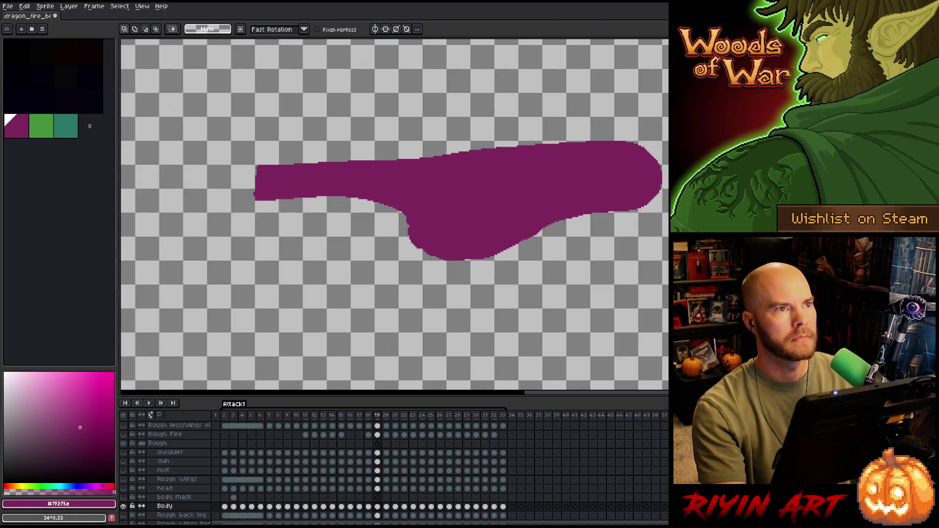
pyautogui.press('.')
pyautogui.press(',')
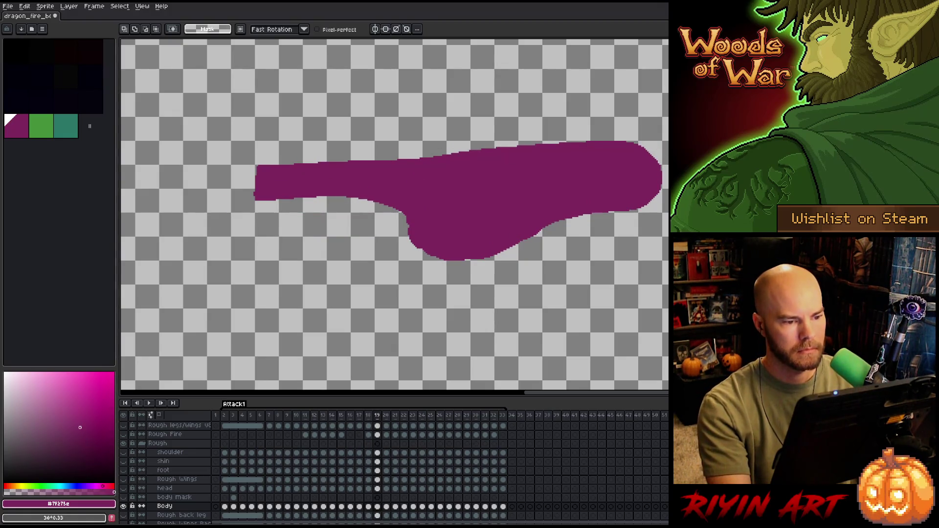
pyautogui.press(',')
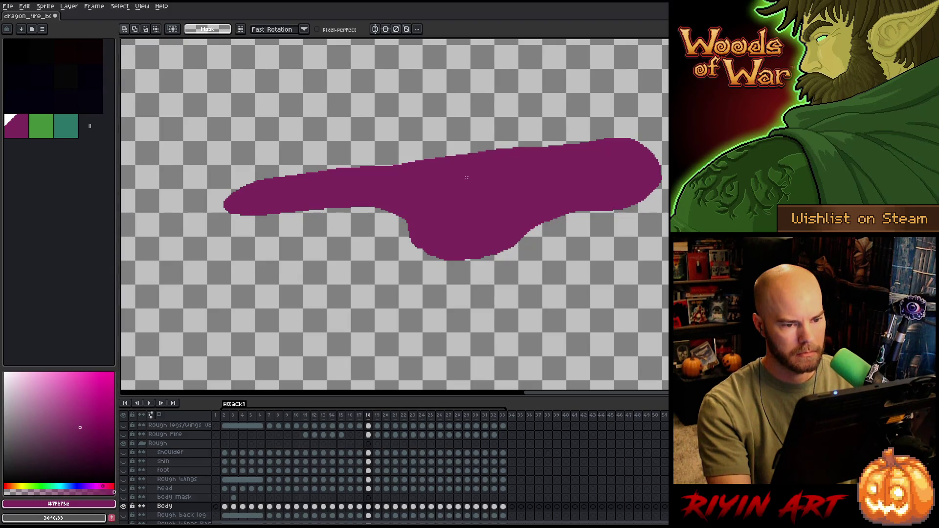
pyautogui.press('.')
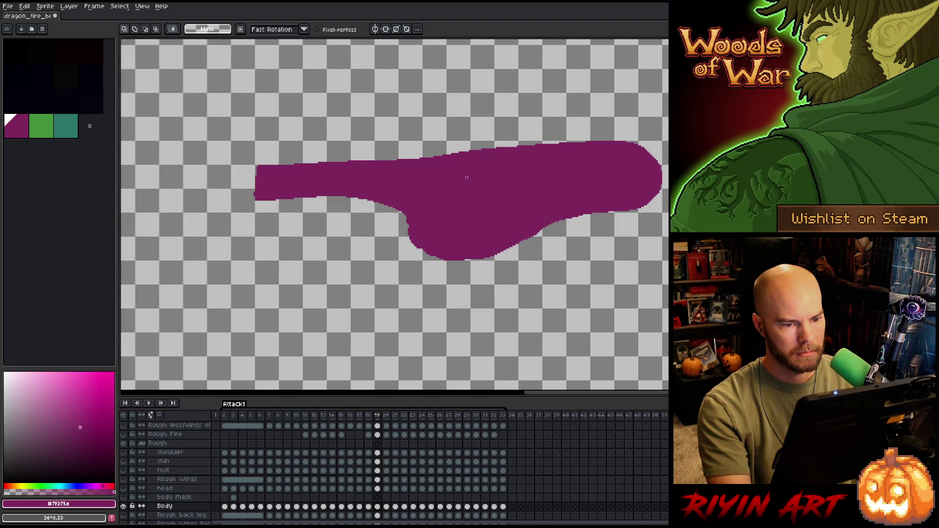
pyautogui.press(',')
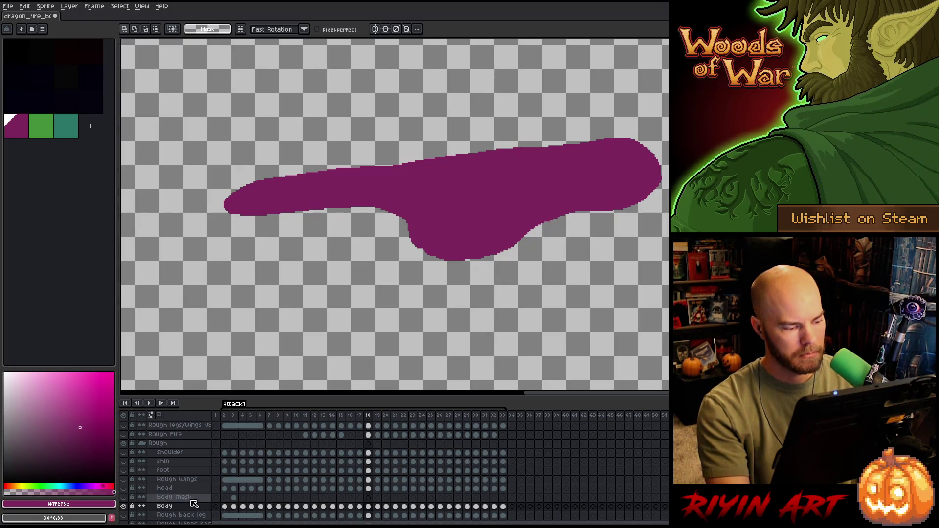
# Load the body mask as a selection, compare frames 18 and 19, and commit the moved pixels
pyautogui.keyDown('ctrl'); pyautogui.click(237, 498); pyautogui.keyUp('ctrl')
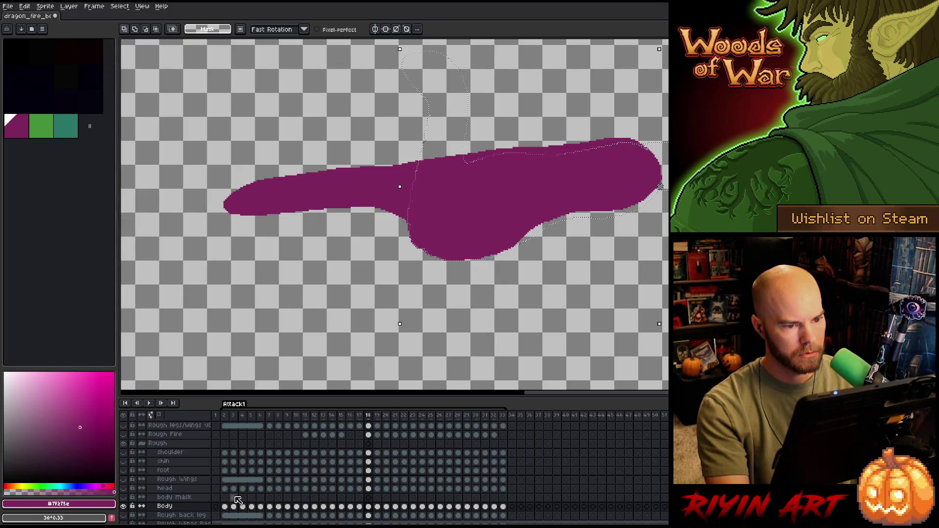
pyautogui.press('.')
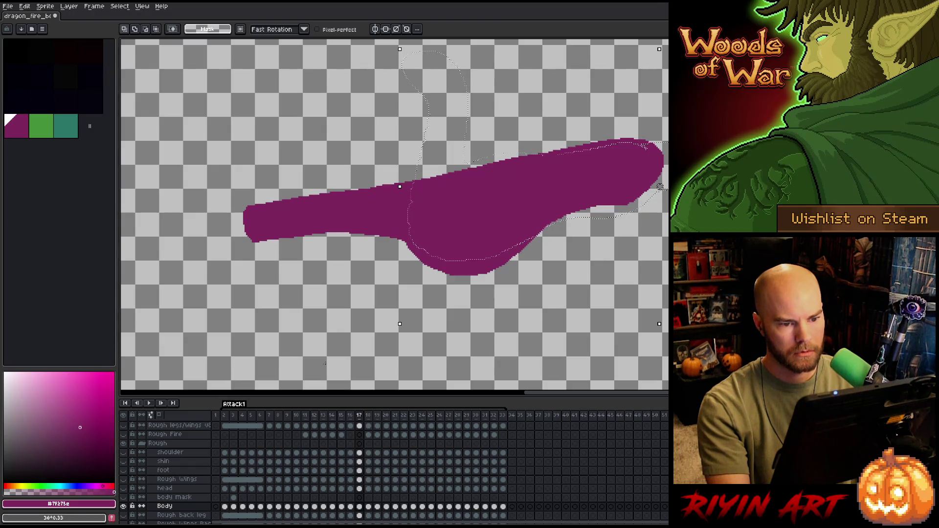
pyautogui.press(',')
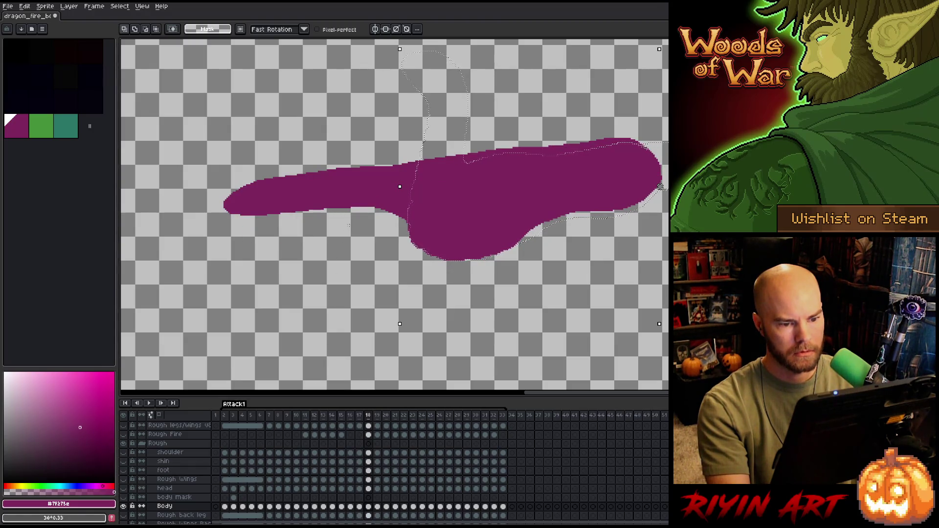
pyautogui.press('Return')
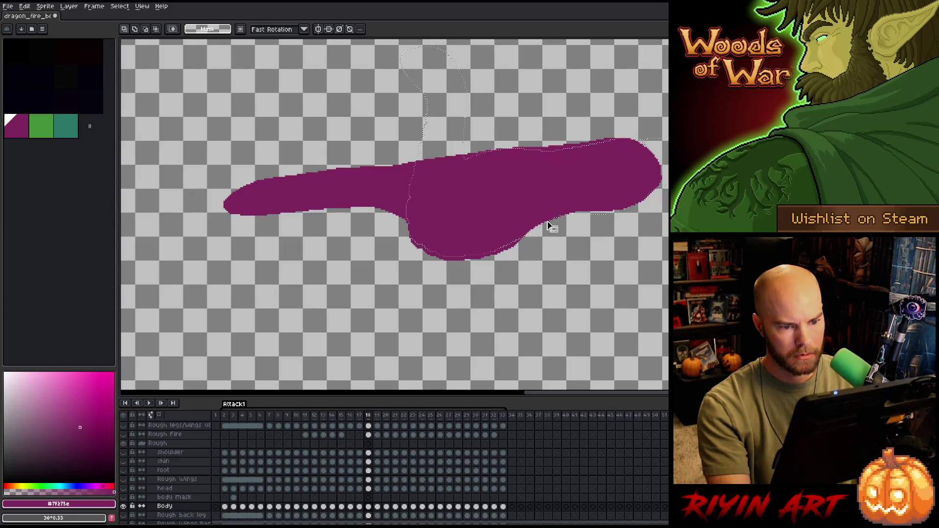
pyautogui.moveTo(550, 227)
pyautogui.press('b')
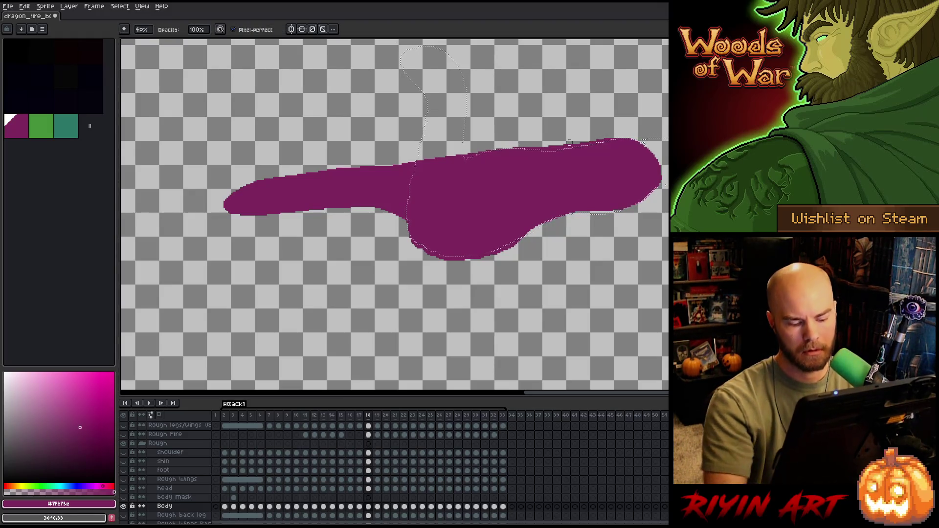
# On the shin layer, step from frame 13 through frame 21, then settle on frame 19
pyautogui.keyDown('ctrl'); pyautogui.click(644, 142); pyautogui.keyUp('ctrl')
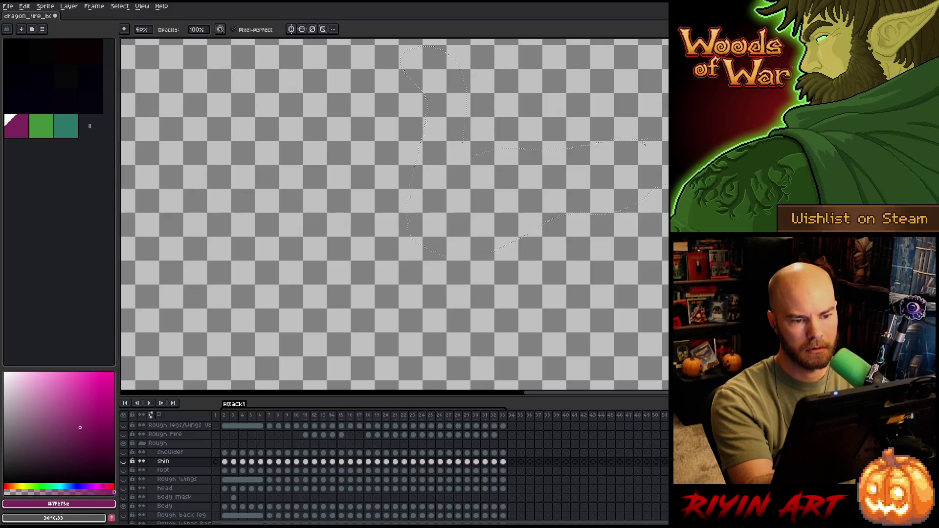
pyautogui.click(323, 415)
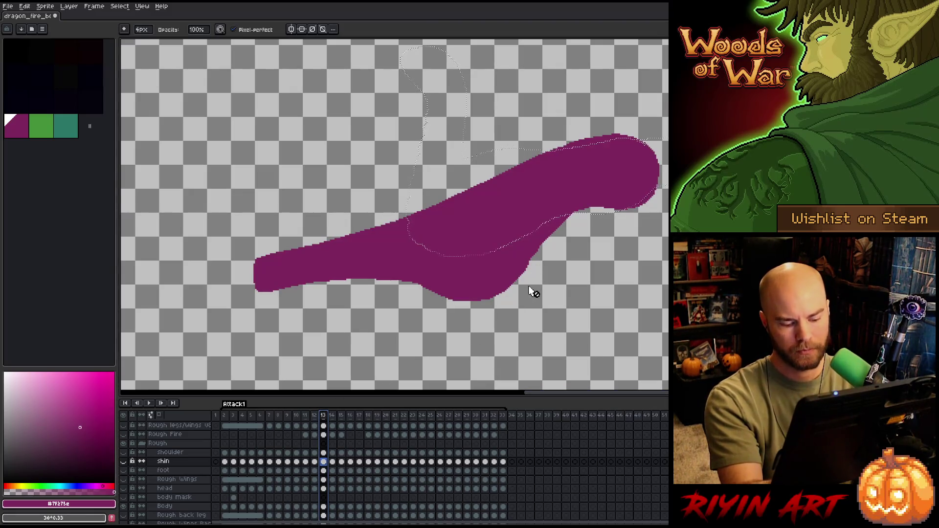
pyautogui.press('Right')
pyautogui.press('Right')
pyautogui.press('Right')
pyautogui.press('Right')
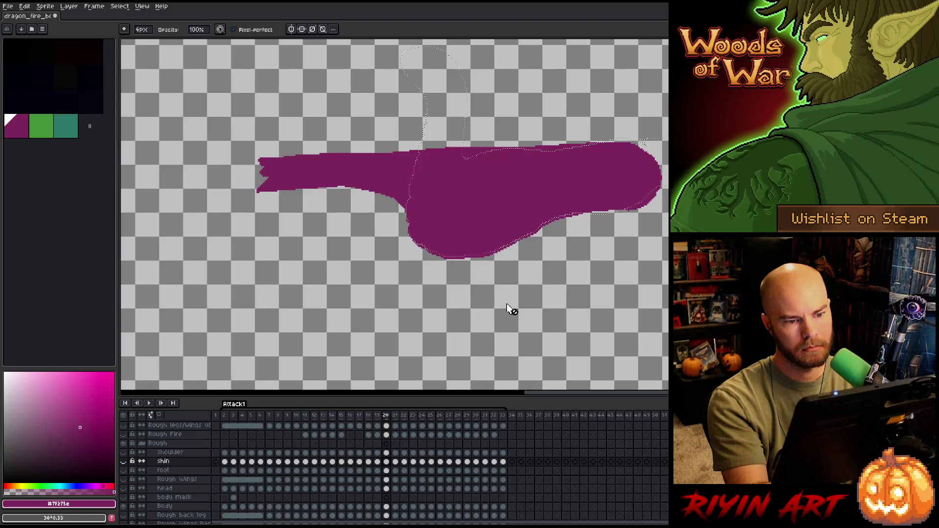
pyautogui.press('Right')
pyautogui.press('Left')
pyautogui.press('Left')
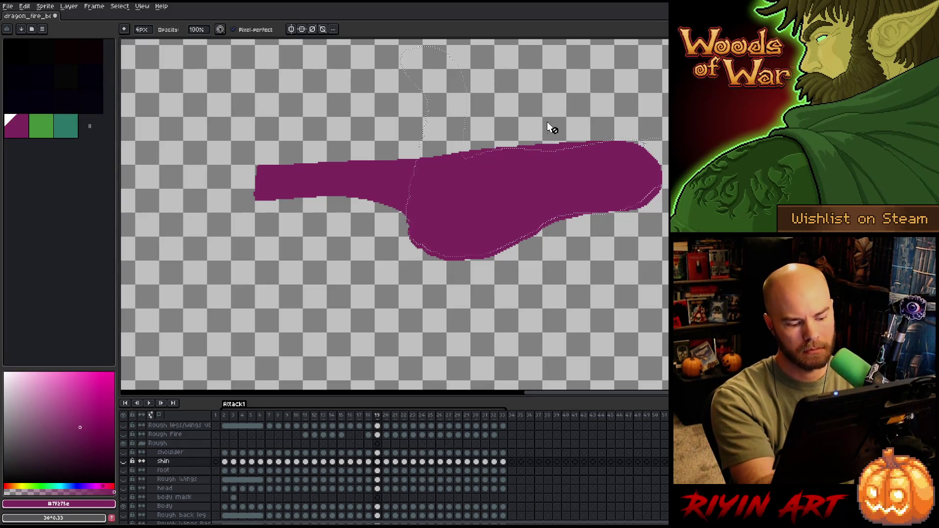
pyautogui.click(377, 463)
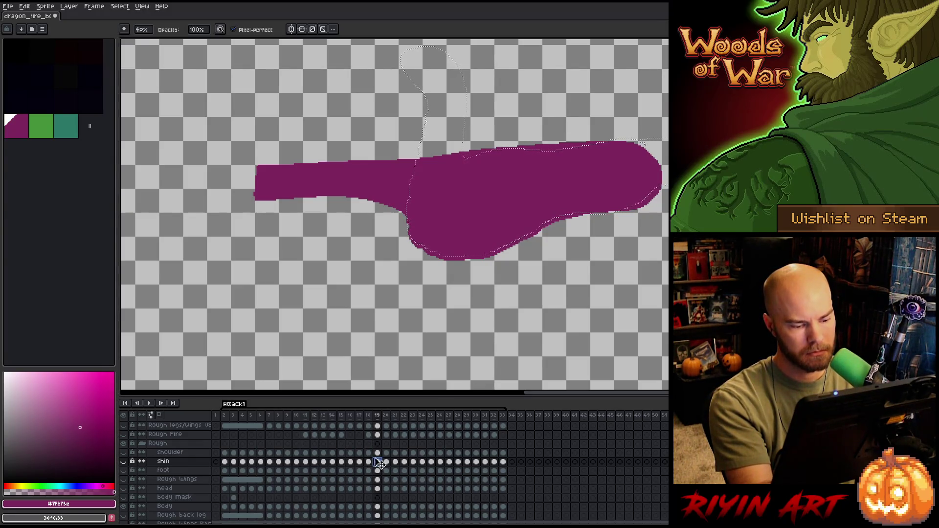
# Select the Body cel on frame 19 and compare its silhouette with frame 20
pyautogui.click(377, 506)
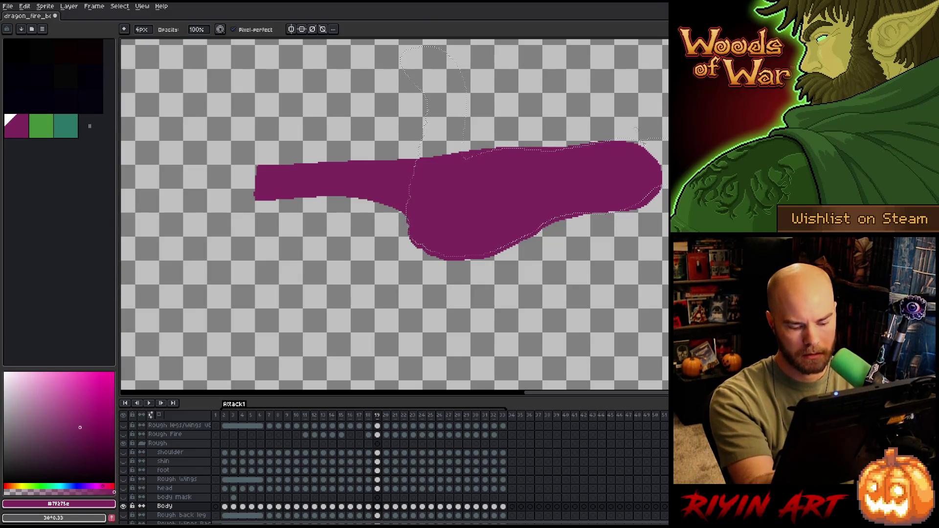
pyautogui.press('Right')
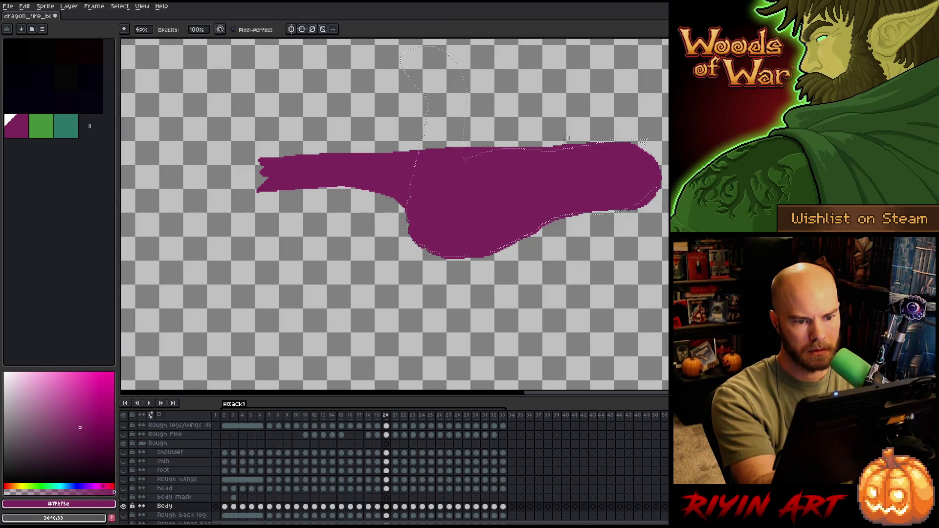
pyautogui.press('Left')
pyautogui.press('Right')
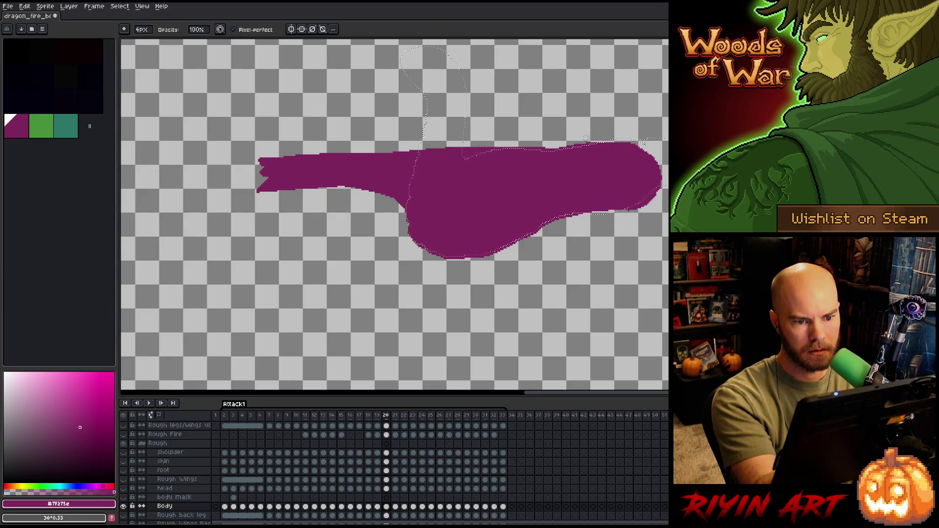
pyautogui.press('Left')
pyautogui.press('Right')
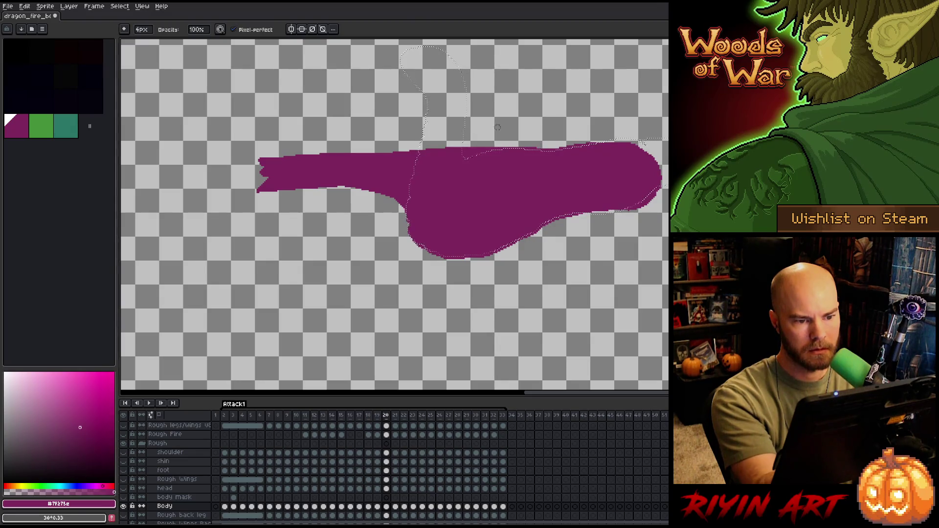
# Flip between frames 20 and 21 to compare the left part, ending on frame 20 and deselecting
pyautogui.press('Right')
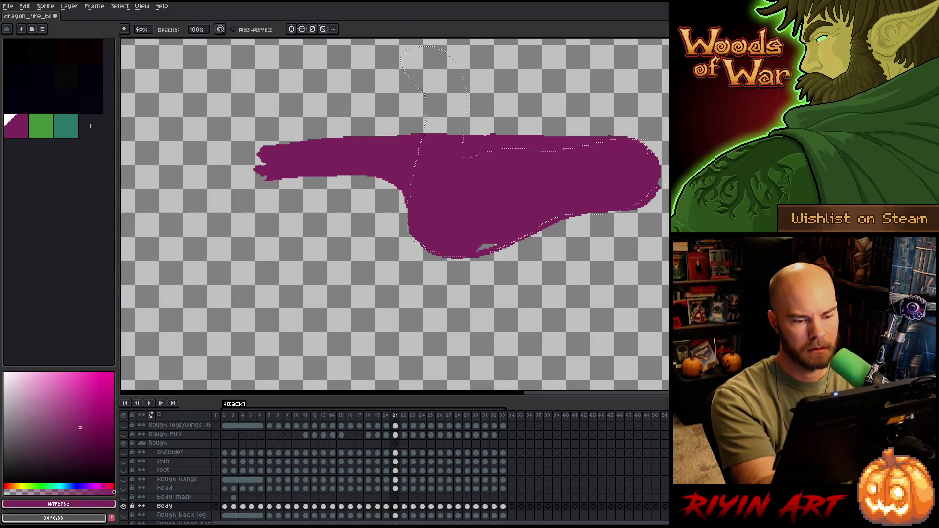
pyautogui.press('Left')
pyautogui.press('Right')
pyautogui.press('Left')
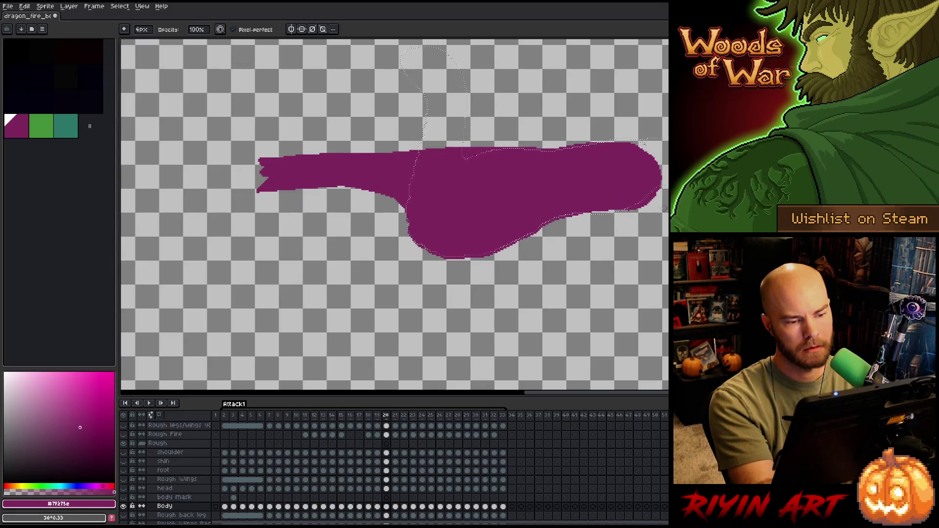
pyautogui.press('Right')
pyautogui.press('Left')
pyautogui.press('Left')
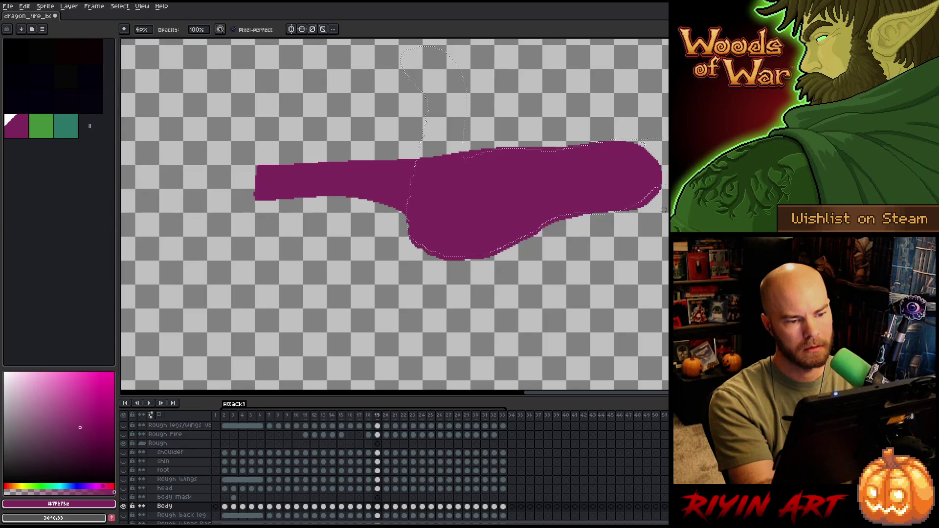
pyautogui.press('Right')
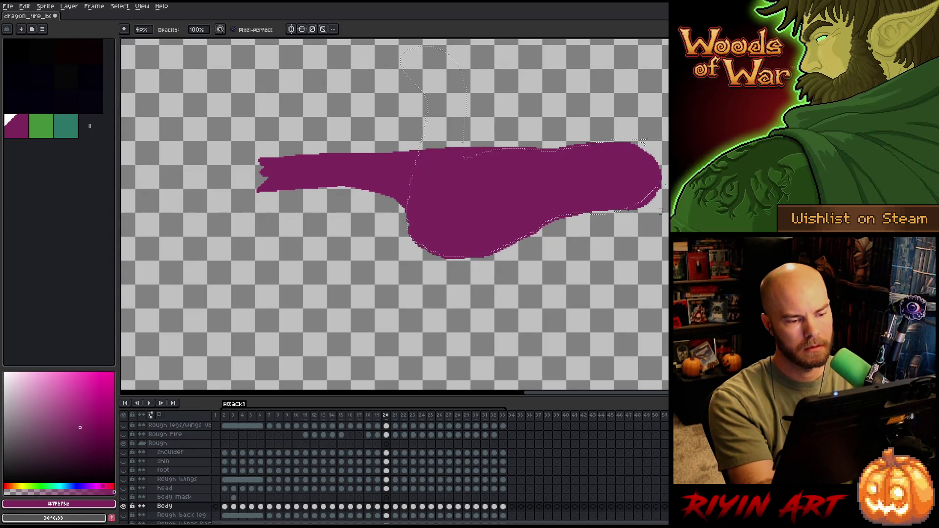
pyautogui.press('Right')
pyautogui.press('Left')
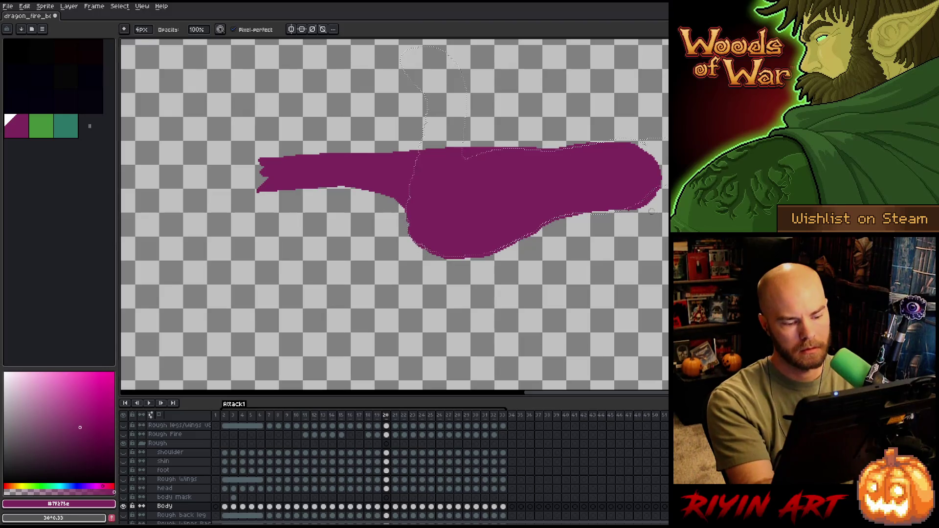
pyautogui.press('v')
pyautogui.hotkey('ctrl', 'd')
# Lasso the upper edge of the body's left part on frame 20, nudge it down, and deselect
pyautogui.press('m')
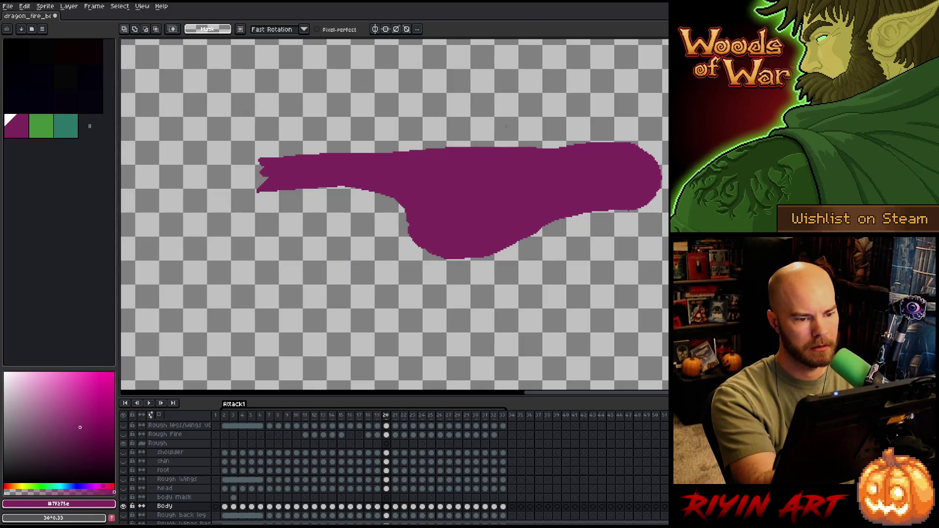
pyautogui.moveTo(506, 126)
pyautogui.mouseDown()
pyautogui.moveTo(437, 154)
pyautogui.moveTo(347, 164)
pyautogui.moveTo(501, 130)
pyautogui.mouseUp()
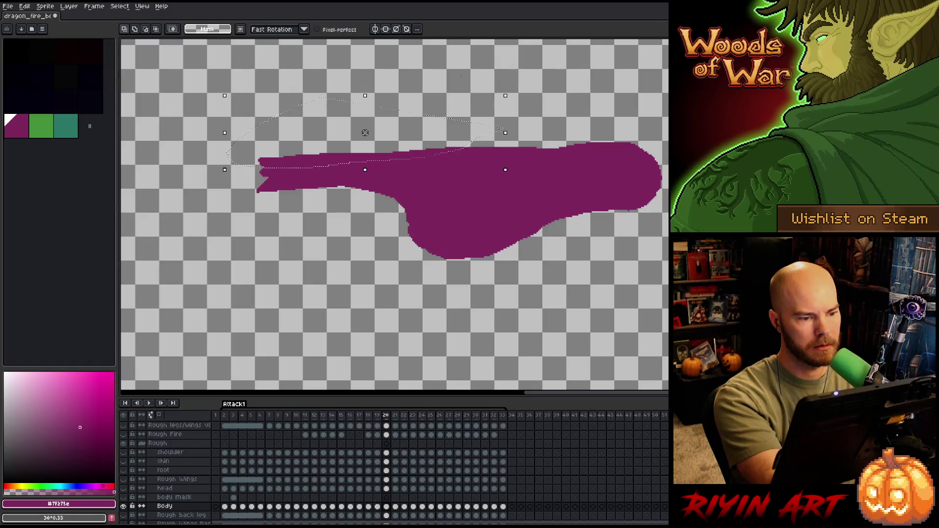
pyautogui.press('Down')
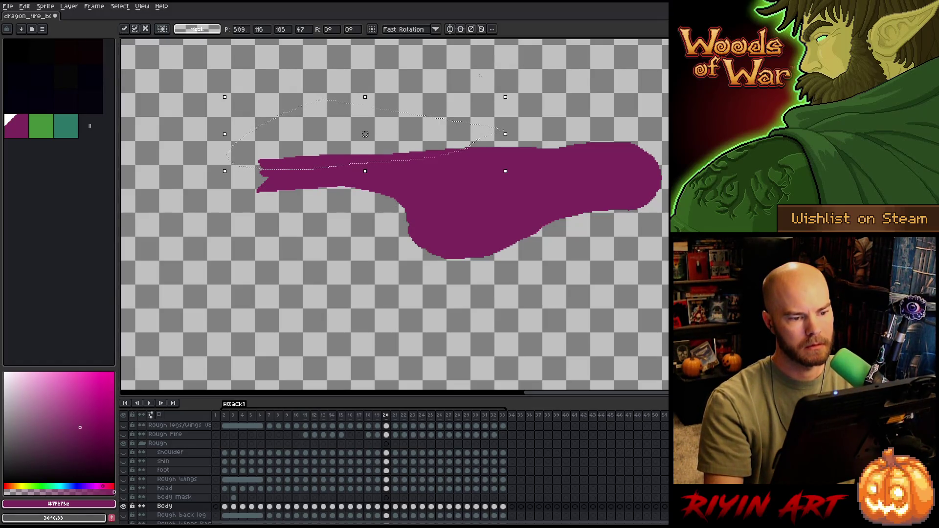
pyautogui.hotkey('ctrl', 'd')
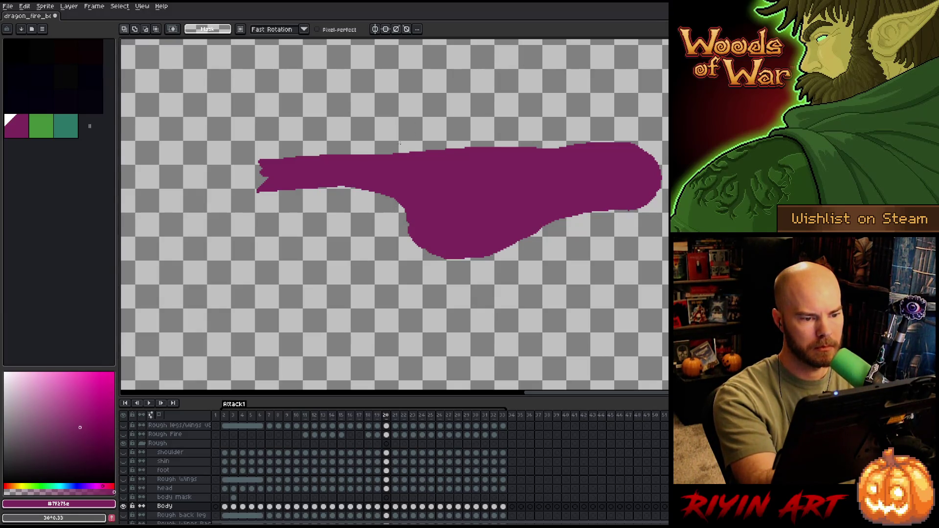
pyautogui.moveTo(400, 149)
pyautogui.mouseDown()
pyautogui.moveTo(349, 164)
pyautogui.moveTo(235, 147)
pyautogui.moveTo(402, 145)
pyautogui.mouseUp()
pyautogui.hotkey('ctrl', 'd')
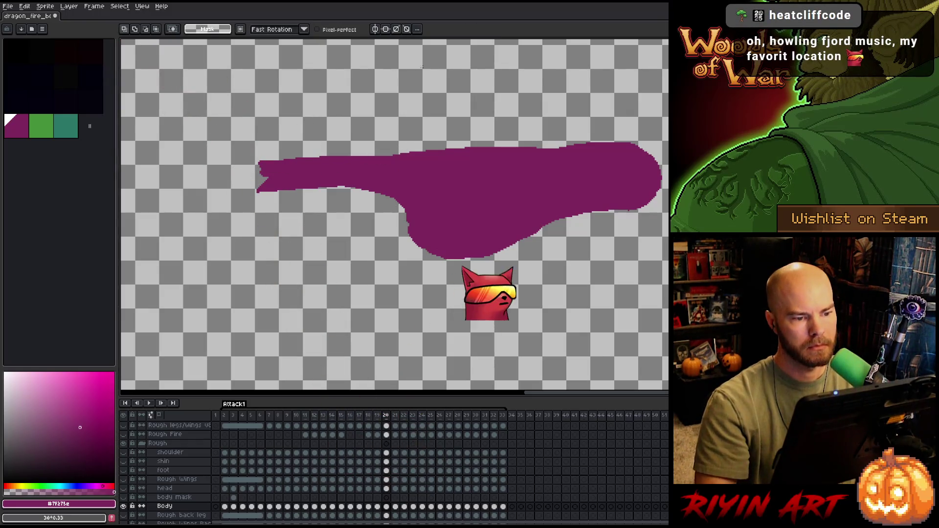
pyautogui.press('b')
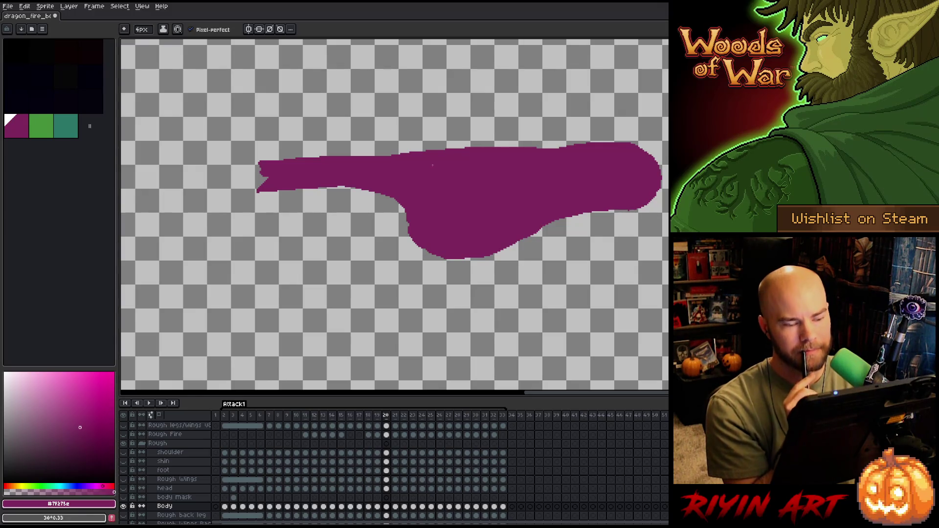
# Save the dragon animation file with Ctrl+S
pyautogui.hotkey('ctrl', 's')
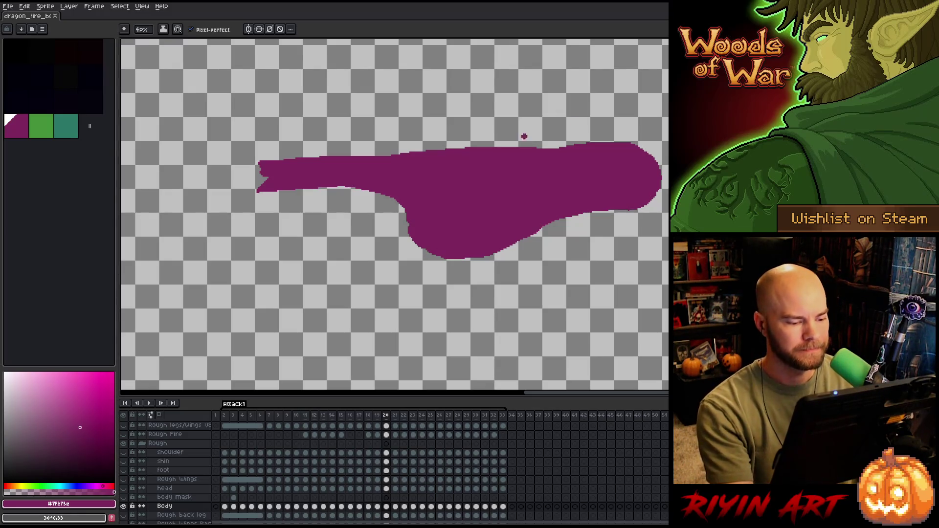
pyautogui.click(380, 419)
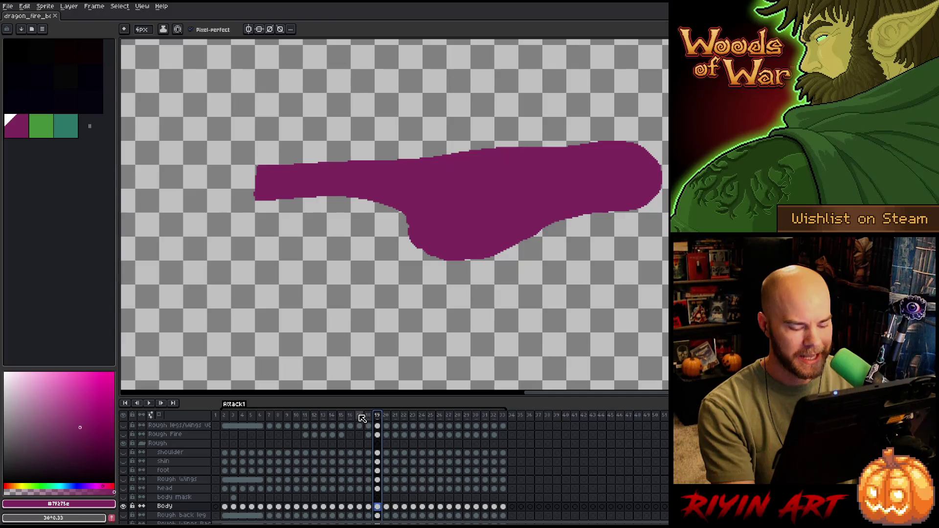
pyautogui.press('Right')
pyautogui.press('Left')
pyautogui.press('Right')
pyautogui.press('Left')
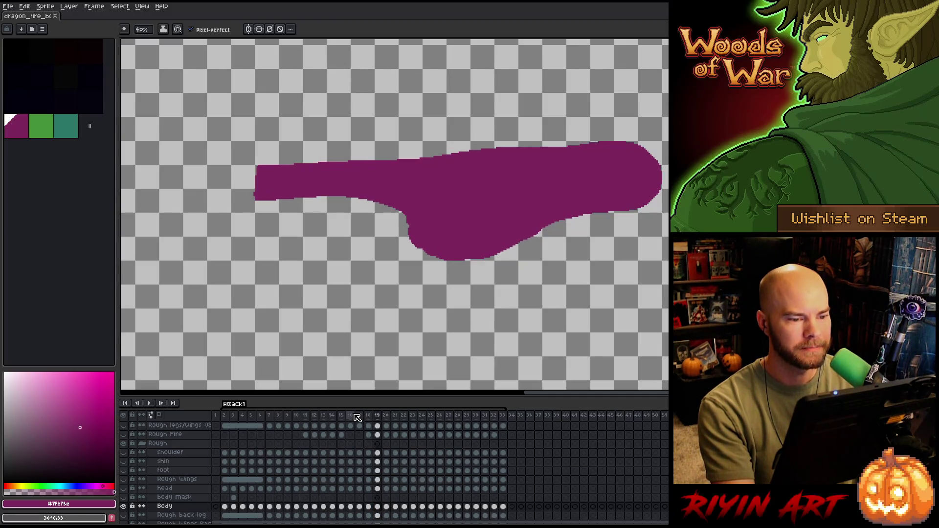
pyautogui.press('Right')
pyautogui.press('Left')
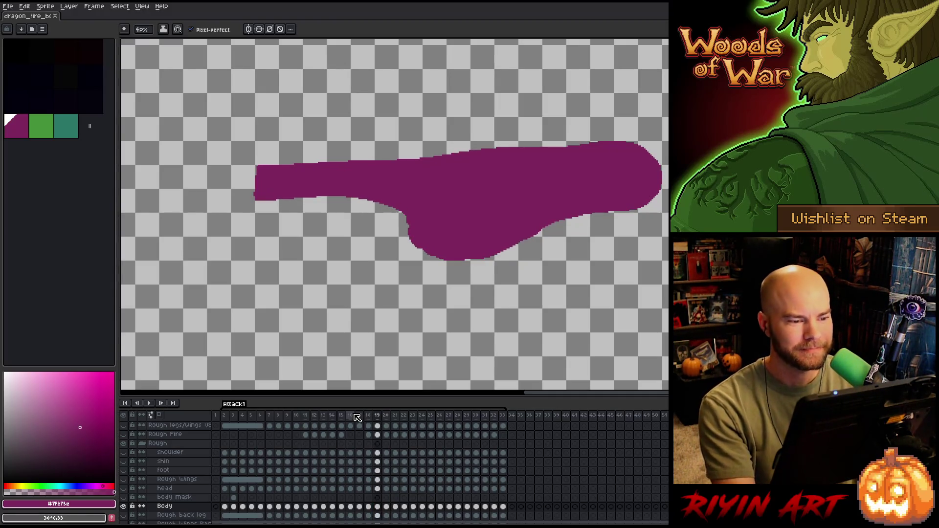
pyautogui.press('Right')
pyautogui.press('Left')
pyautogui.press('Right')
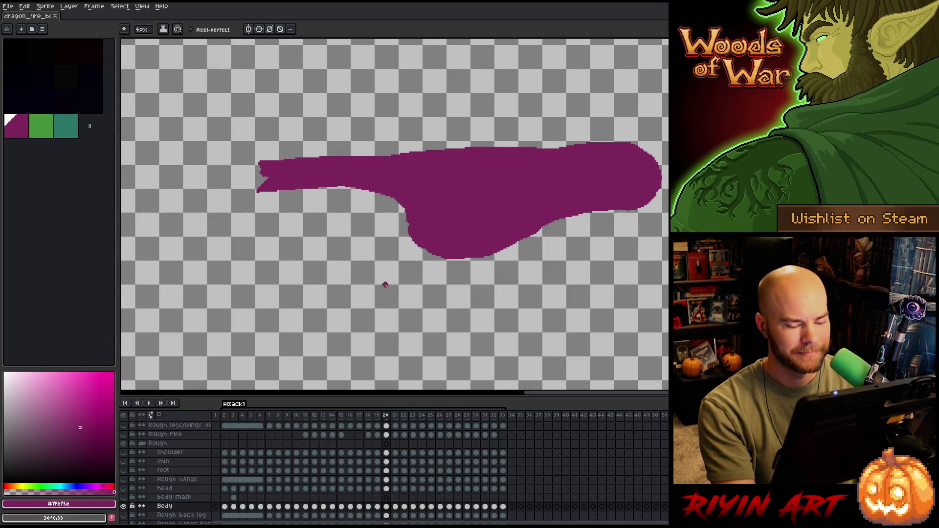
pyautogui.press('Left')
pyautogui.press('Right')
# Box-select the thin strip along the middle of the body's top edge on frame 20, commit, and deselect
pyautogui.press('m')
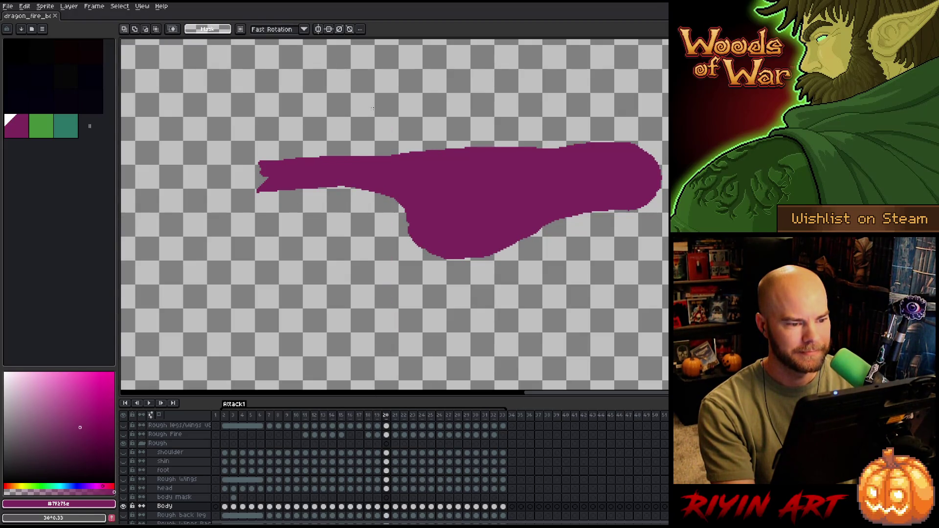
pyautogui.moveTo(558, 139)
pyautogui.mouseDown()
pyautogui.moveTo(379, 166)
pyautogui.moveTo(368, 156)
pyautogui.mouseUp()
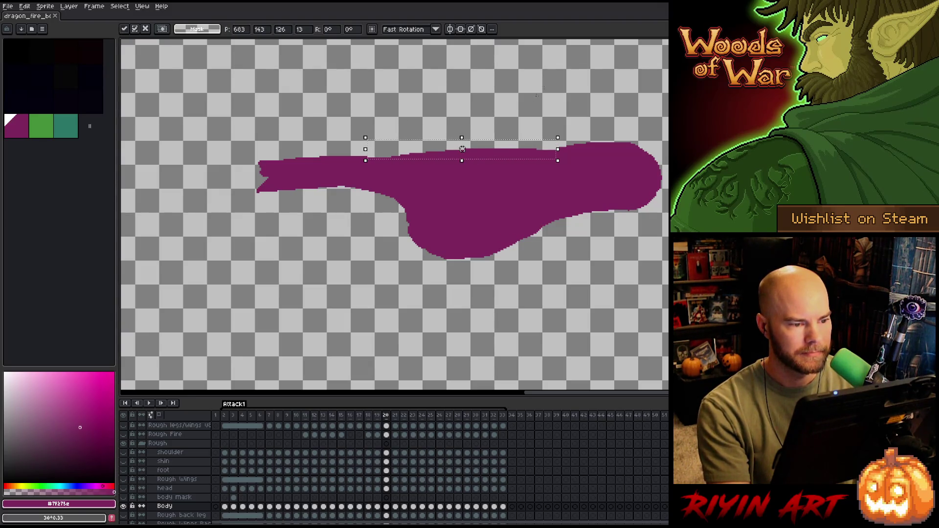
pyautogui.hotkey('ctrl', 'd')
pyautogui.moveTo(547, 135)
pyautogui.mouseDown()
pyautogui.moveTo(474, 154)
pyautogui.moveTo(353, 163)
pyautogui.mouseUp()
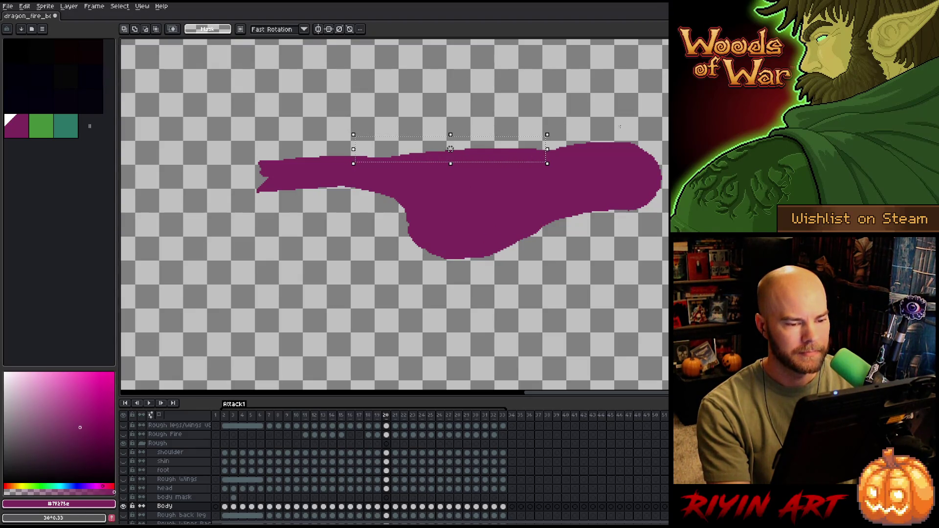
pyautogui.click(450, 149)
pyautogui.hotkey('ctrl', 'd')
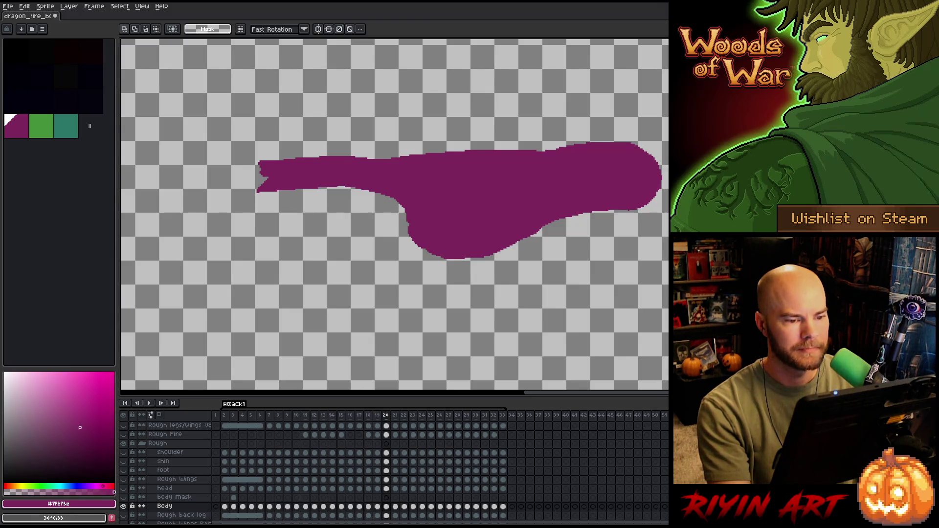
pyautogui.press('b')
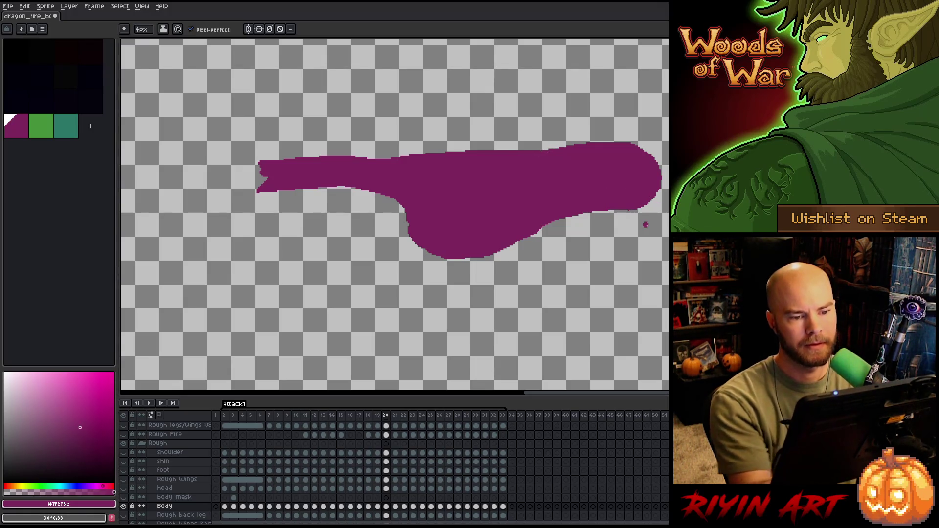
# Flip back and forth between frames 20 and 21 to compare the body shapes
pyautogui.press('Left')
pyautogui.press('Right')
pyautogui.press('Right')
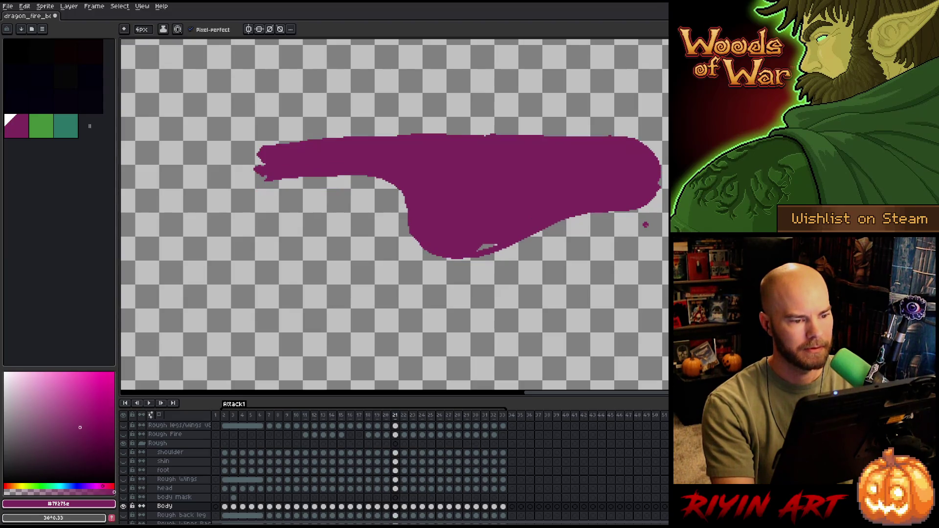
pyautogui.press('Left')
pyautogui.press('Left')
pyautogui.press('Right')
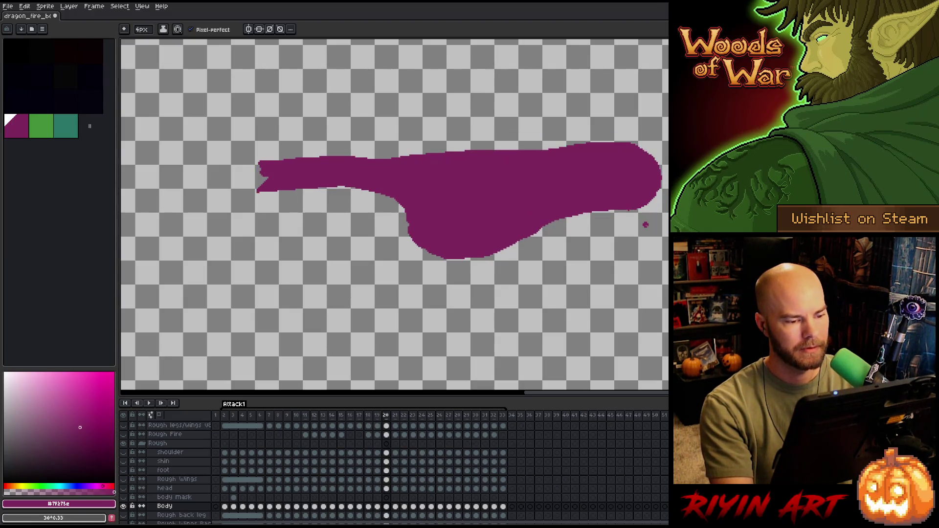
pyautogui.press('Right')
pyautogui.press('Left')
pyautogui.press('Right')
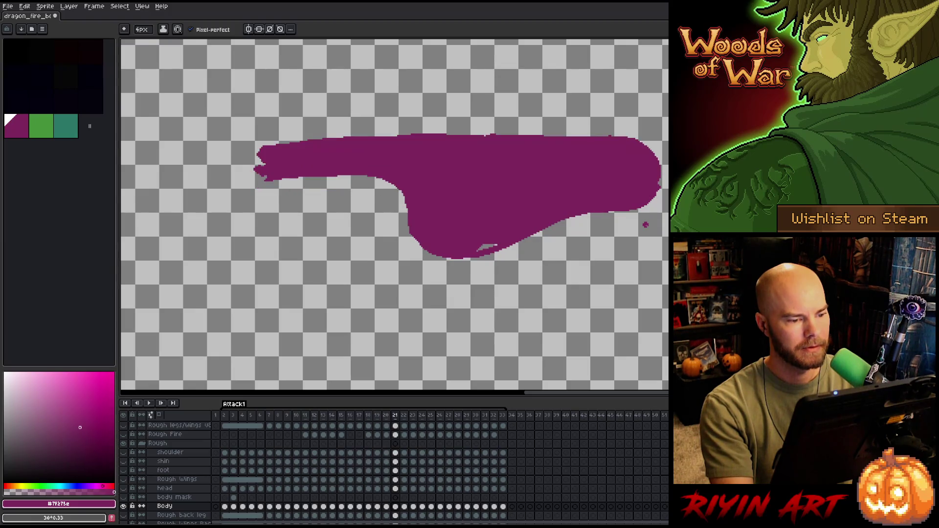
pyautogui.press('Left')
pyautogui.press('Right')
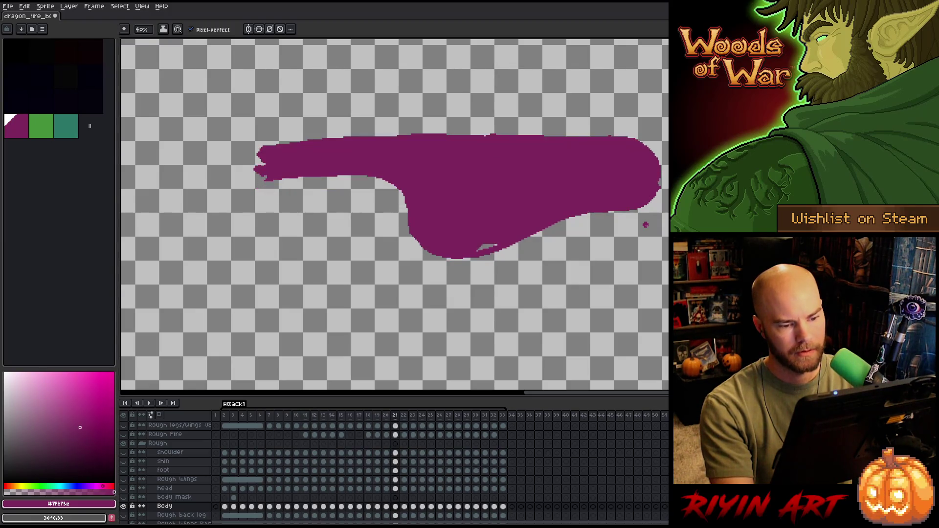
pyautogui.press('Left')
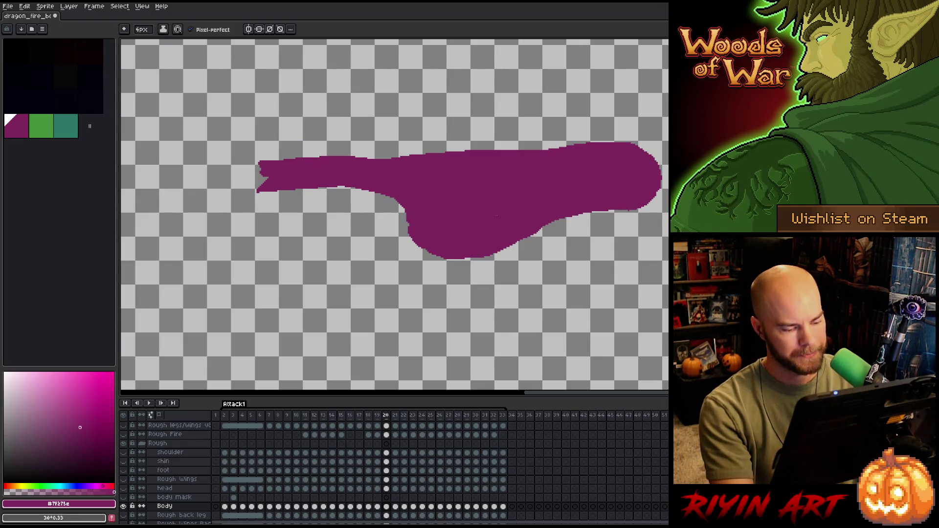
pyautogui.press('Right')
# Load frame 20's Body cel as a selection outline and carry it onto frame 21
pyautogui.keyDown('ctrl'); pyautogui.click(392, 511); pyautogui.keyUp('ctrl')
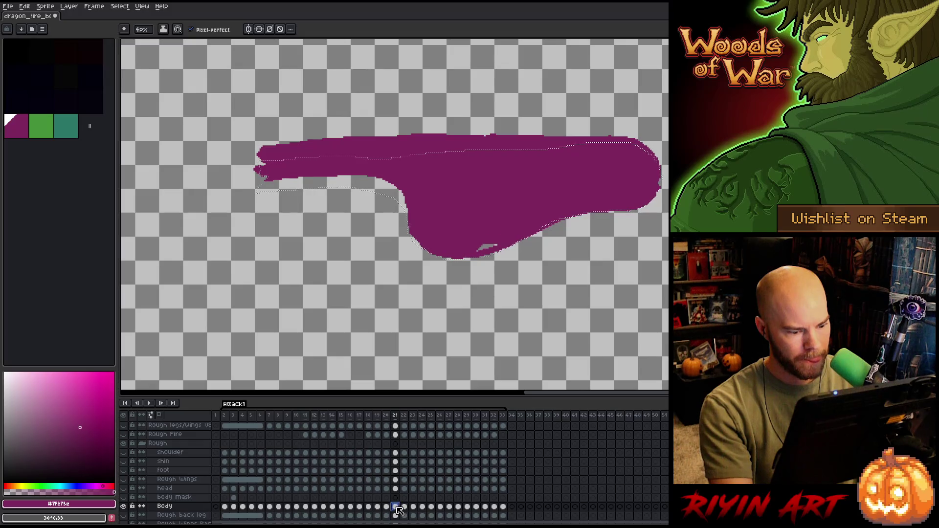
pyautogui.click(386, 507)
pyautogui.click(396, 506)
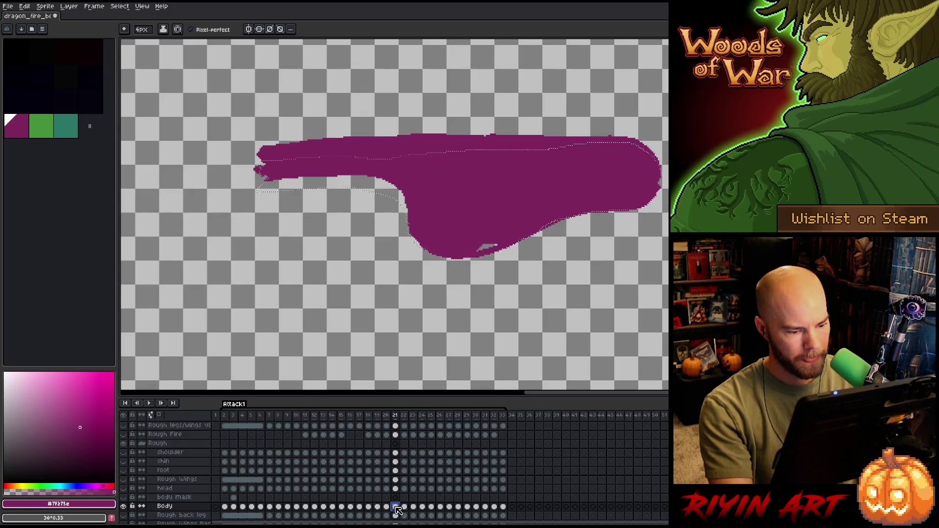
# Raise the outline about 30 px, then paint and erase frame 21's body edges to match it
pyautogui.press('m')
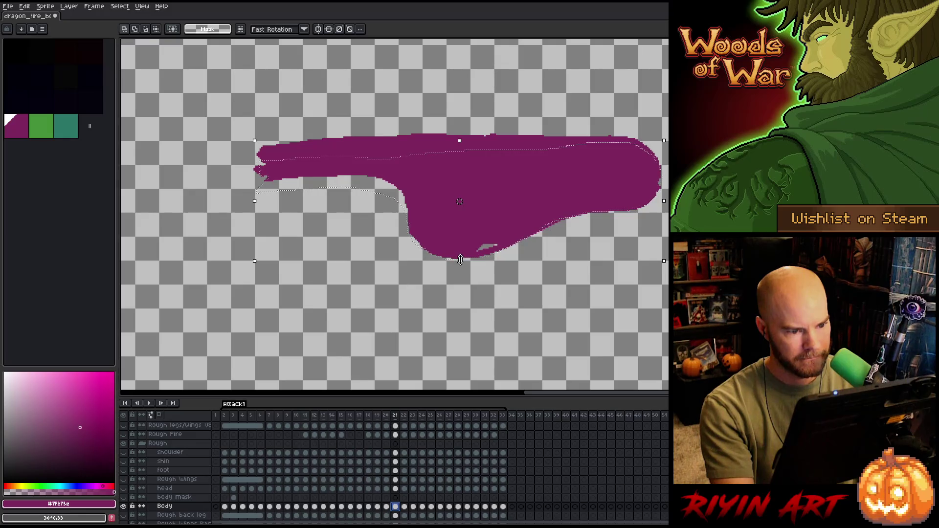
pyautogui.moveTo(452, 264); pyautogui.dragTo(453, 250)
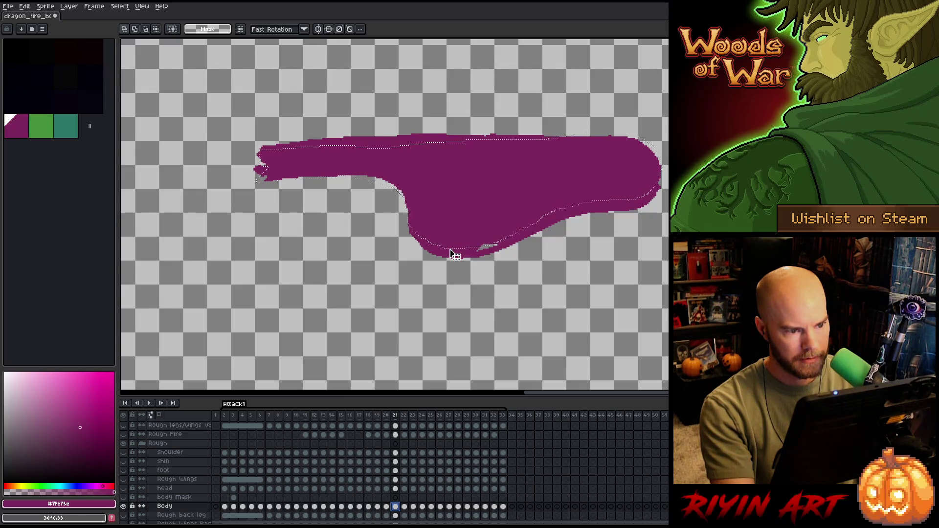
pyautogui.press('b')
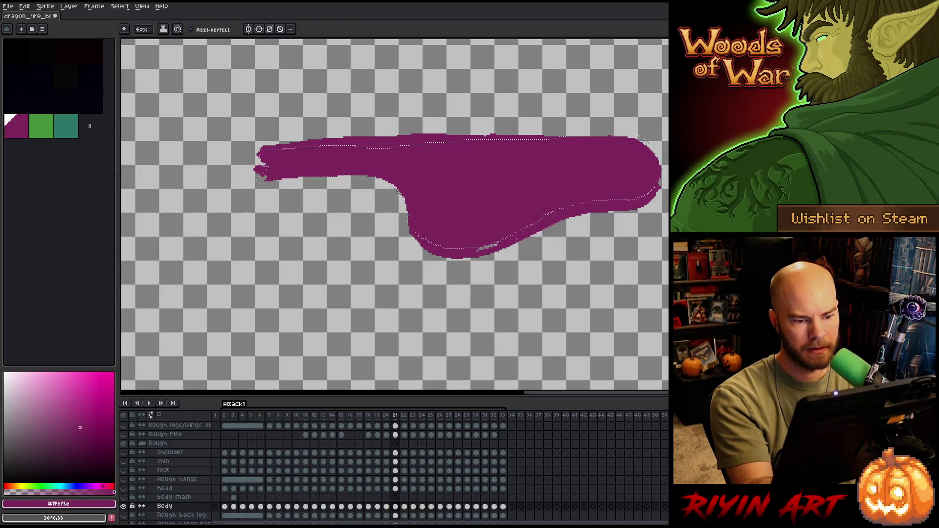
pyautogui.press('e')
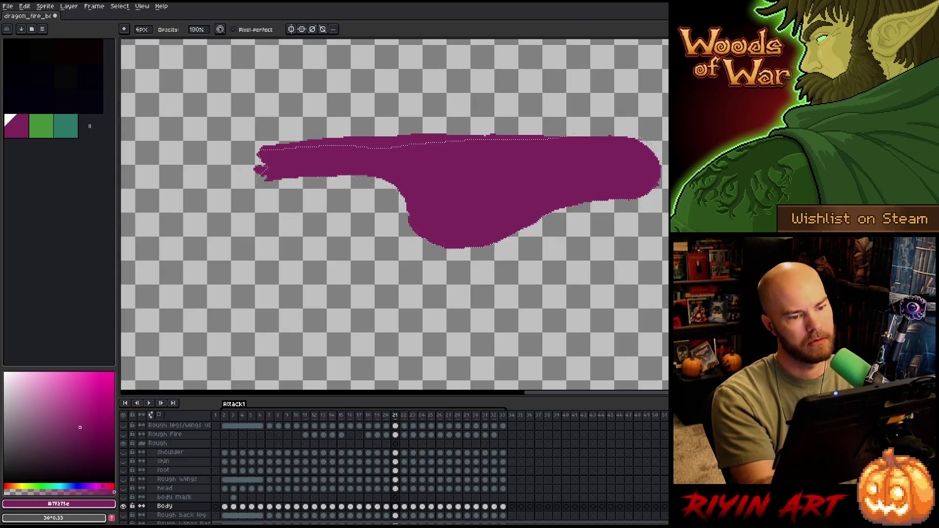
pyautogui.hotkey('ctrl', 'd')
pyautogui.press('e')
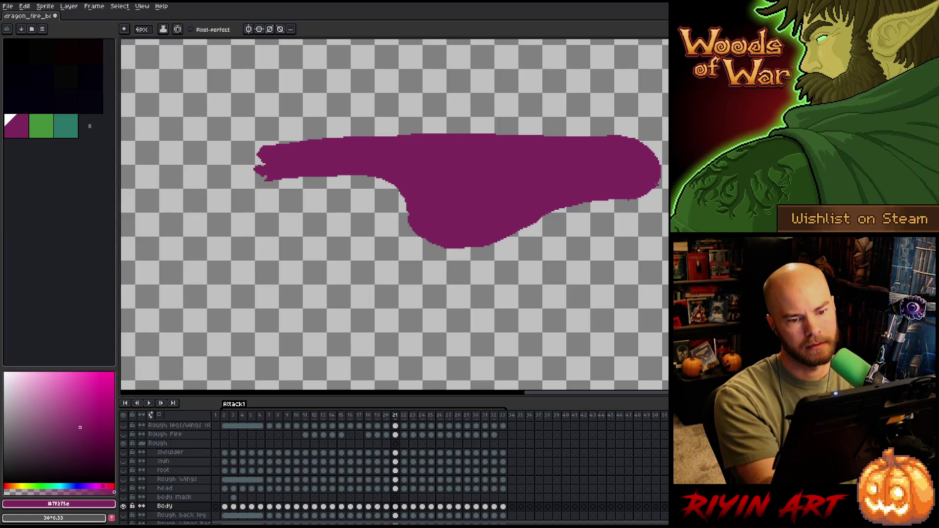
pyautogui.press('b')
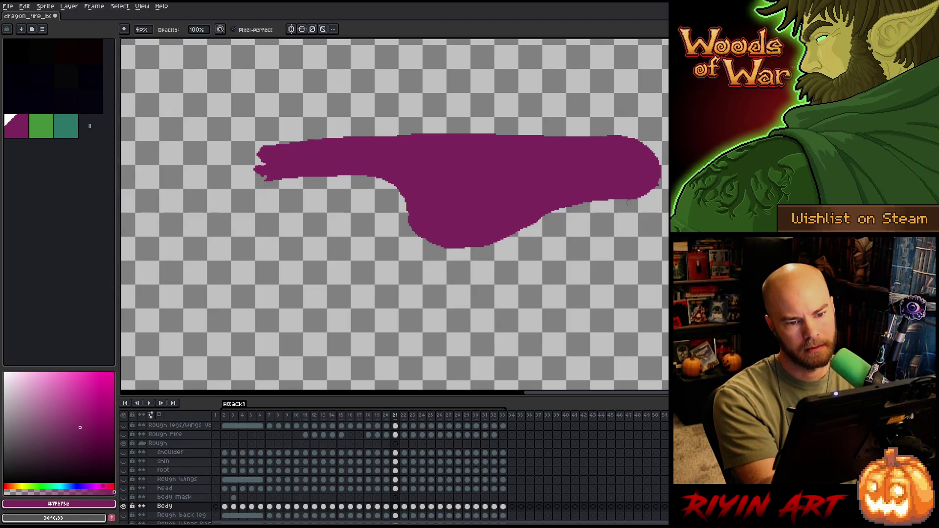
# Lasso the body's upper part and nudge it to lower the back
pyautogui.press('m')
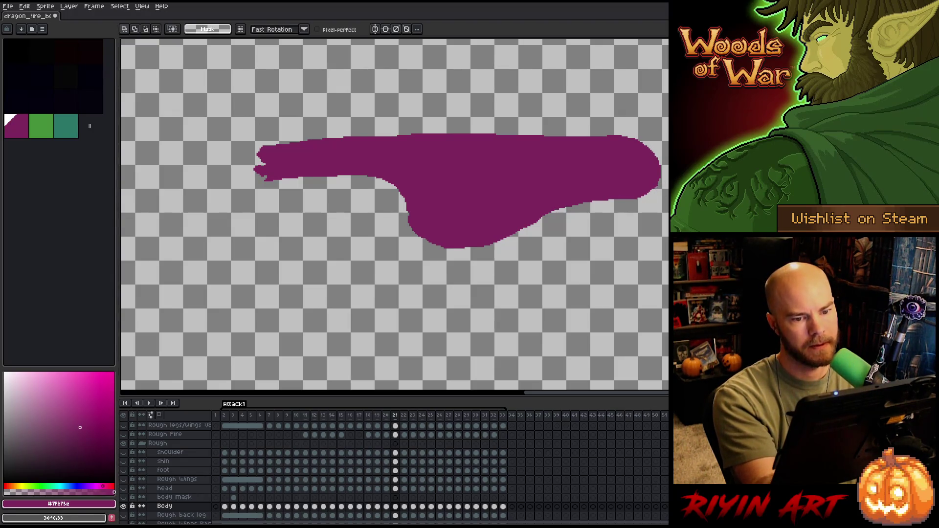
pyautogui.moveTo(662, 171)
pyautogui.mouseDown()
pyautogui.moveTo(432, 162)
pyautogui.moveTo(256, 126)
pyautogui.moveTo(665, 110)
pyautogui.mouseUp()
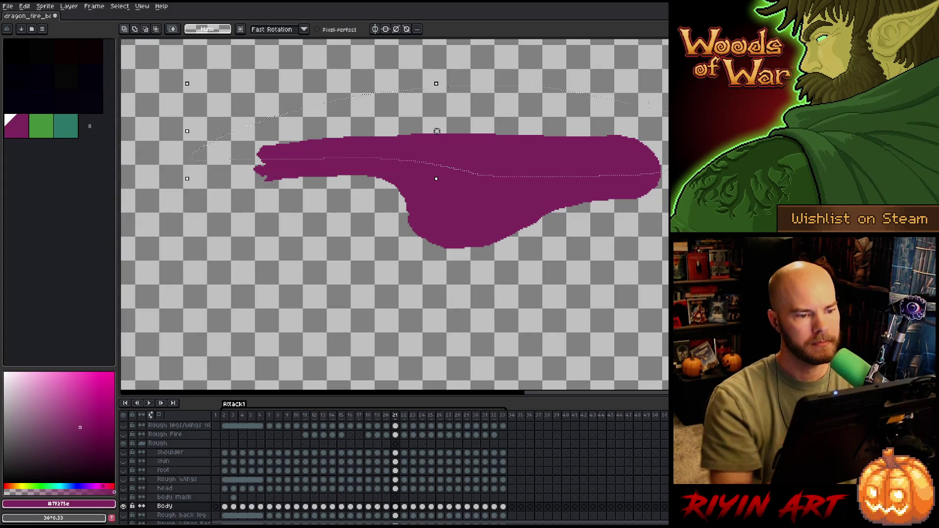
pyautogui.press('Down')
pyautogui.press('Down')
pyautogui.press('Down')
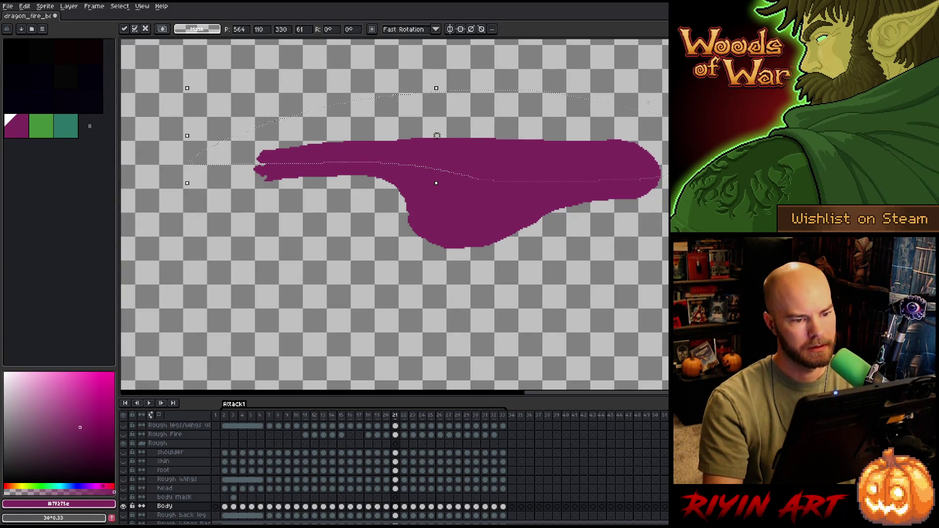
pyautogui.press('Up')
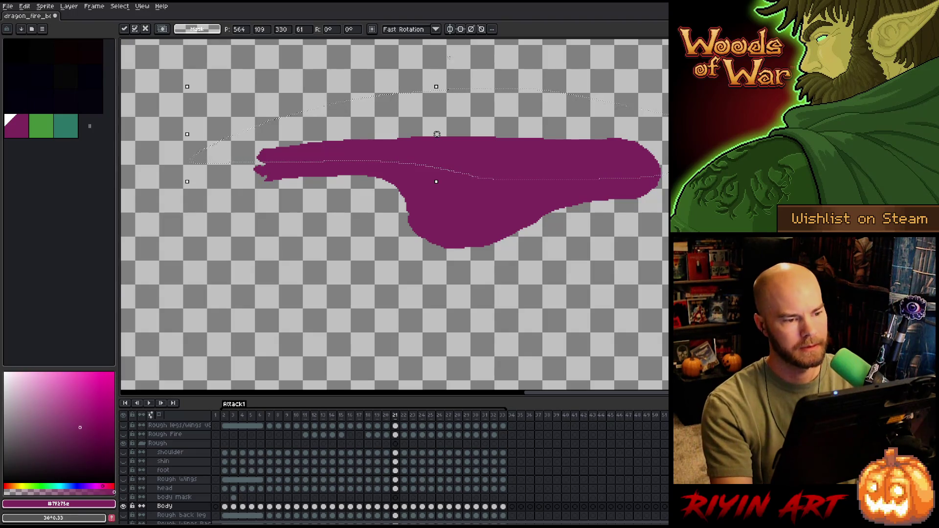
# Adjust strips along the body's top edge with rectangle selections, then deselect
pyautogui.moveTo(241, 71)
pyautogui.mouseDown()
pyautogui.moveTo(446, 156)
pyautogui.moveTo(368, 155)
pyautogui.mouseUp()
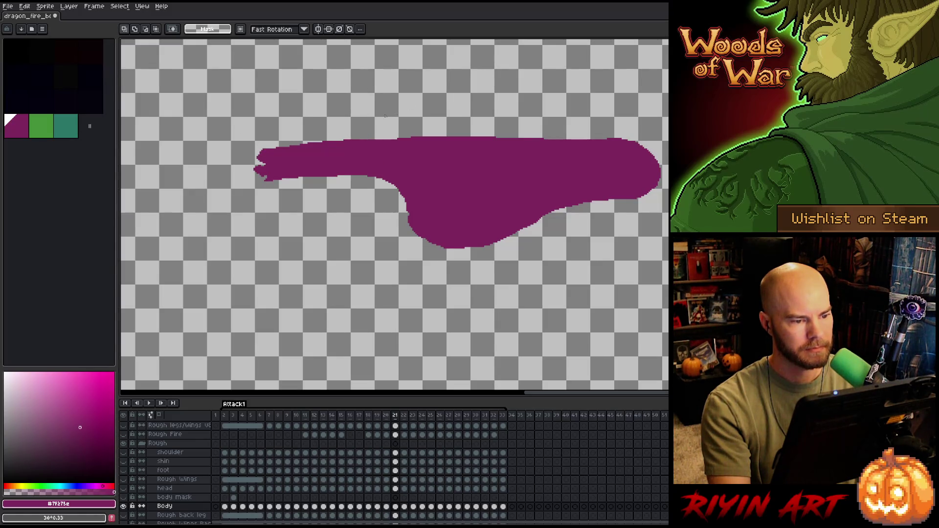
pyautogui.moveTo(376, 112); pyautogui.dragTo(568, 146)
pyautogui.click(471, 129)
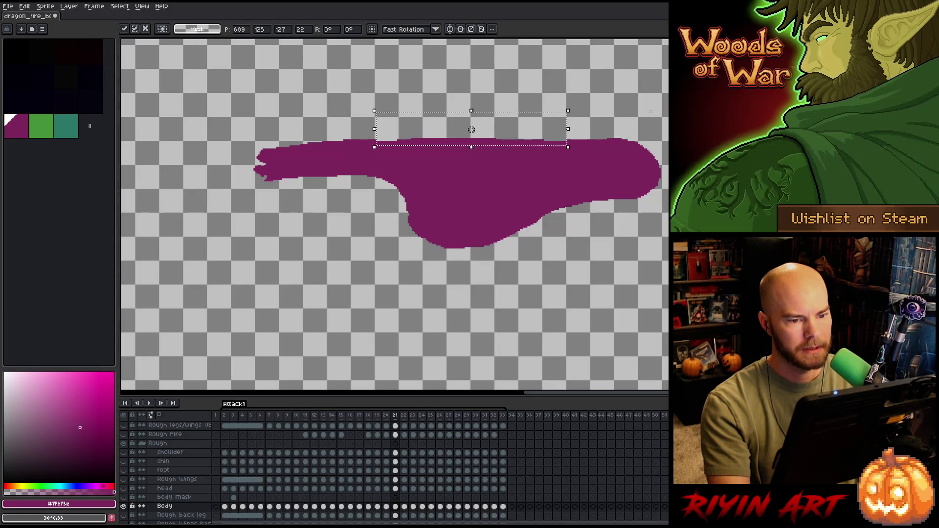
pyautogui.click(237, 124)
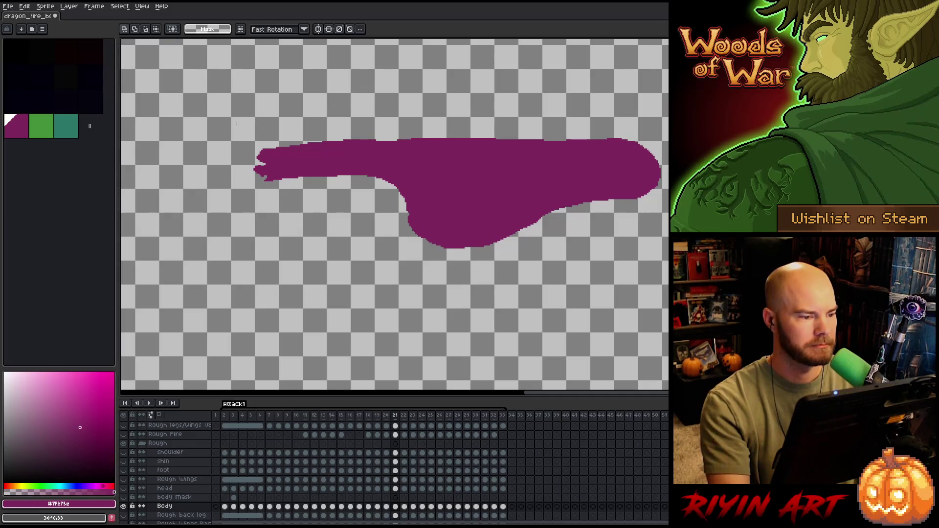
pyautogui.moveTo(220, 112)
pyautogui.mouseDown()
pyautogui.moveTo(612, 142)
pyautogui.moveTo(521, 148)
pyautogui.mouseUp()
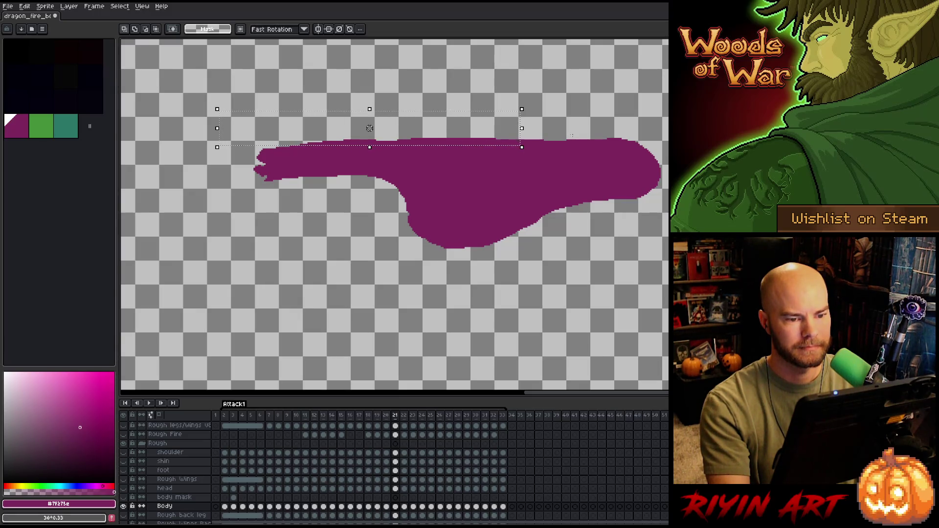
pyautogui.moveTo(605, 130); pyautogui.dragTo(561, 138)
pyautogui.click(578, 133)
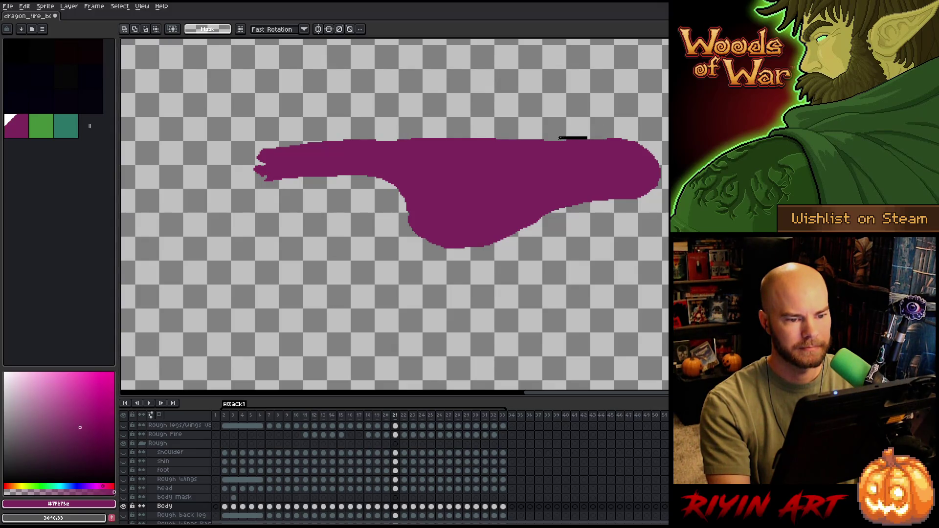
pyautogui.hotkey('ctrl', 'd')
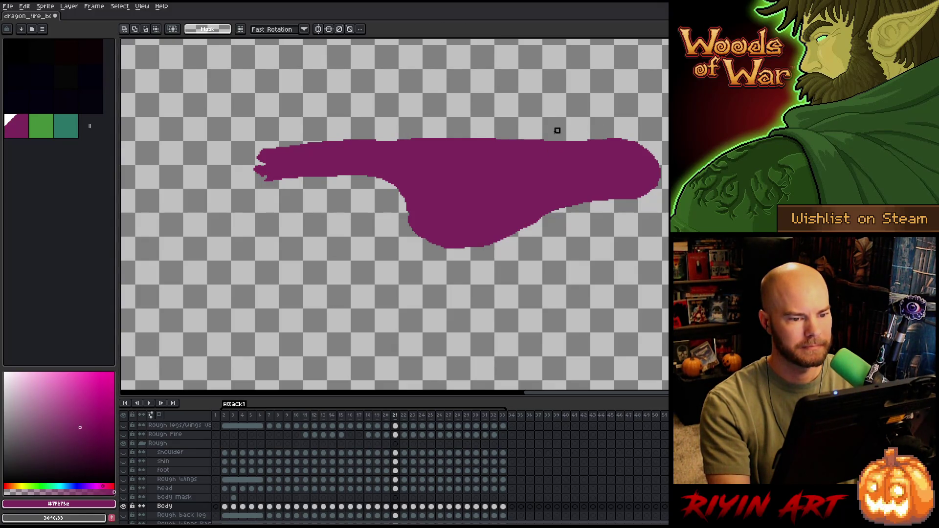
pyautogui.moveTo(557, 130); pyautogui.dragTo(244, 158)
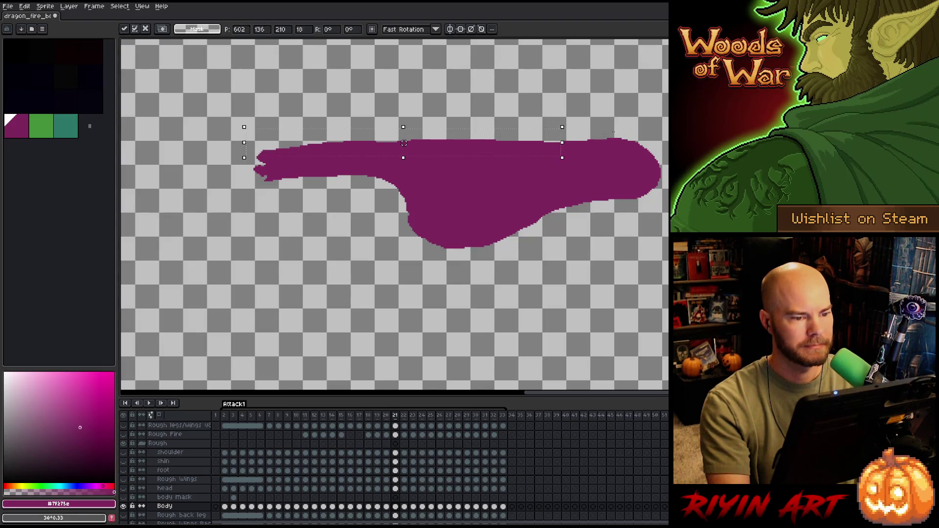
pyautogui.hotkey('ctrl', 'd')
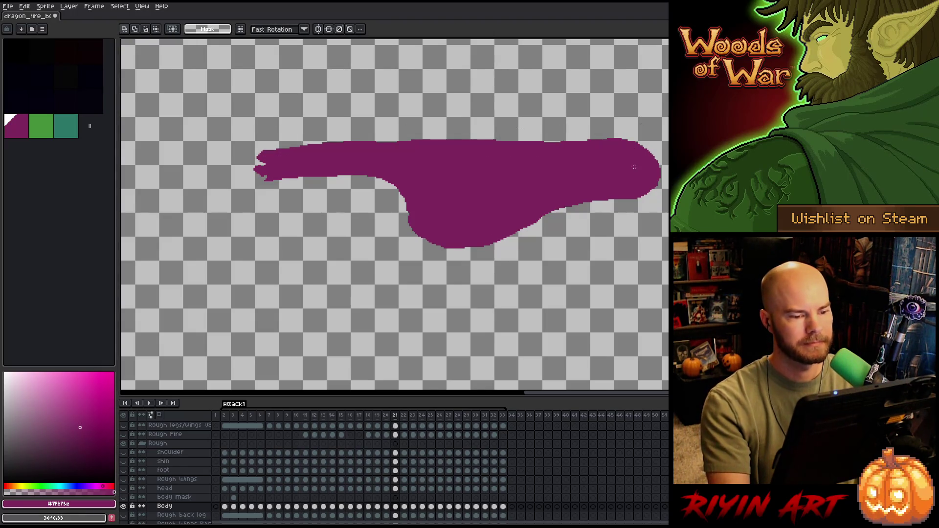
# Compare frame 21 against frame 22, then show all other layers for the full scene
pyautogui.press('Left')
pyautogui.press('Right')
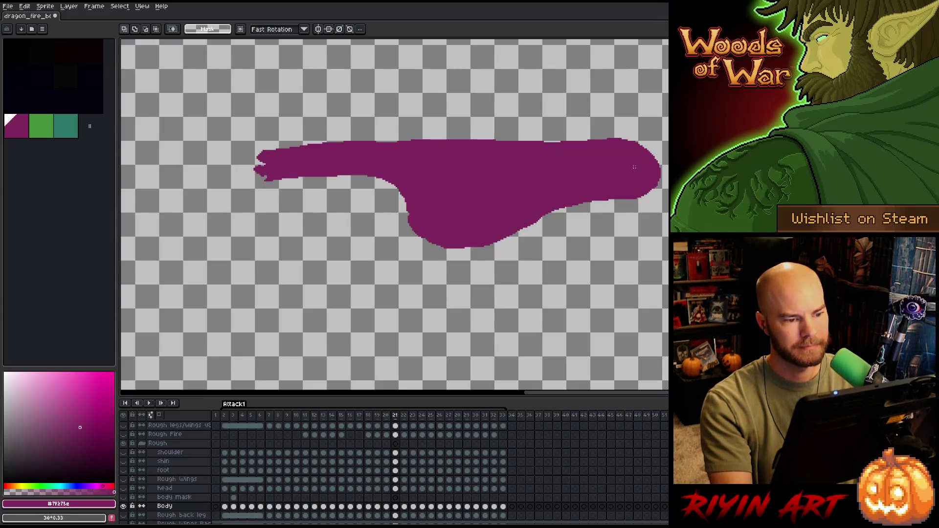
pyautogui.press('Left')
pyautogui.press('Right')
pyautogui.press('Right')
pyautogui.press('Left')
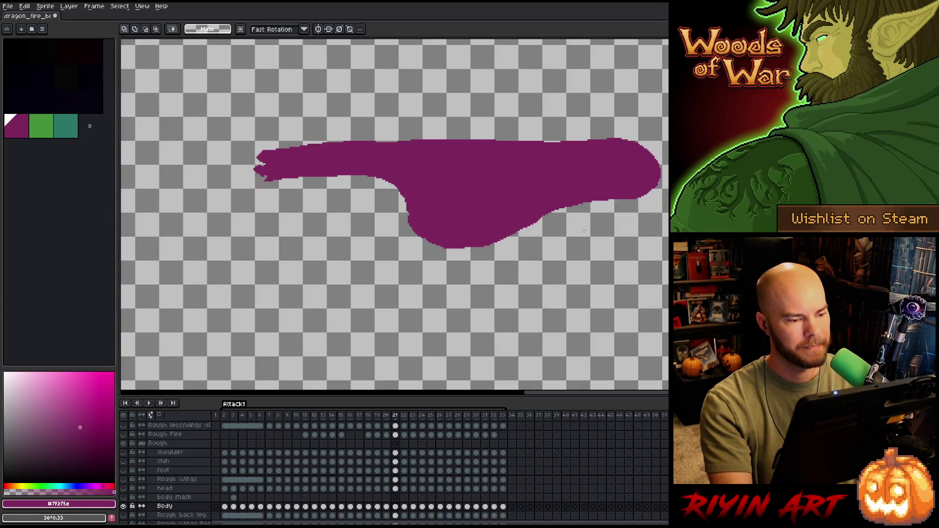
pyautogui.press('Right')
pyautogui.press('Left')
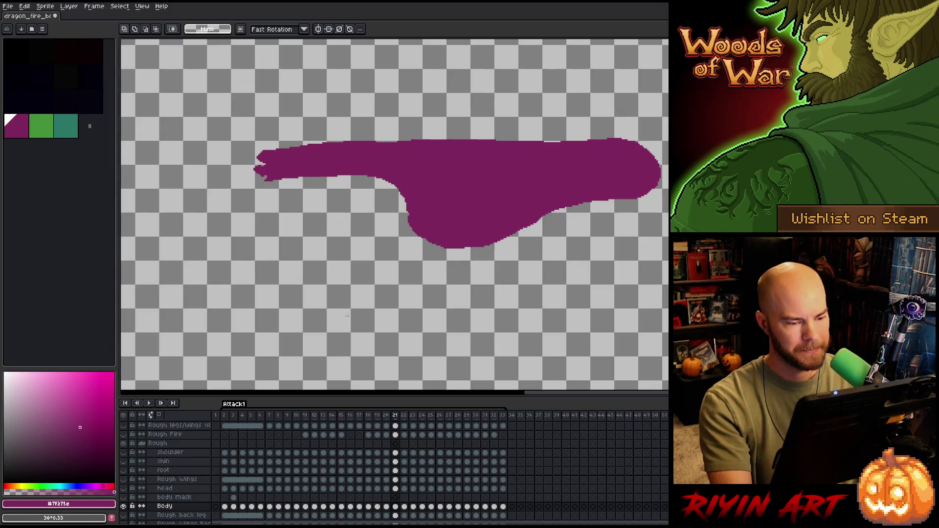
pyautogui.keyDown('alt'); pyautogui.click(125, 507); pyautogui.keyUp('alt')
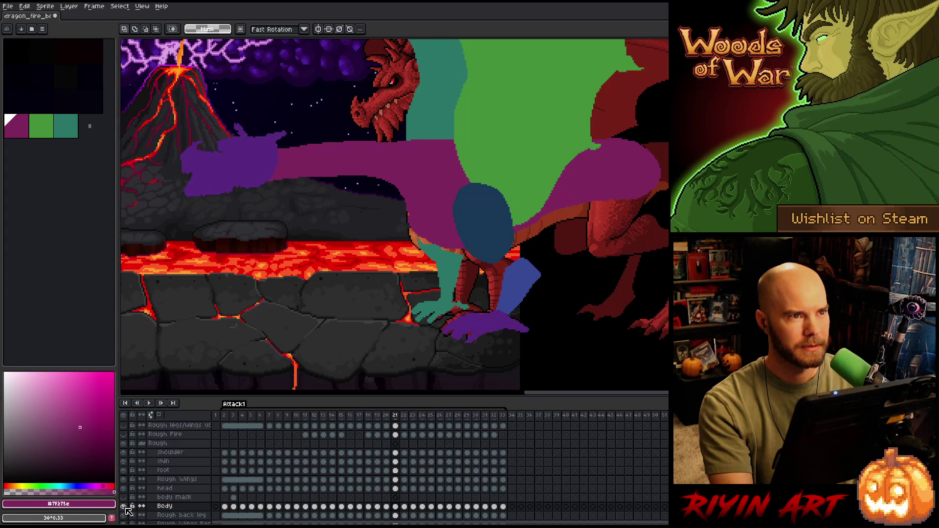
pyautogui.keyDown('alt'); pyautogui.click(125, 507); pyautogui.keyUp('alt')
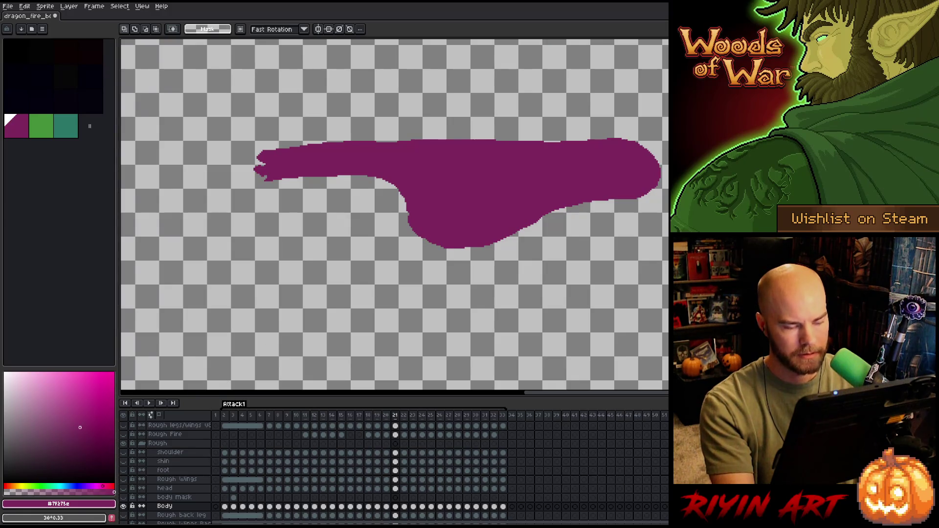
pyautogui.press('Right')
pyautogui.press('Left')
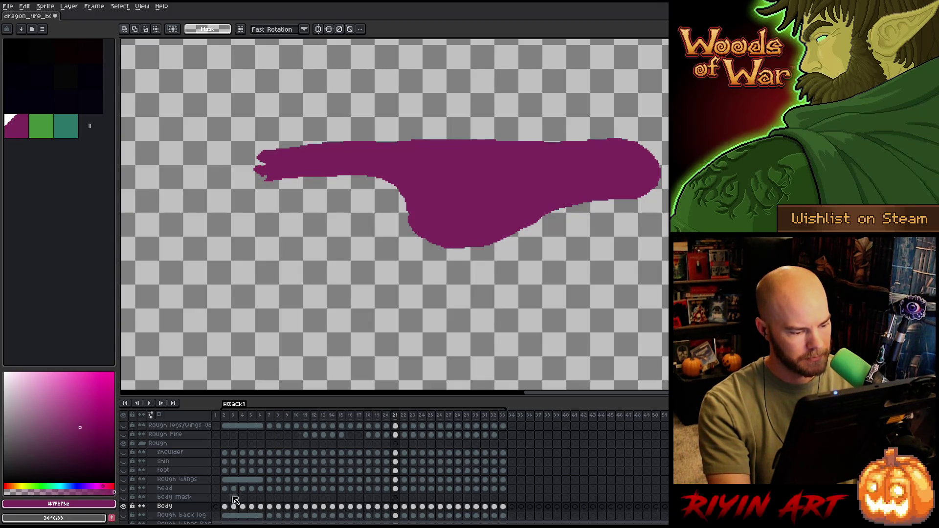
# Go to the Body cel on frame 22, check frame 23, and save the animation
pyautogui.click(405, 507)
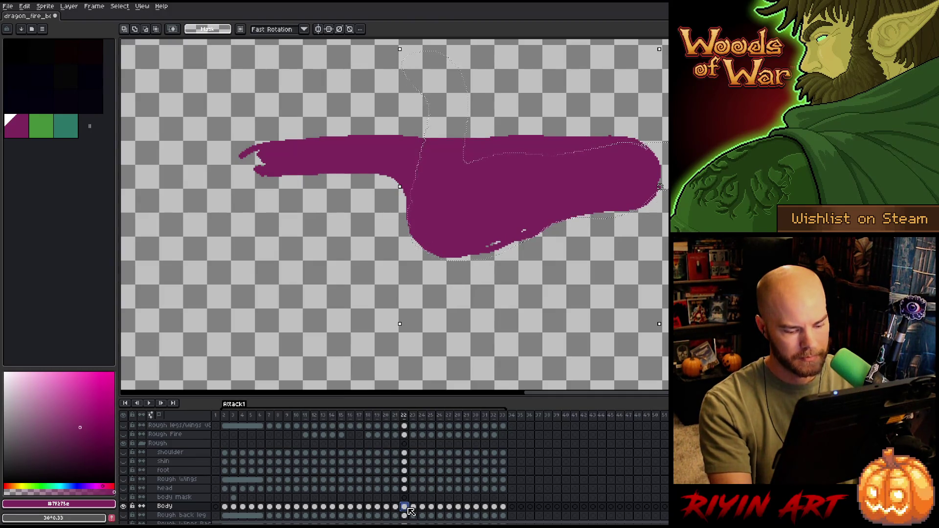
pyautogui.press('Right')
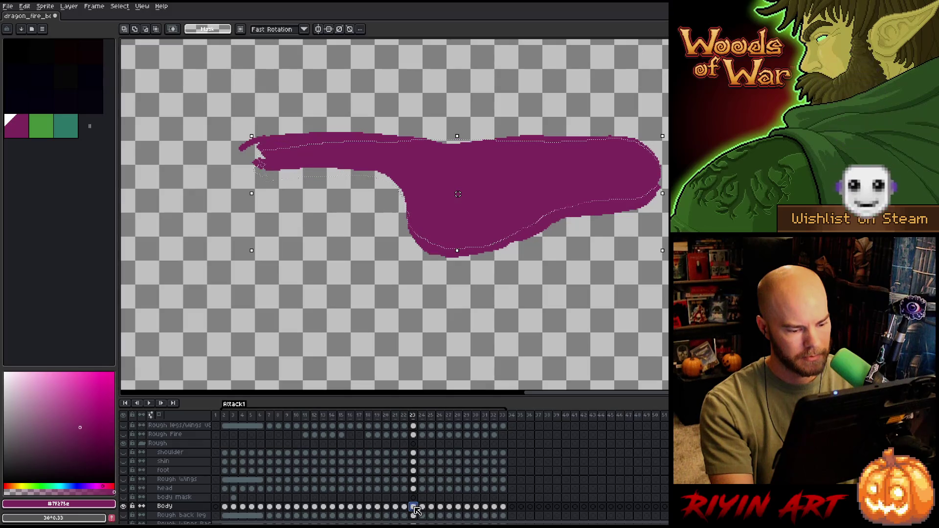
pyautogui.press('Left')
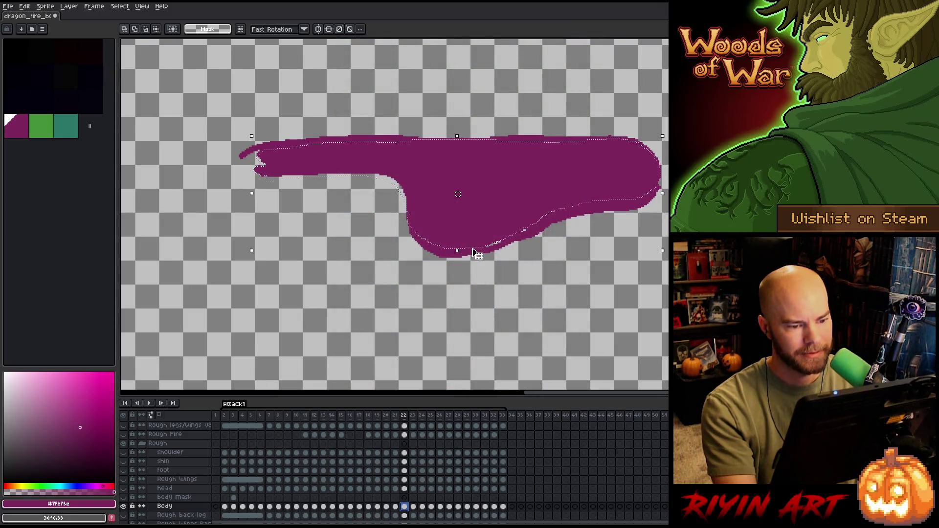
pyautogui.hotkey('ctrl', 's')
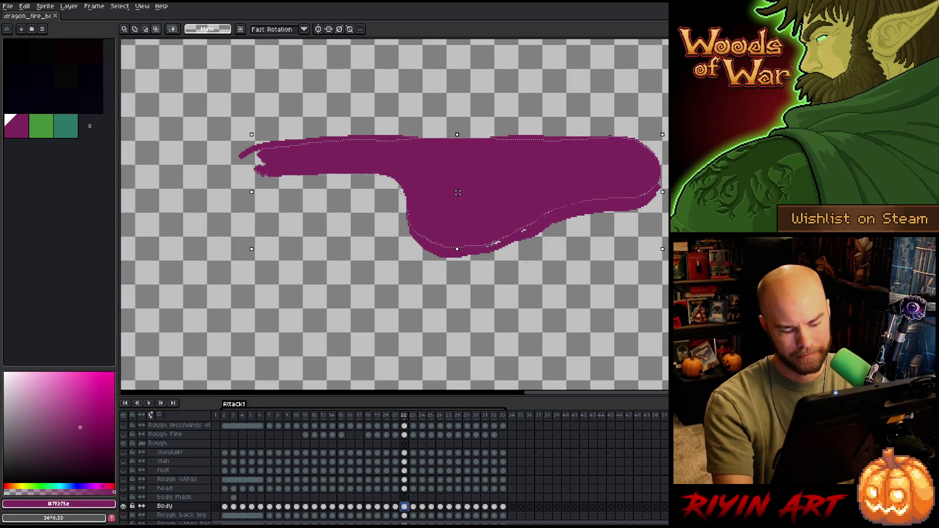
# Erase stray pixels along the body's lower edge and compare with frame 21
pyautogui.press('b')
pyautogui.moveTo(414, 243); pyautogui.dragTo(398, 234)
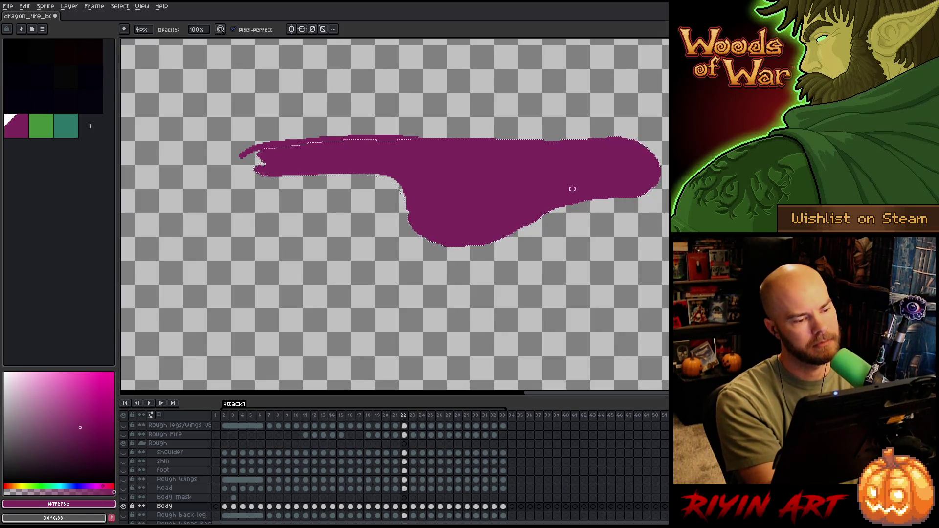
pyautogui.press(',')
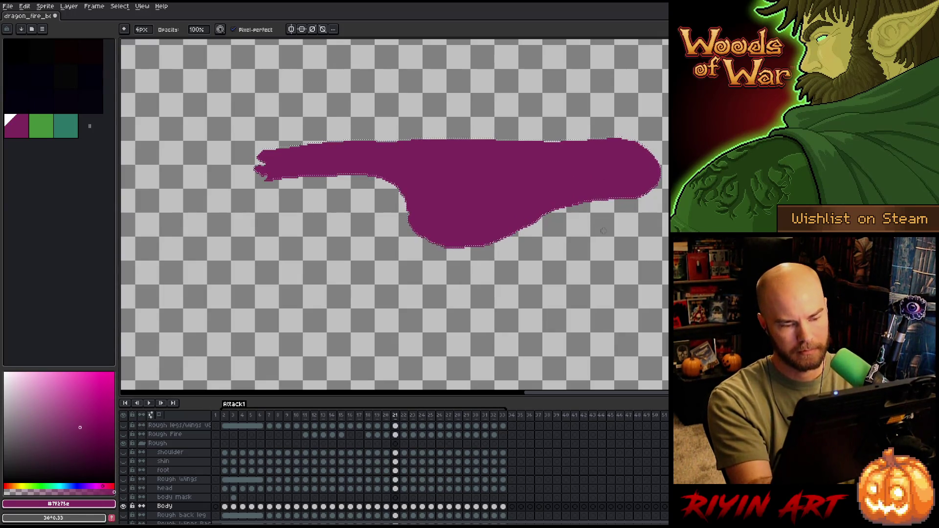
pyautogui.press('.')
pyautogui.hotkey('ctrl', 'd')
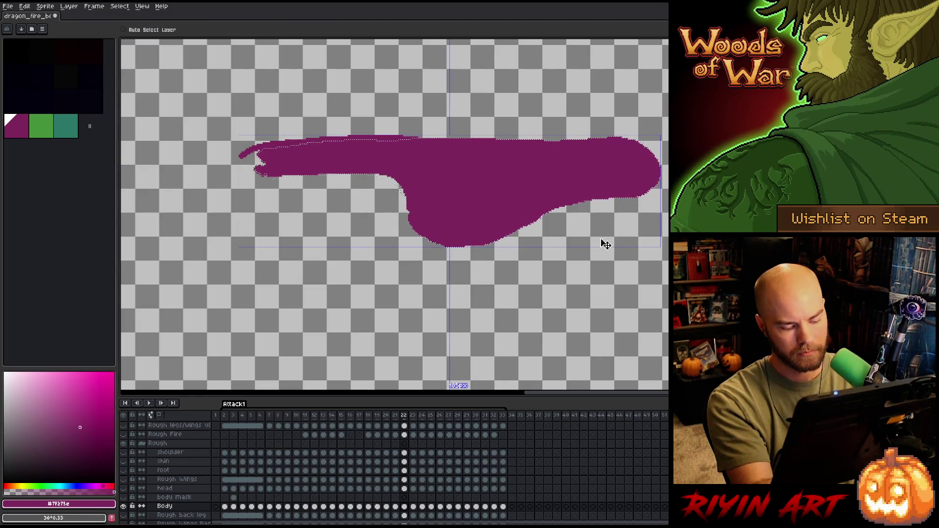
# Lasso the front part of the body and try nudging it down, then cancel
pyautogui.press('m')
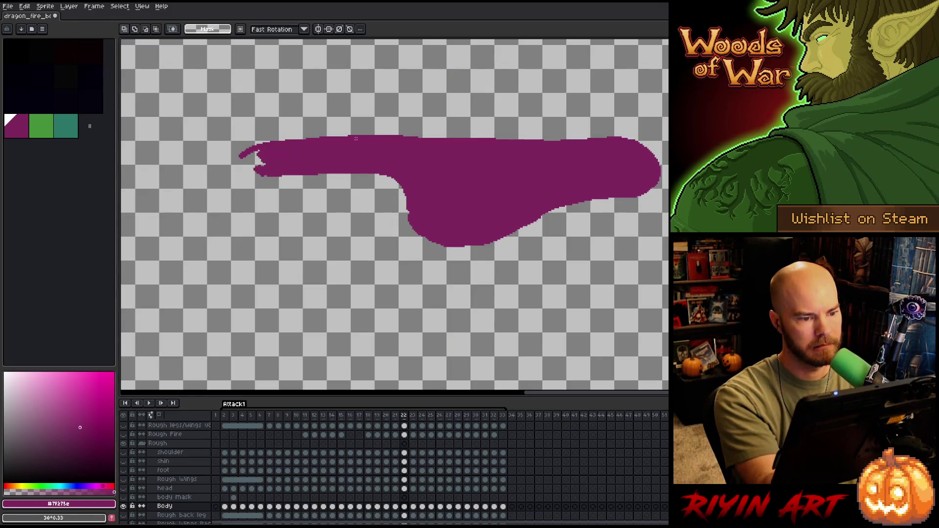
pyautogui.press('q')
pyautogui.moveTo(462, 120)
pyautogui.mouseDown()
pyautogui.moveTo(412, 147)
pyautogui.moveTo(223, 153)
pyautogui.moveTo(430, 112)
pyautogui.mouseUp()
pyautogui.press('Down')
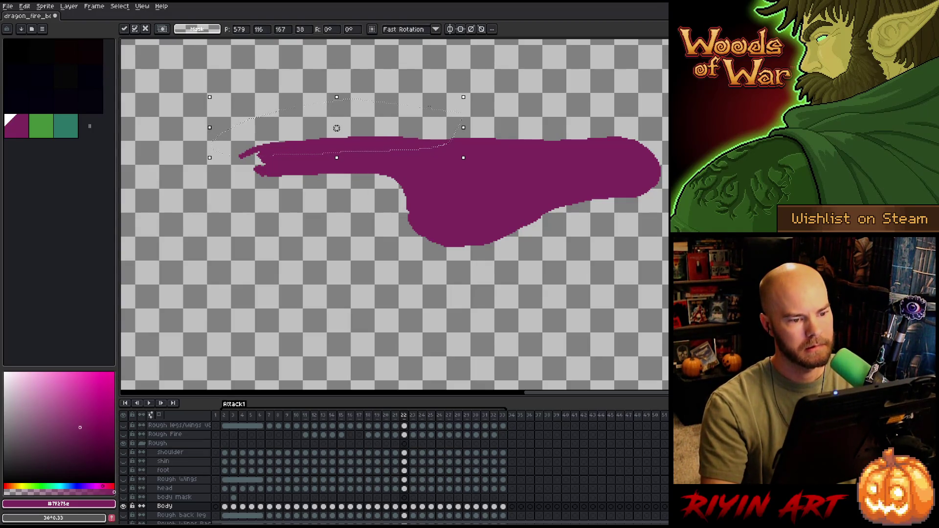
pyautogui.press('Escape')
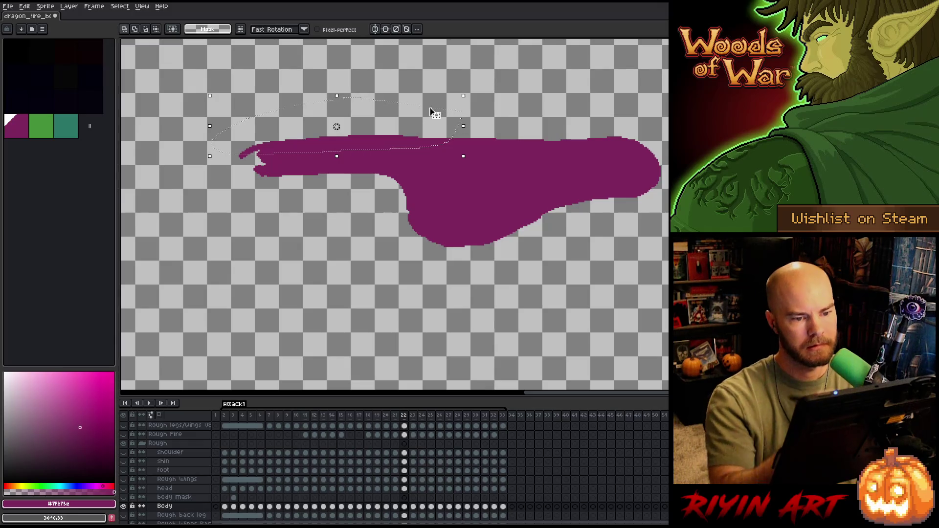
# Try selections over the snout and along the body's top edge, checking against frame 21
pyautogui.moveTo(549, 119)
pyautogui.mouseDown()
pyautogui.moveTo(544, 139)
pyautogui.moveTo(477, 154)
pyautogui.moveTo(303, 152)
pyautogui.moveTo(476, 88)
pyautogui.moveTo(540, 84)
pyautogui.mouseUp()
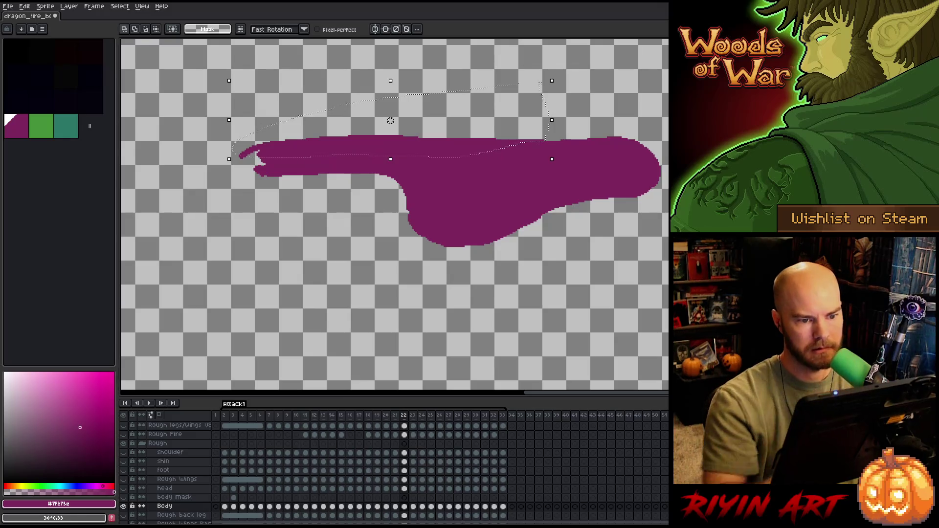
pyautogui.click(540, 82)
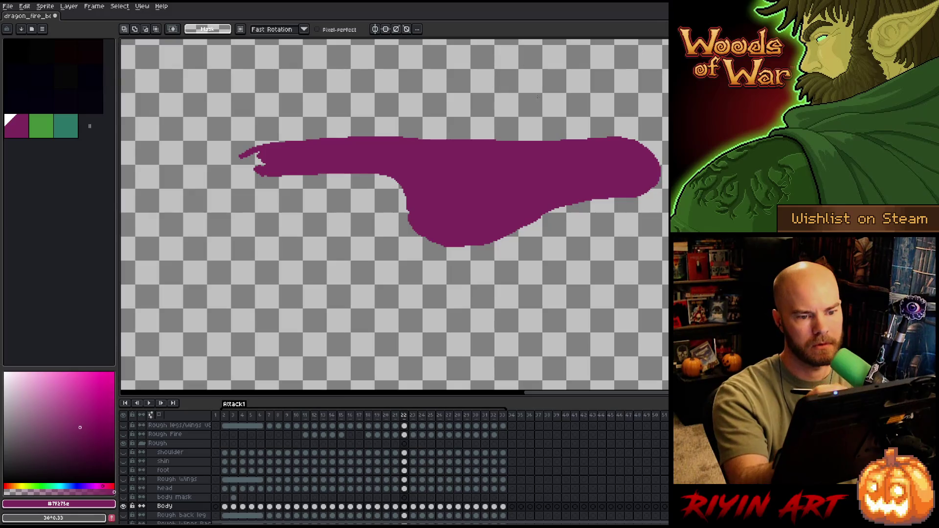
pyautogui.moveTo(517, 116); pyautogui.dragTo(568, 141)
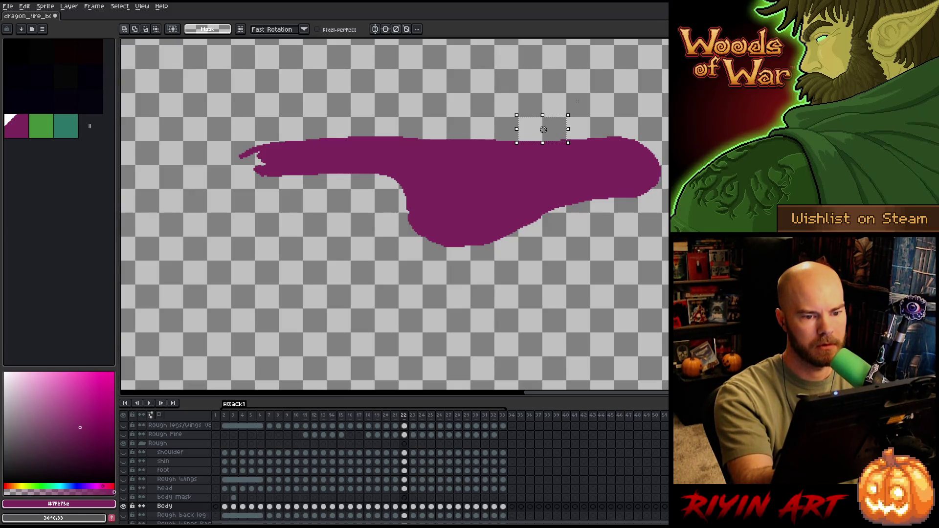
pyautogui.moveTo(555, 97)
pyautogui.mouseDown()
pyautogui.moveTo(533, 131)
pyautogui.moveTo(484, 153)
pyautogui.moveTo(205, 161)
pyautogui.mouseUp()
pyautogui.moveTo(591, 87); pyautogui.dragTo(591, 87)
pyautogui.hotkey('ctrl', 'd')
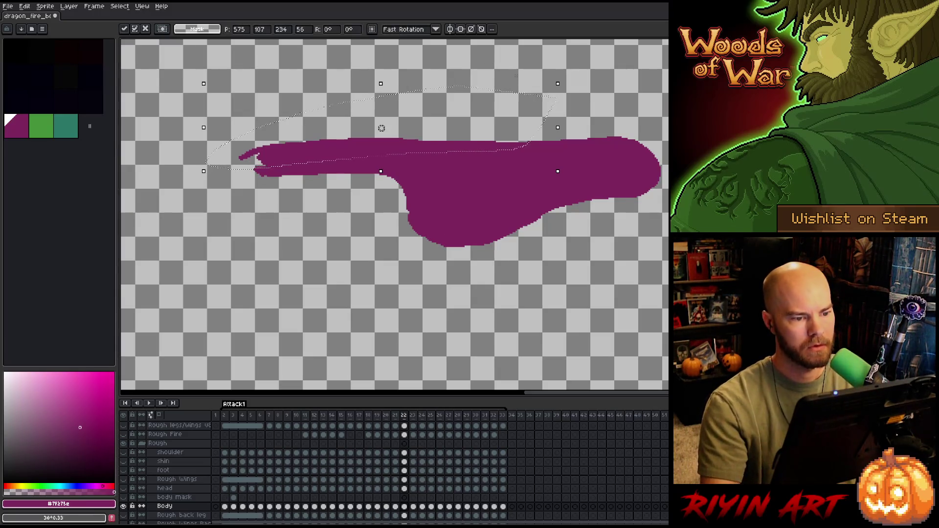
pyautogui.press(',')
pyautogui.press('.')
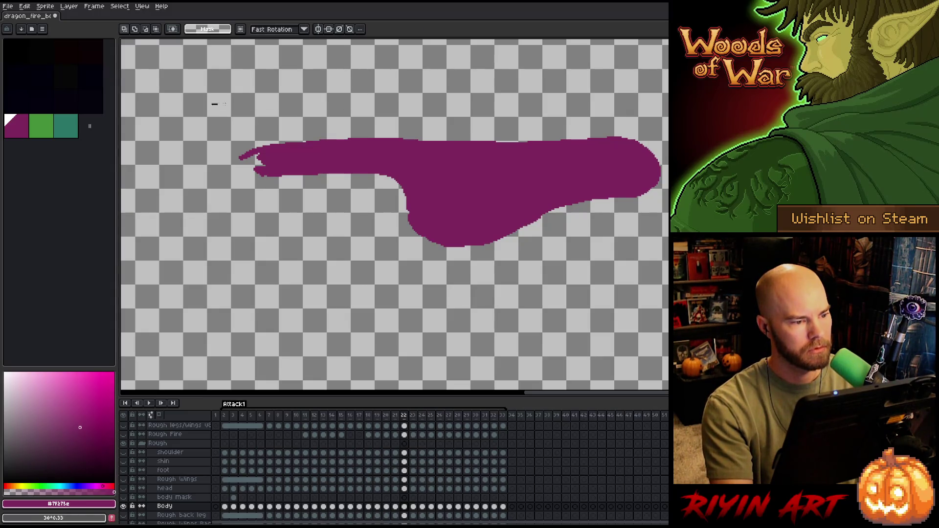
pyautogui.moveTo(212, 105)
pyautogui.mouseDown()
pyautogui.moveTo(423, 142)
pyautogui.moveTo(452, 128)
pyautogui.mouseUp()
# Clear the selection and flip between frames 21 and 22 to compare the body
pyautogui.hotkey('ctrl', 'd')
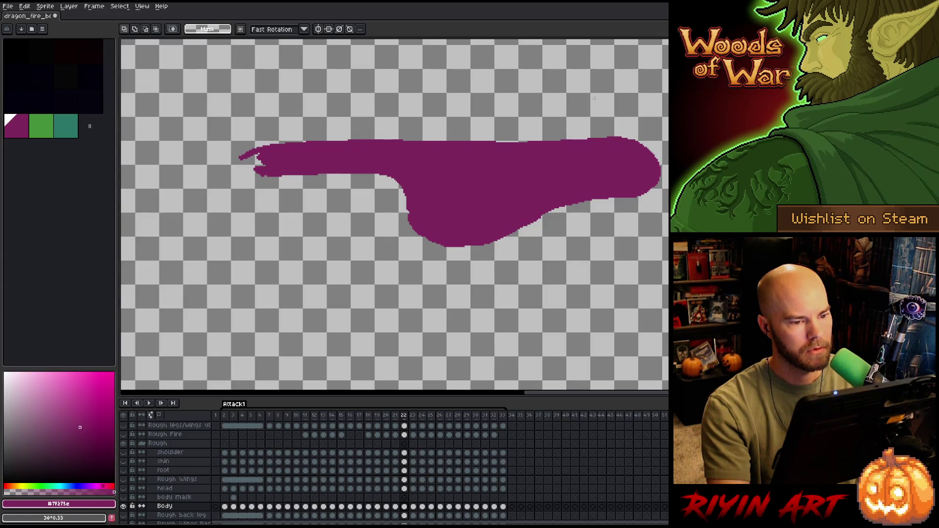
pyautogui.press('Right')
pyautogui.press('Left')
pyautogui.press('Left')
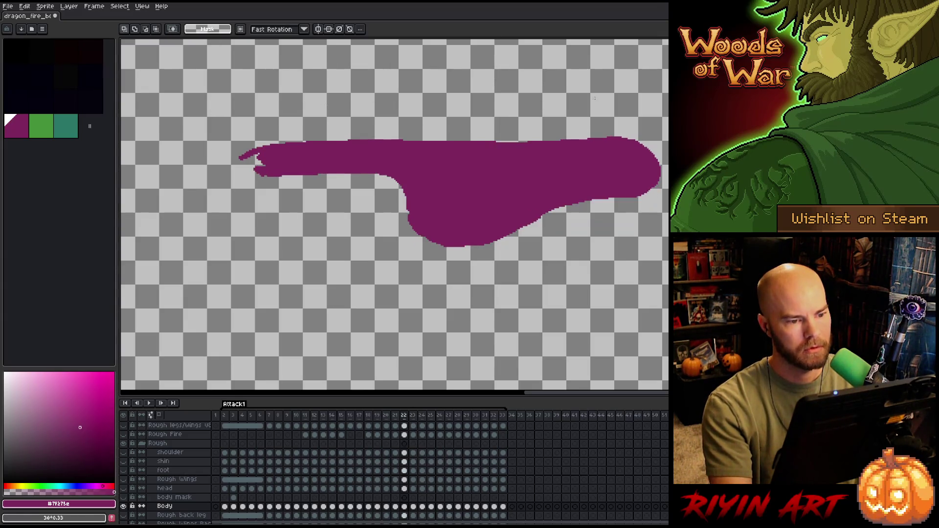
pyautogui.press('Right')
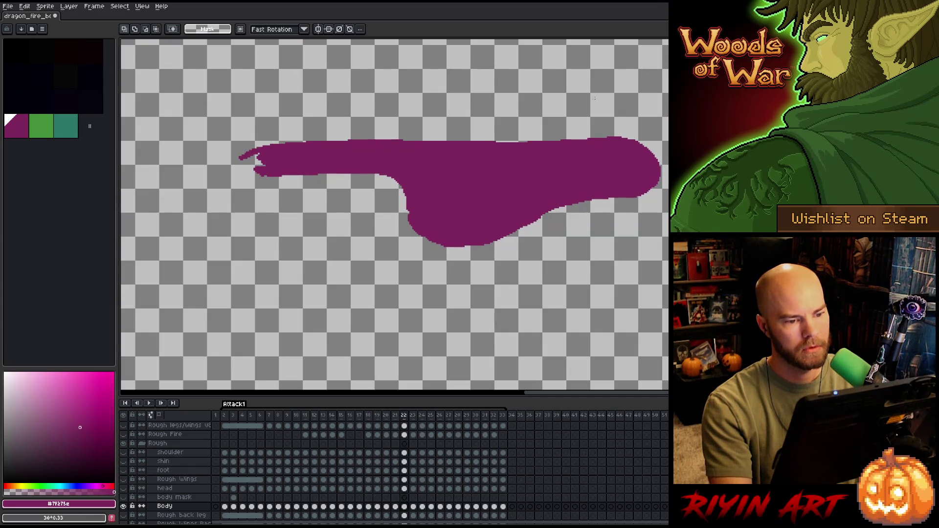
pyautogui.press('Left')
pyautogui.press('Right')
pyautogui.press('Left')
pyautogui.press('Right')
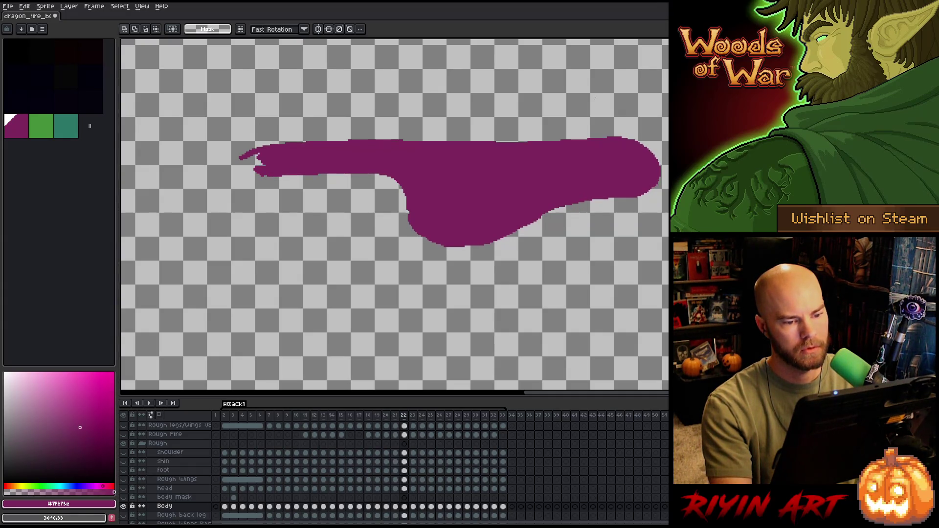
pyautogui.press('b')
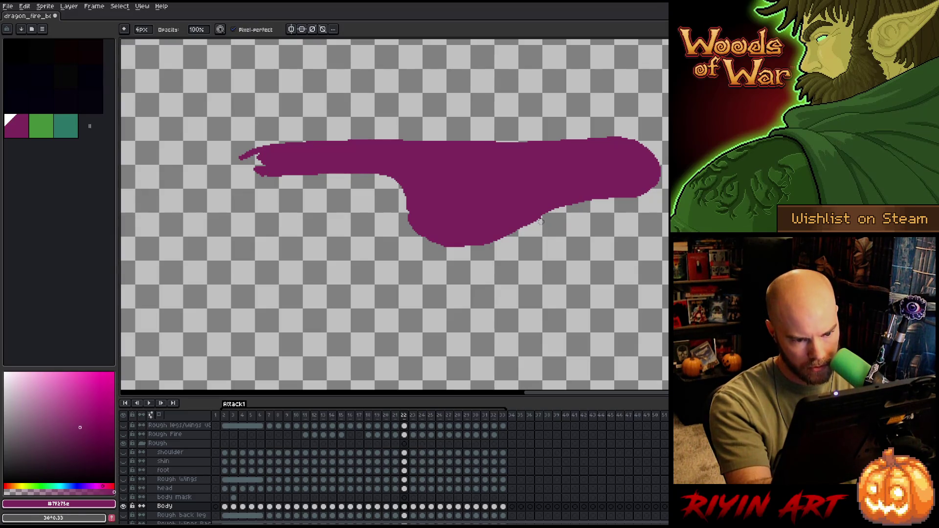
# Recheck the neighbouring frame, then paint purple pixels into the snout tip
pyautogui.press('v')
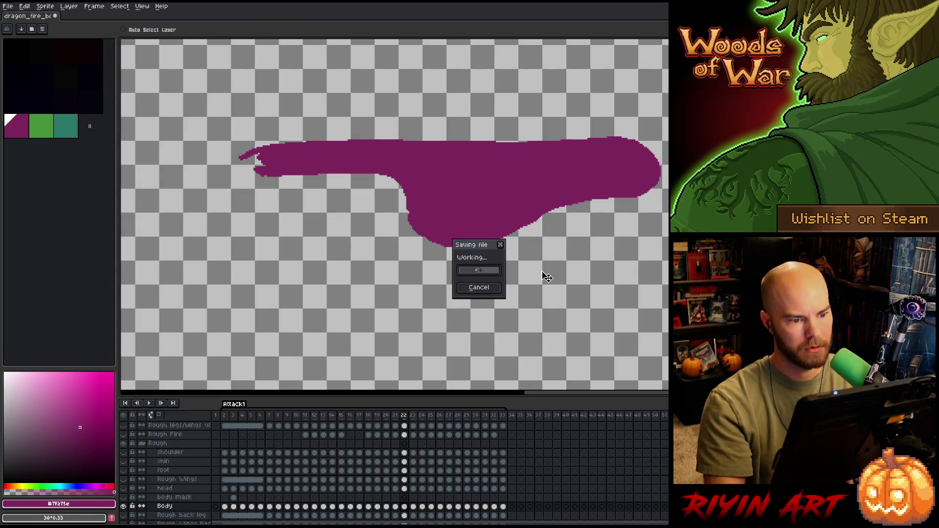
pyautogui.press('b')
pyautogui.press('Left')
pyautogui.press('Right')
pyautogui.press('Left')
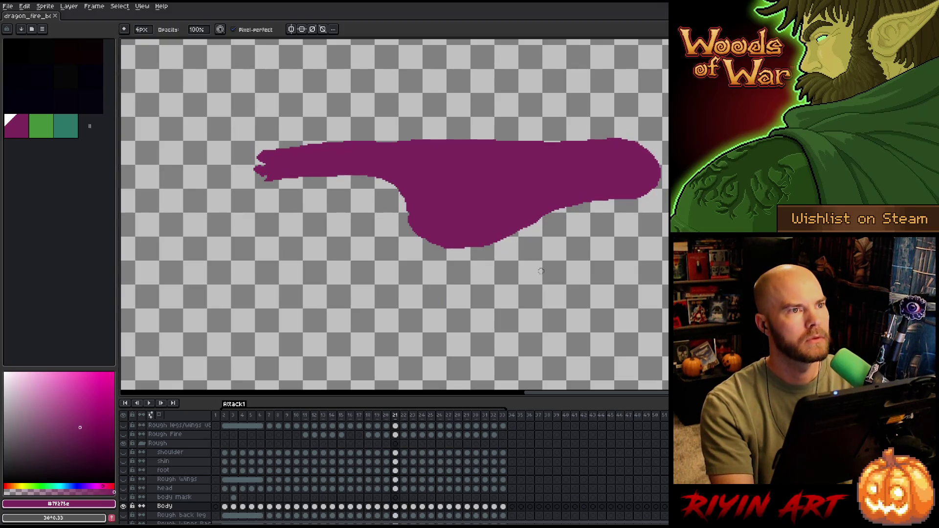
pyautogui.press('Right')
pyautogui.press('Left')
pyautogui.press('Right')
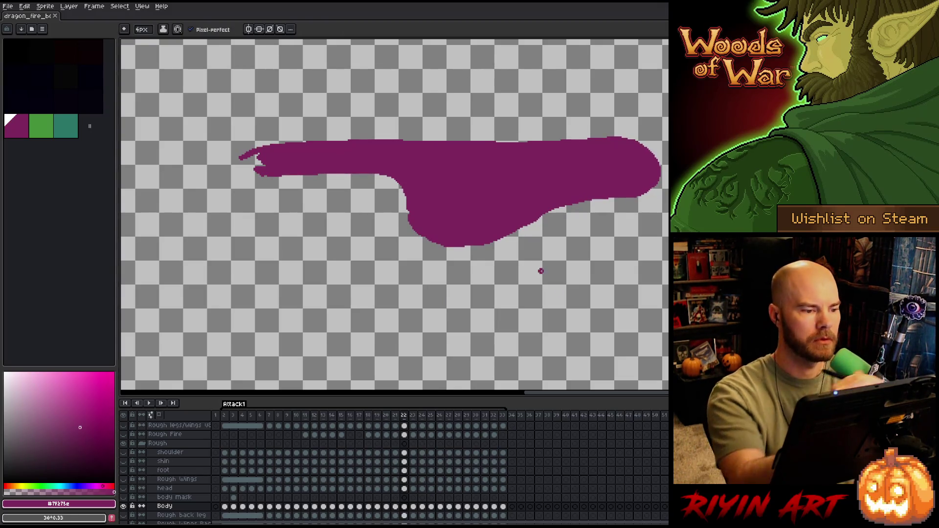
pyautogui.click(254, 163)
pyautogui.click(259, 165)
pyautogui.click(245, 149)
# Fill the jagged gaps and notch at the snout's left end with the paint bucket
pyautogui.press('b')
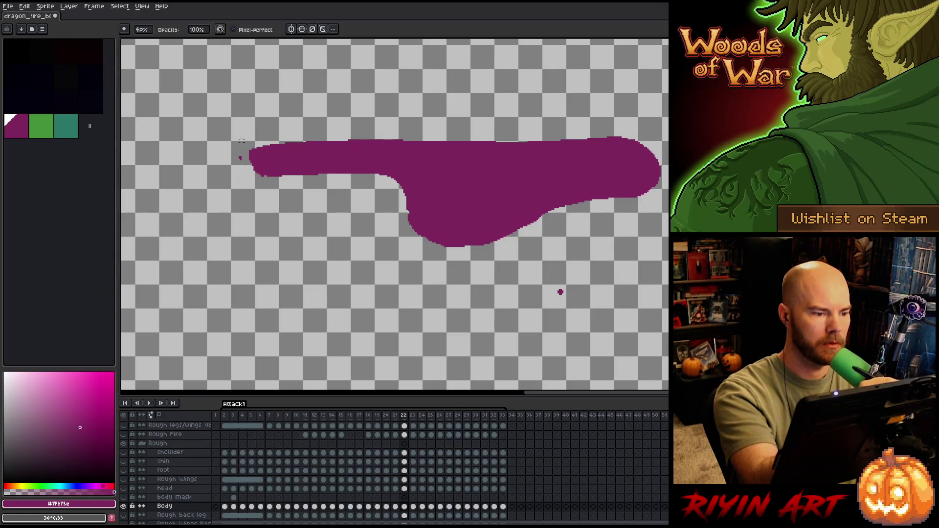
pyautogui.press('Left')
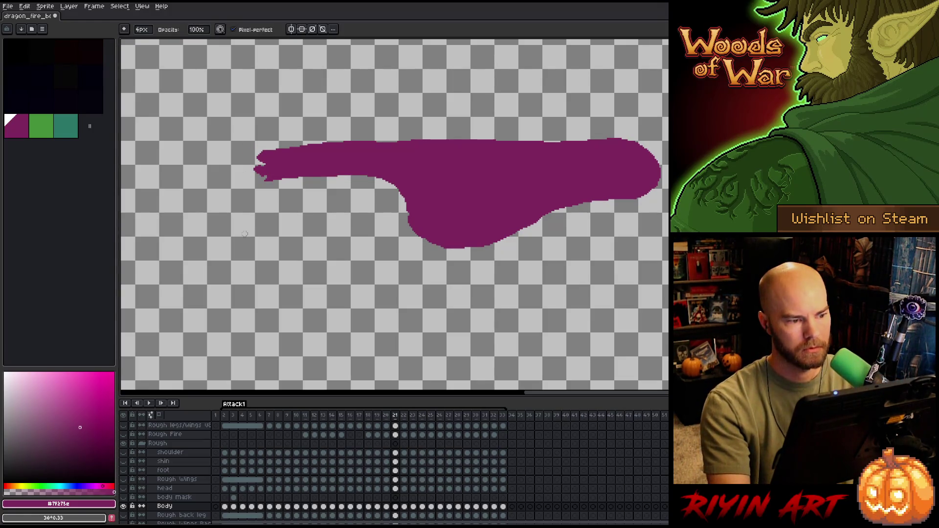
pyautogui.press('g')
pyautogui.click(255, 164)
pyautogui.click(260, 176)
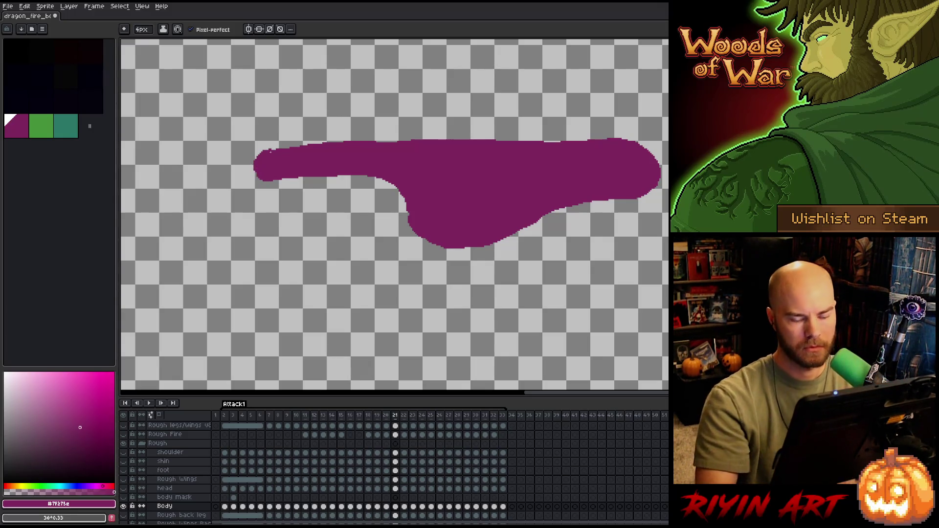
pyautogui.press('Left')
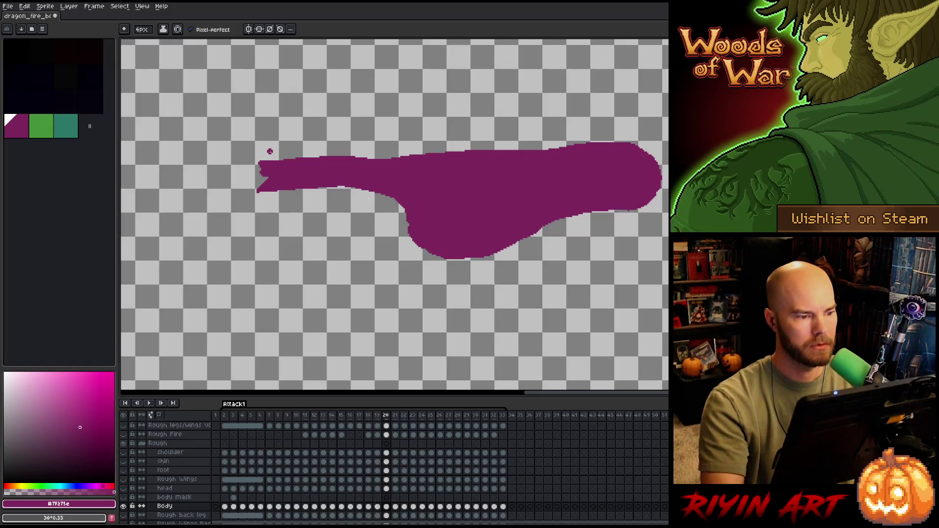
pyautogui.click(550, 324)
pyautogui.moveTo(259, 167); pyautogui.dragTo(267, 176)
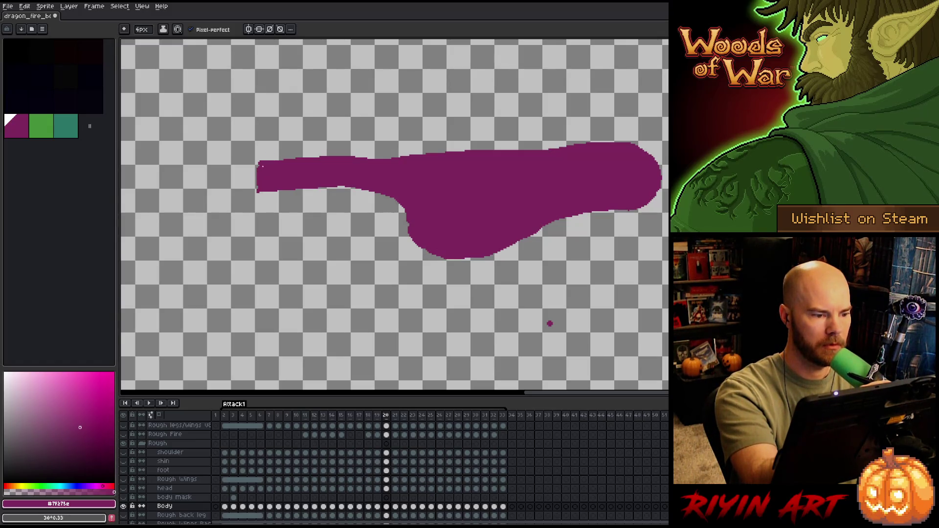
# Step to frame 22 and flip between frames 22 and 23 to compare the silhouettes
pyautogui.press('e')
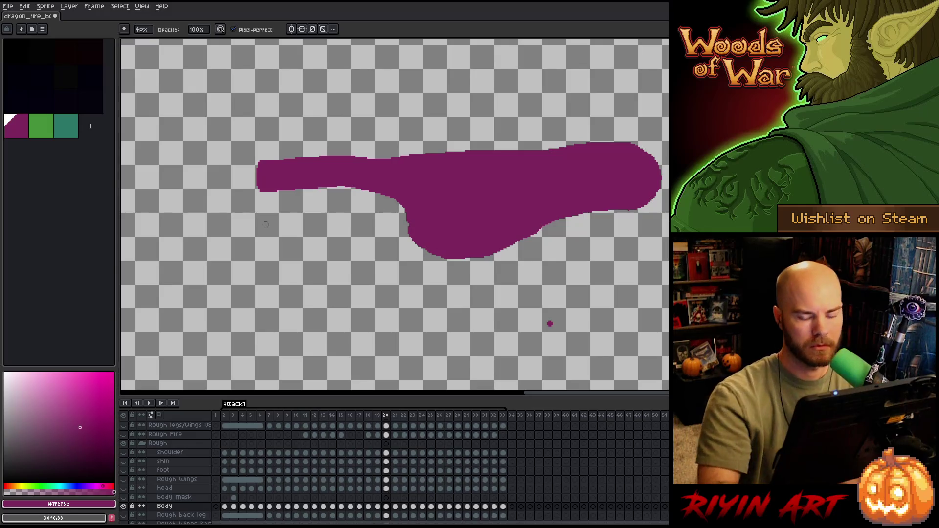
pyautogui.press('.')
pyautogui.press('.')
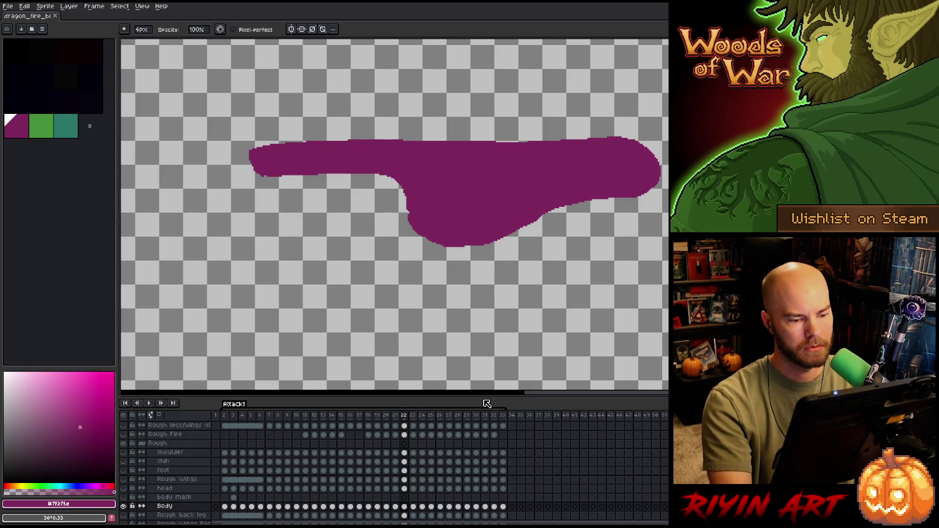
pyautogui.press('.')
pyautogui.press(',')
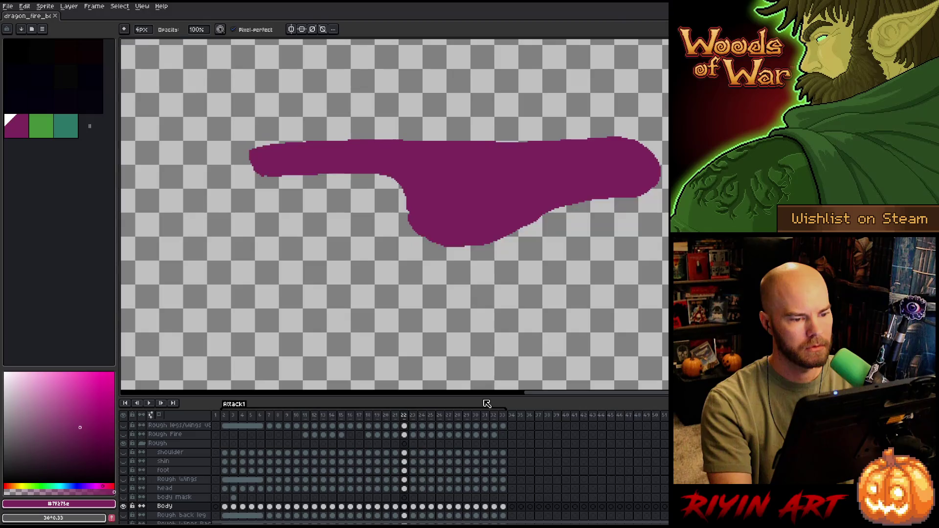
pyautogui.press('.')
pyautogui.press(',')
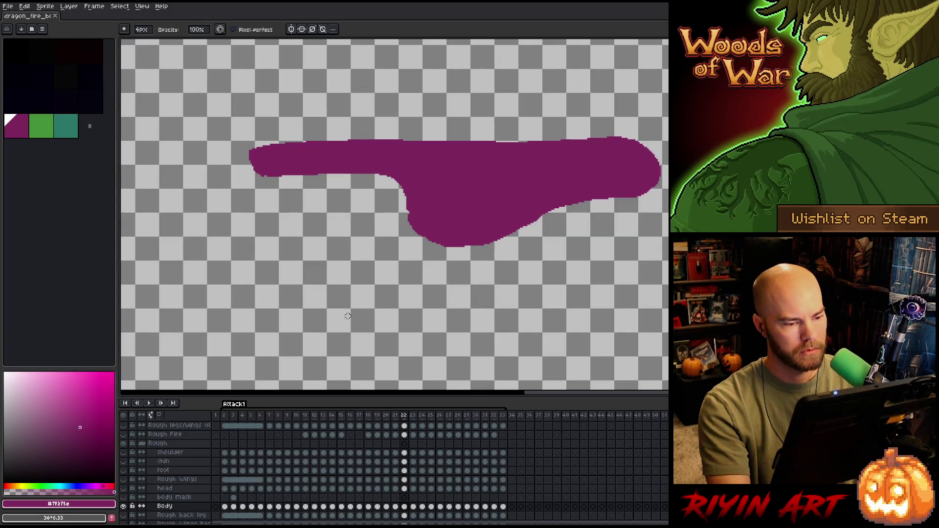
# Load the body mask cel's outline as a selection and step back to frame 21
pyautogui.keyDown('ctrl'); pyautogui.click(233, 498); pyautogui.keyUp('ctrl')
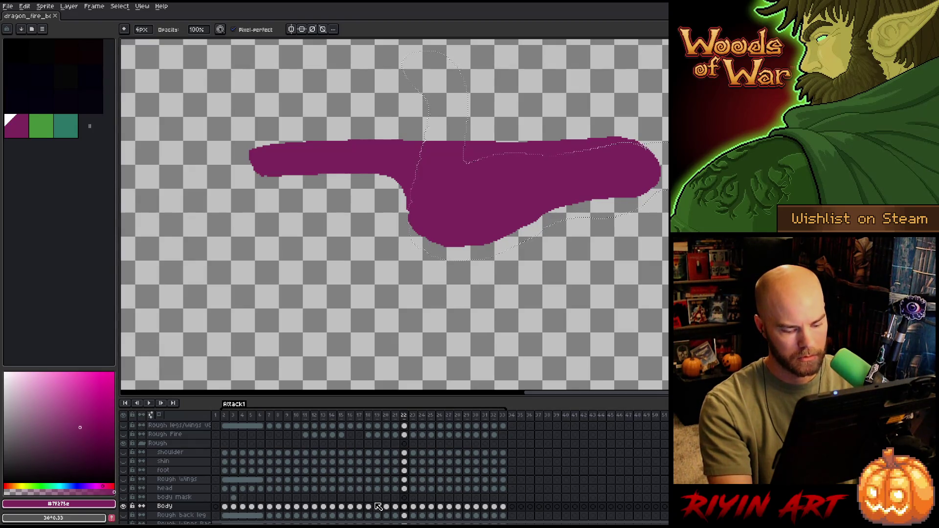
pyautogui.press(',')
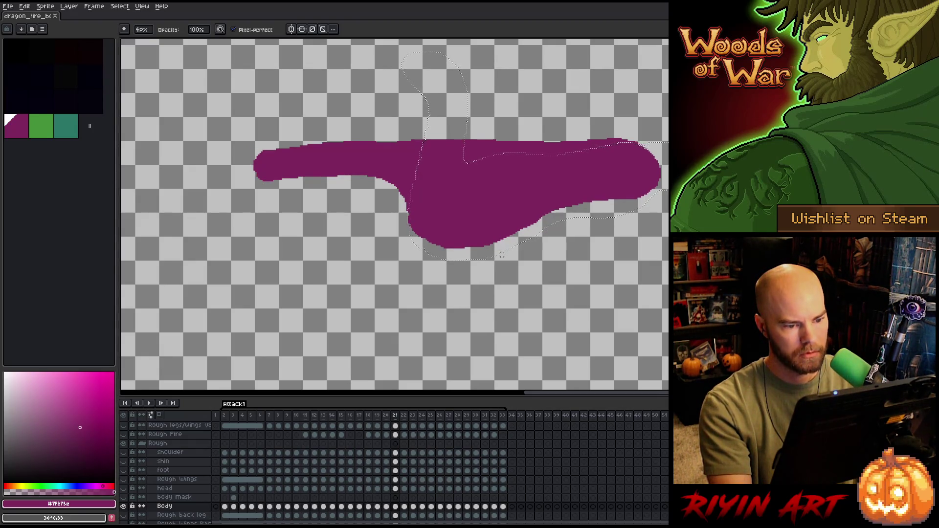
pyautogui.press('m')
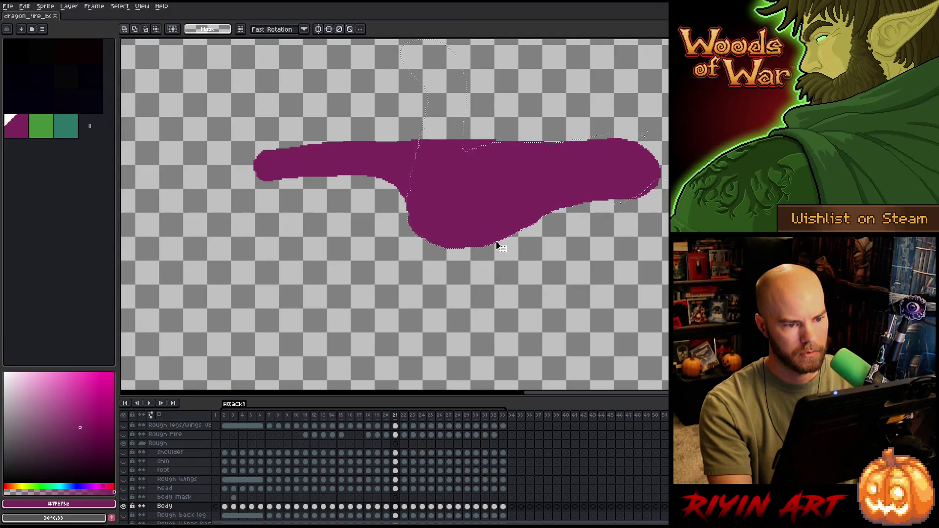
# Flip repeatedly through frames 21, 22 and 23 to review the body silhouette
pyautogui.press('.')
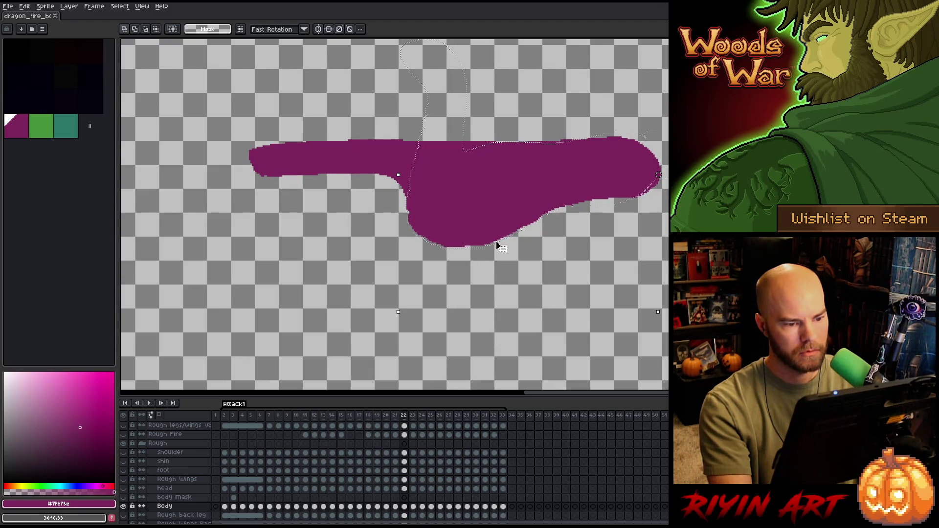
pyautogui.press('.')
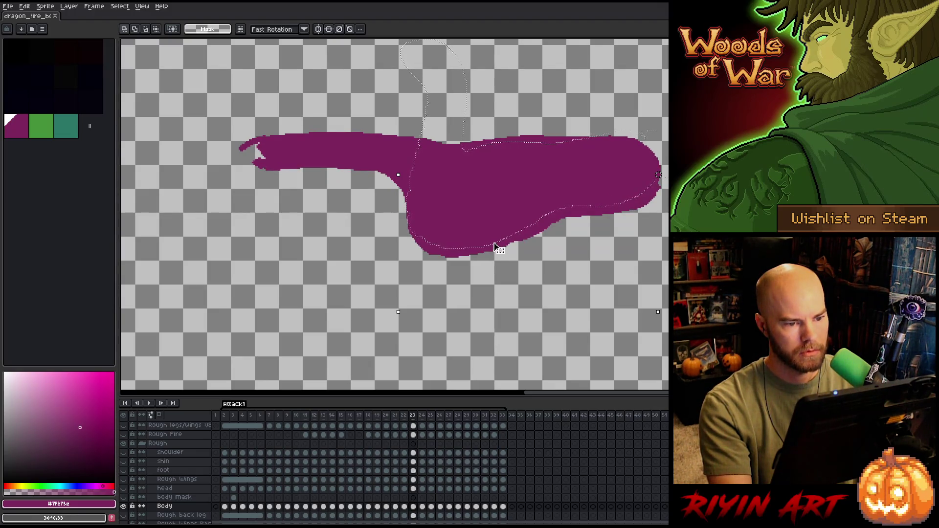
pyautogui.press(',')
pyautogui.press('.')
pyautogui.press(',')
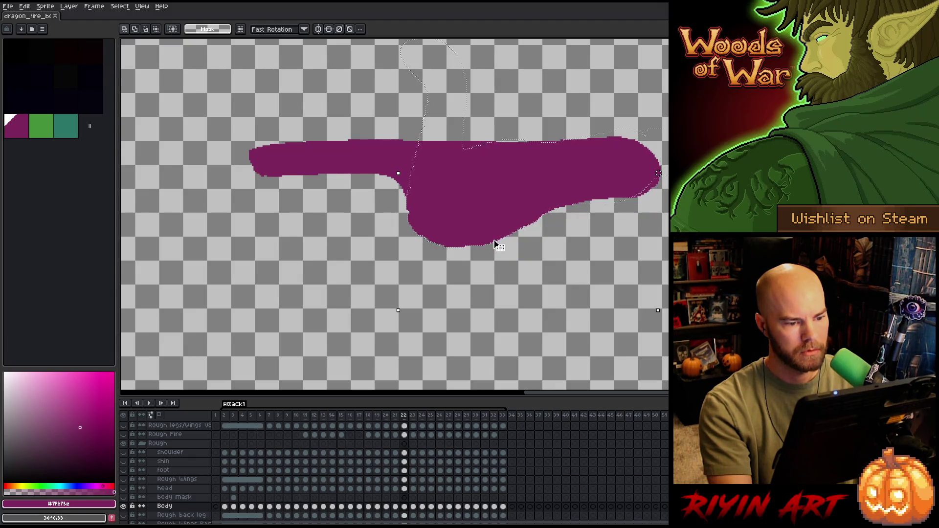
pyautogui.press('.')
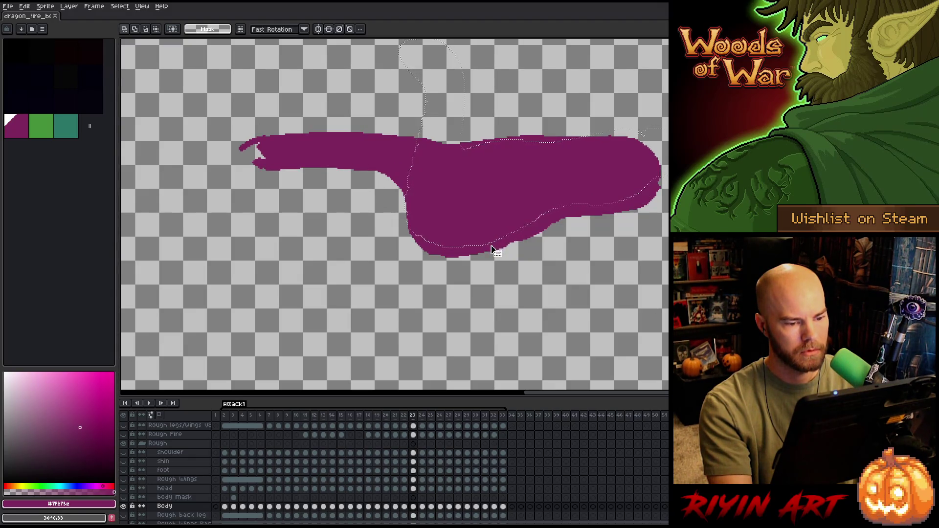
pyautogui.press(',')
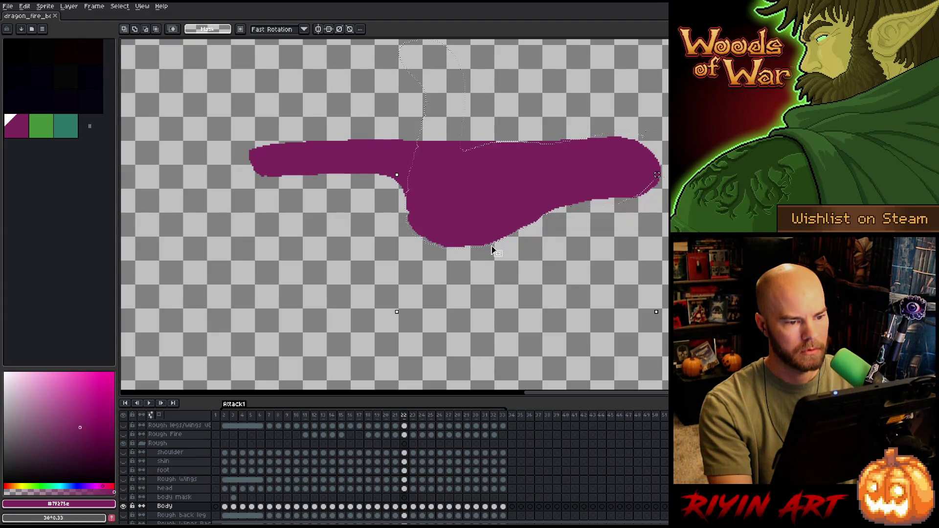
pyautogui.press('.')
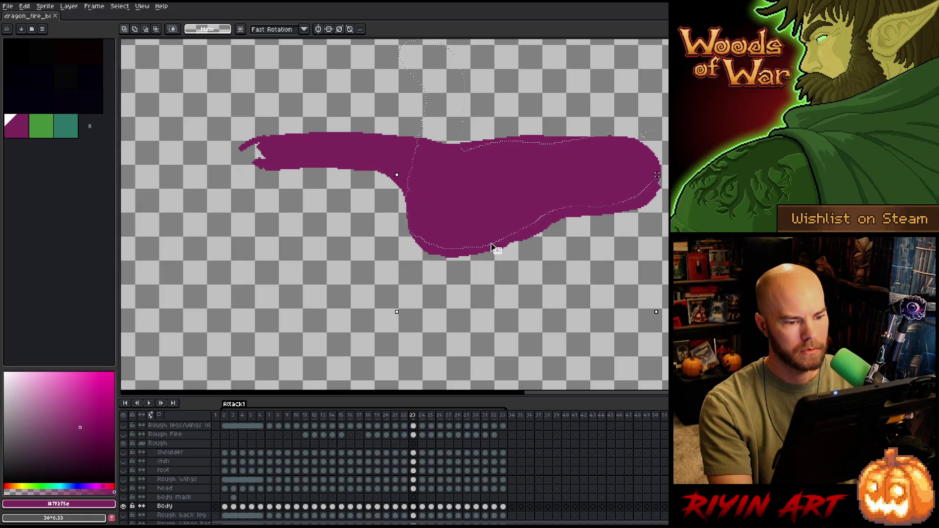
pyautogui.press(',')
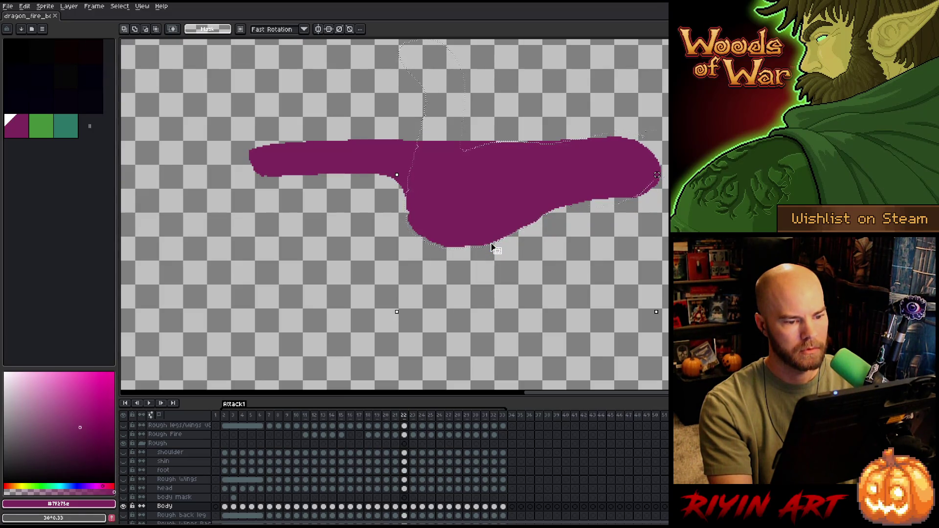
pyautogui.press('.')
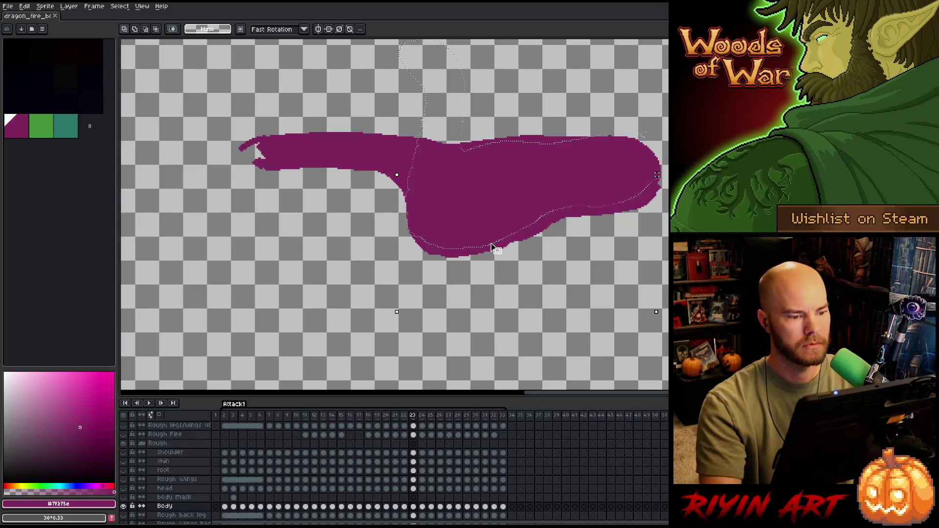
pyautogui.press(',')
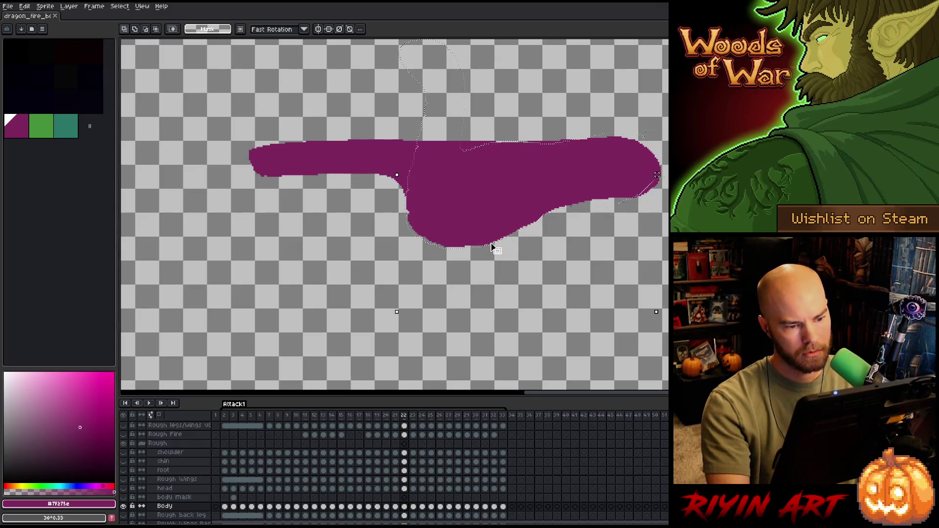
pyautogui.press(',')
pyautogui.press('.')
pyautogui.press('.')
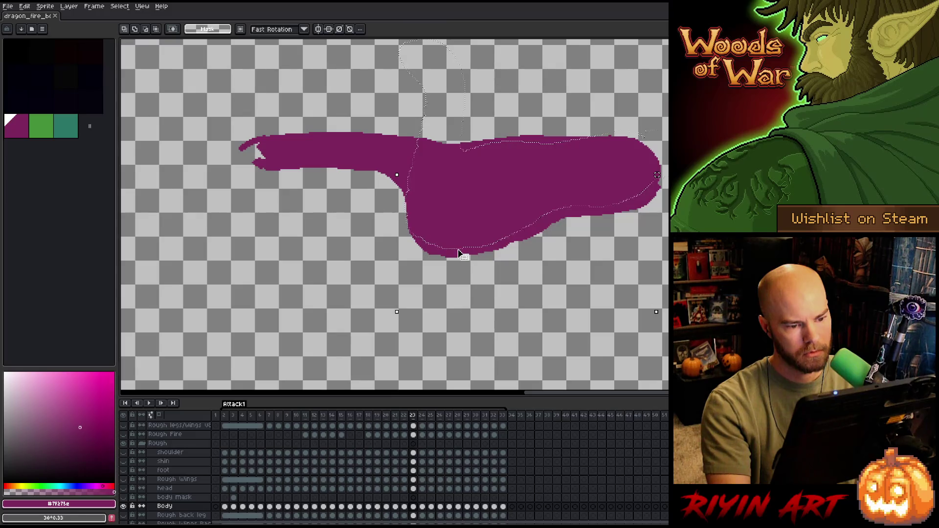
pyautogui.press(',')
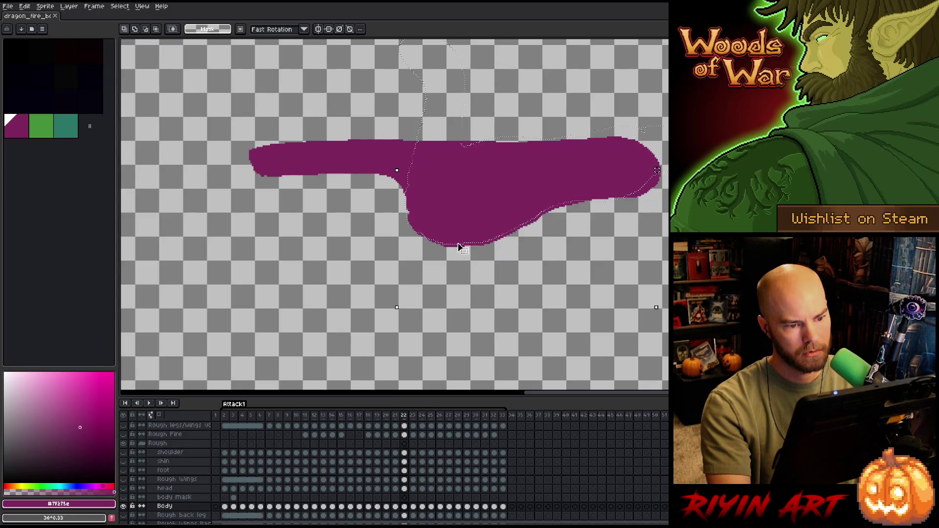
pyautogui.press(',')
pyautogui.press('.')
pyautogui.press('.')
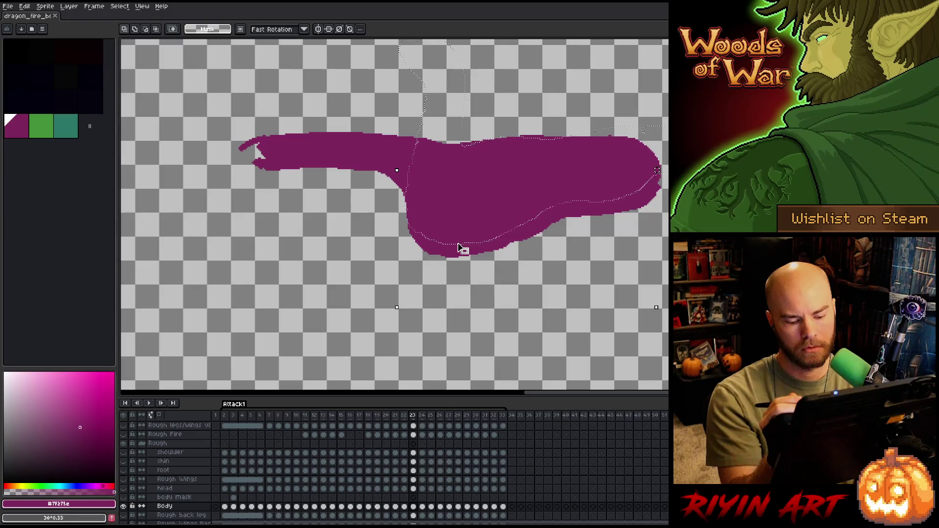
pyautogui.press(',')
pyautogui.press(',')
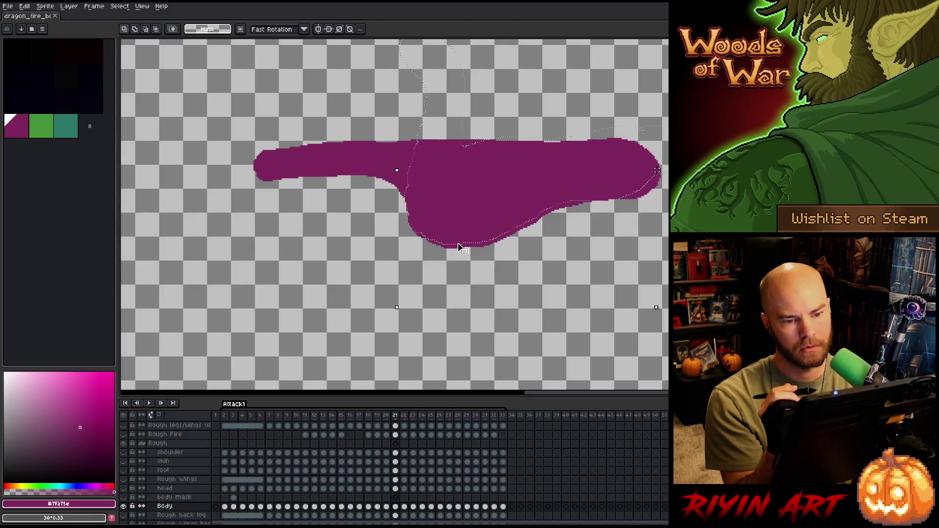
pyautogui.press(',')
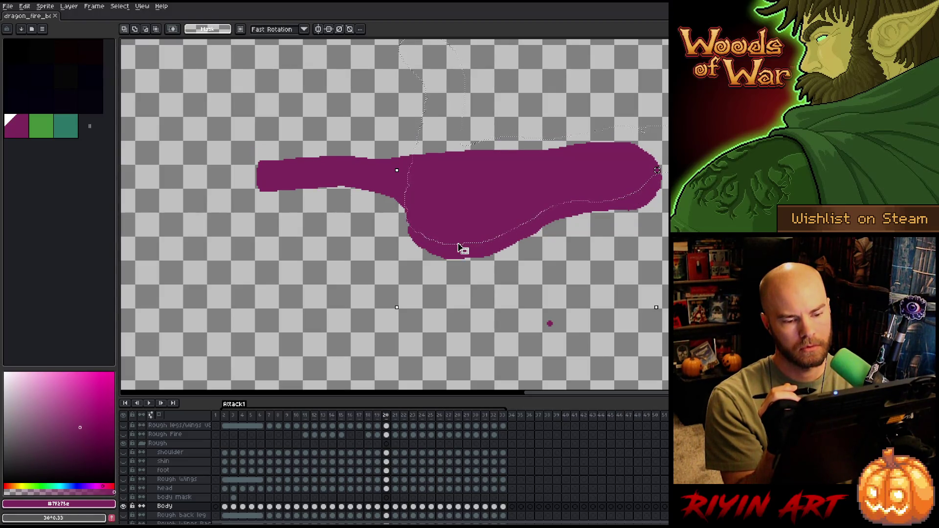
pyautogui.press('b')
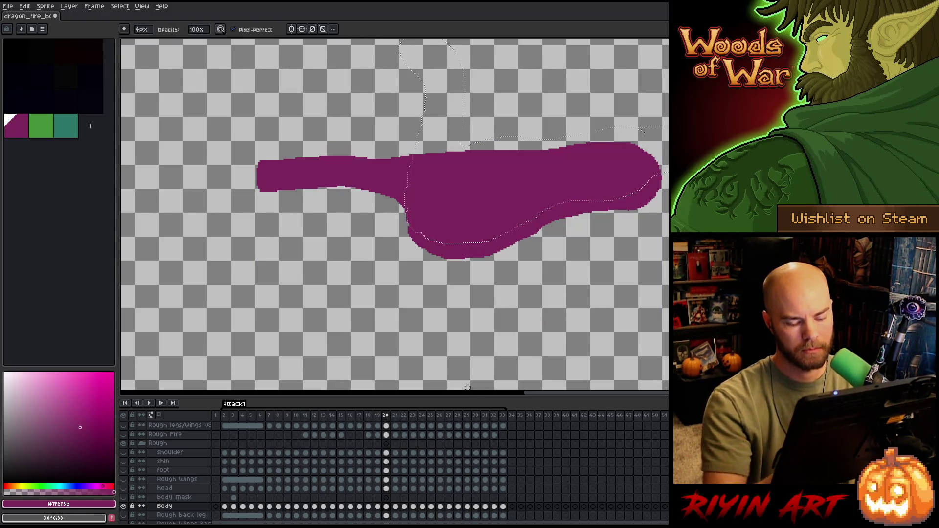
pyautogui.press('.')
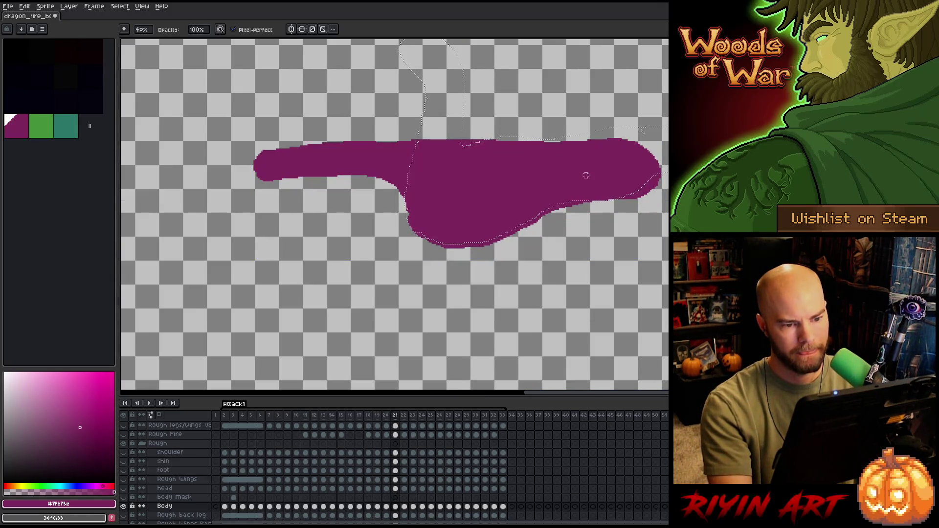
pyautogui.press('m')
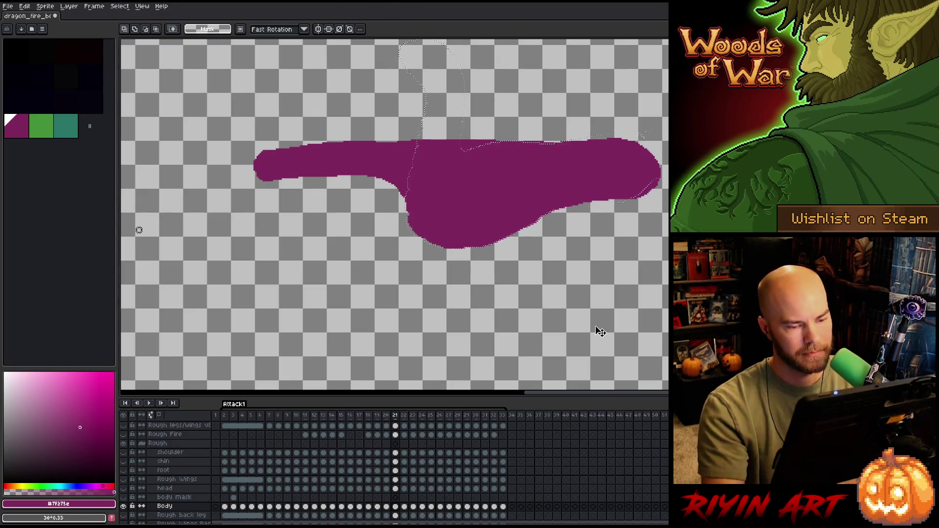
# Add a small spike to the body's top-right edge, then step through to frame 22
pyautogui.press('b')
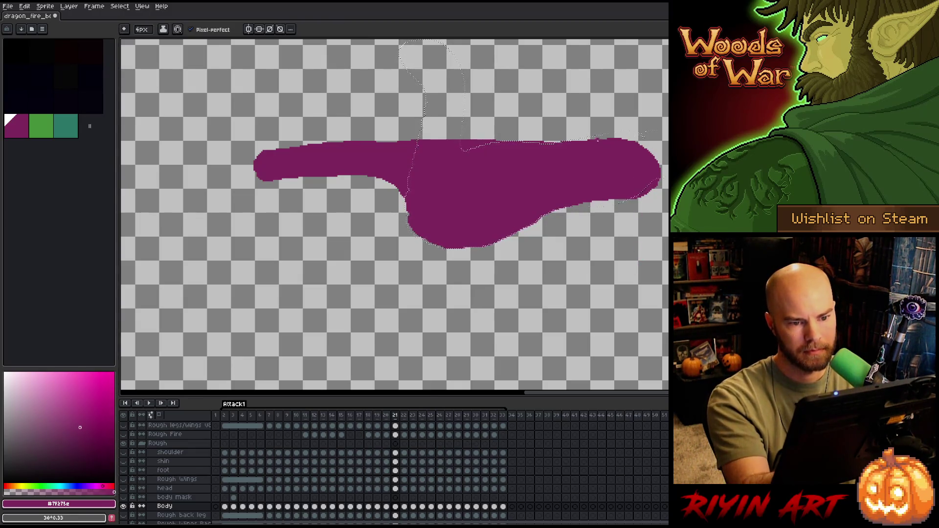
pyautogui.press('e')
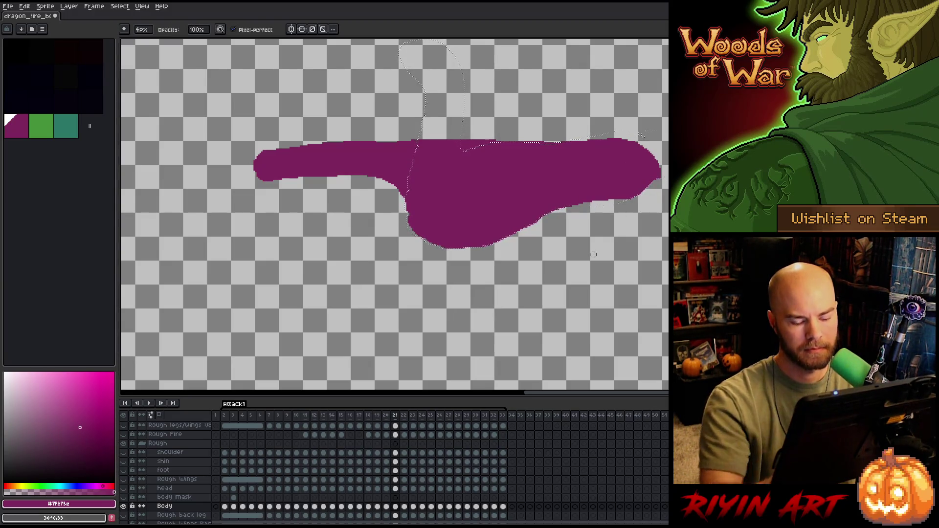
pyautogui.press('b')
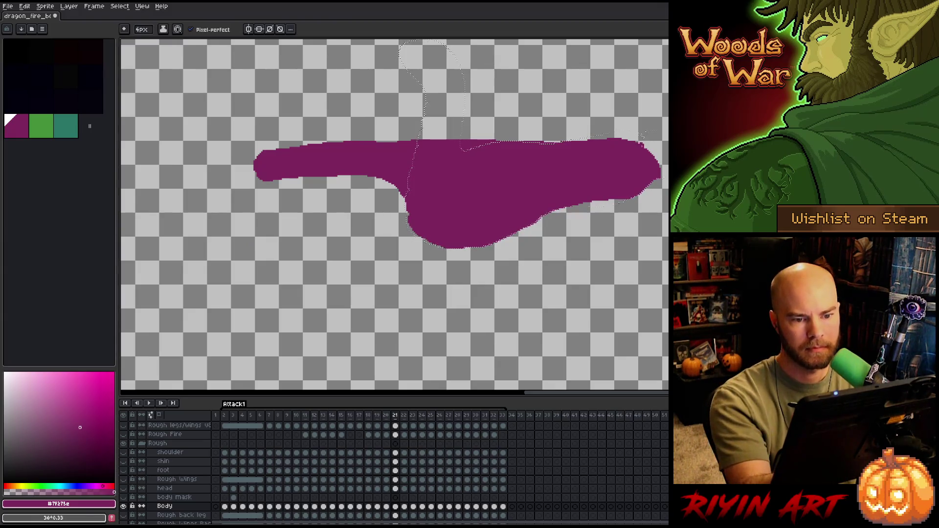
pyautogui.click(636, 138)
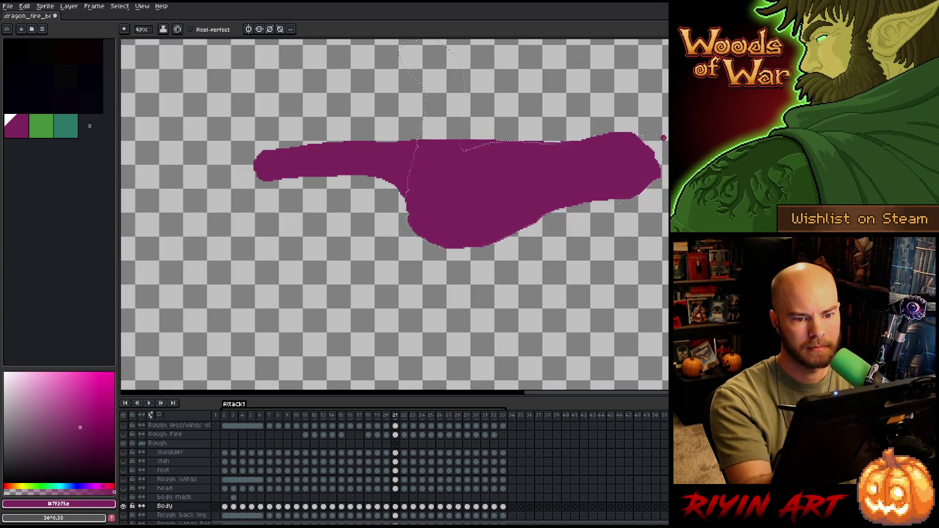
pyautogui.press(',')
pyautogui.press('.')
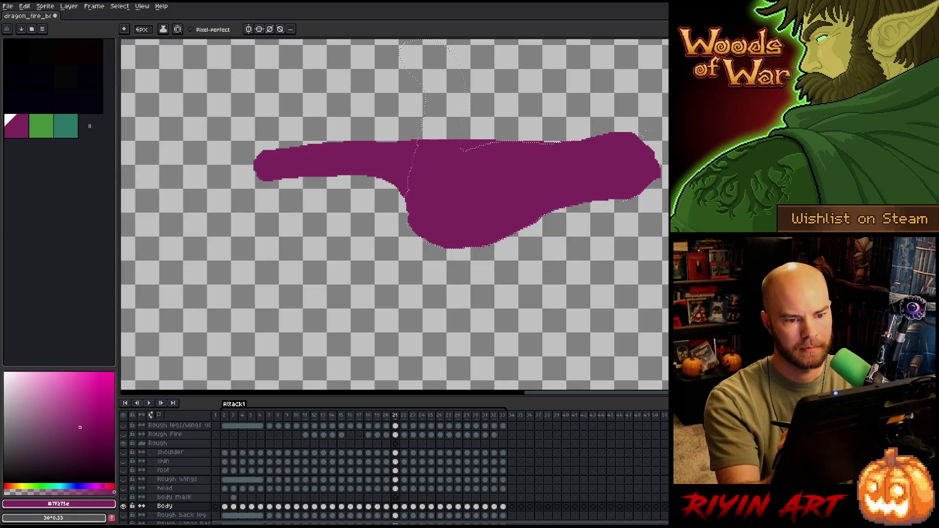
pyautogui.press('.')
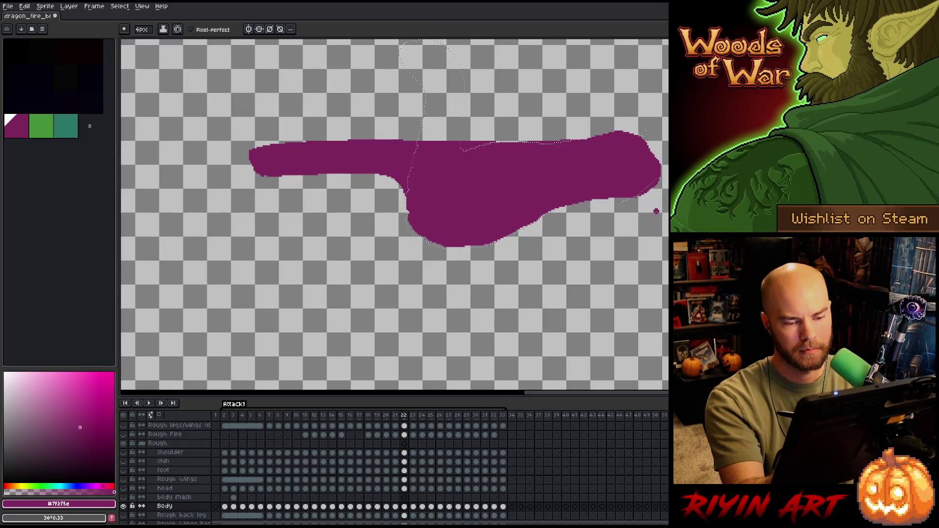
# Erase the right tip of the purple body, then step forward to frame 23
pyautogui.press('e')
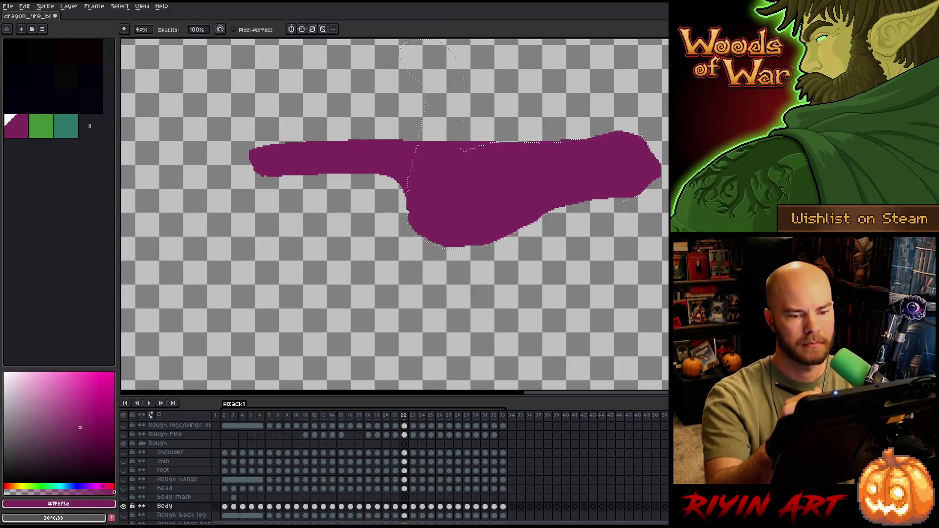
pyautogui.moveTo(659, 160); pyautogui.dragTo(660, 189)
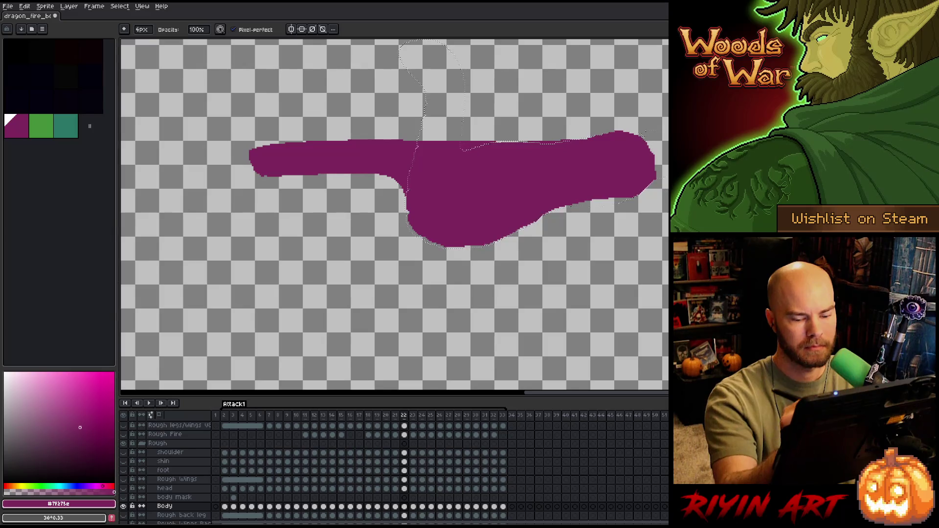
pyautogui.press(',')
pyautogui.press('.')
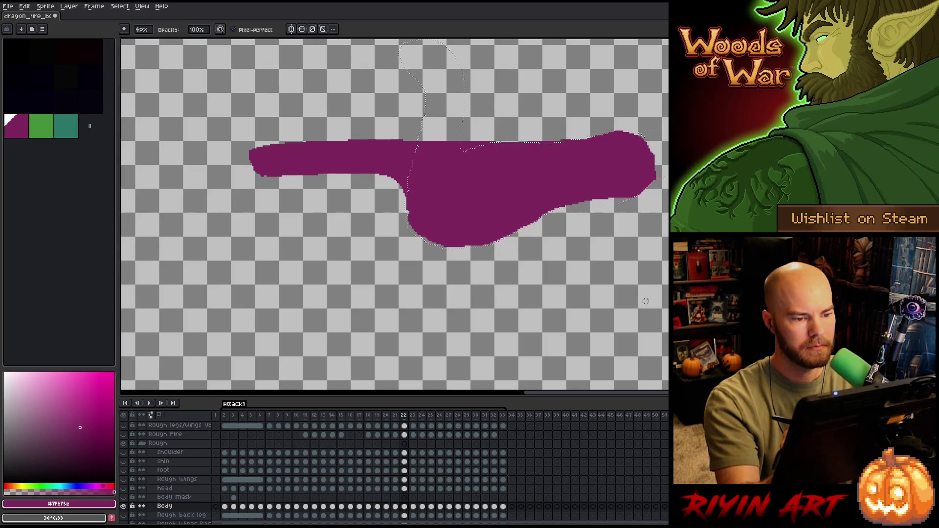
pyautogui.press('.')
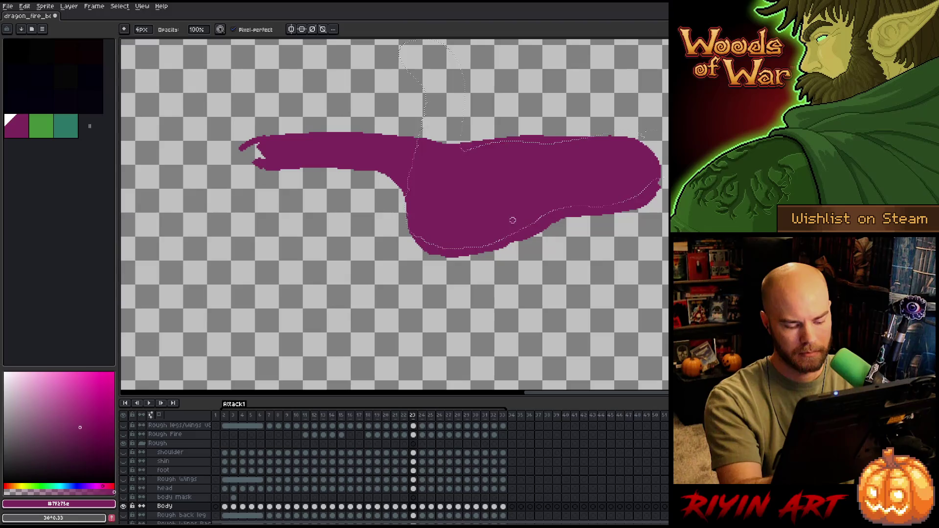
# Taper frame 23's belly underside against frame 22, then unhide all layers to reveal the volcano scene
pyautogui.press('q')
pyautogui.press(',')
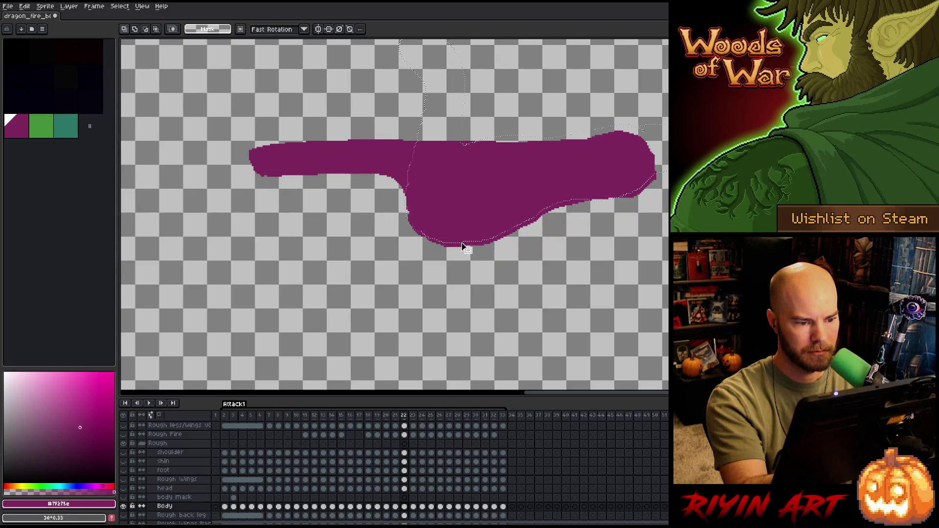
pyautogui.press(',')
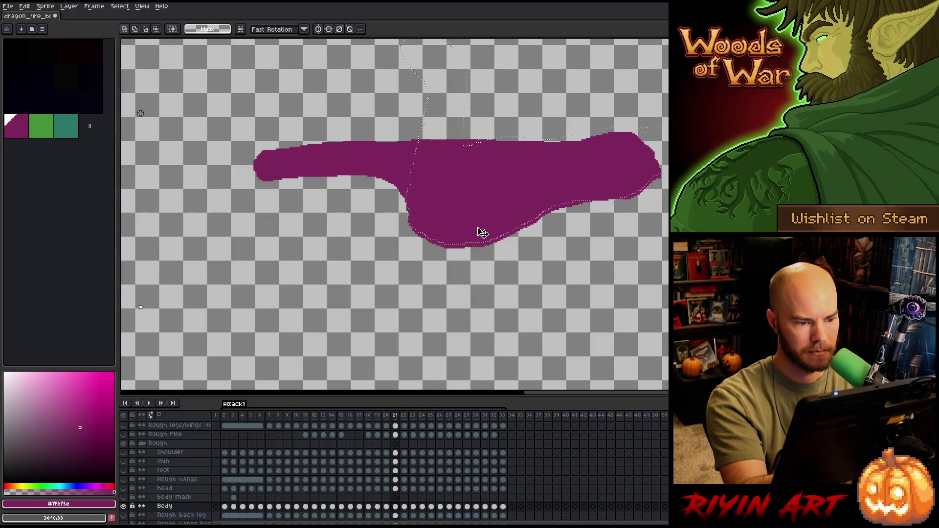
pyautogui.press('.')
pyautogui.press('.')
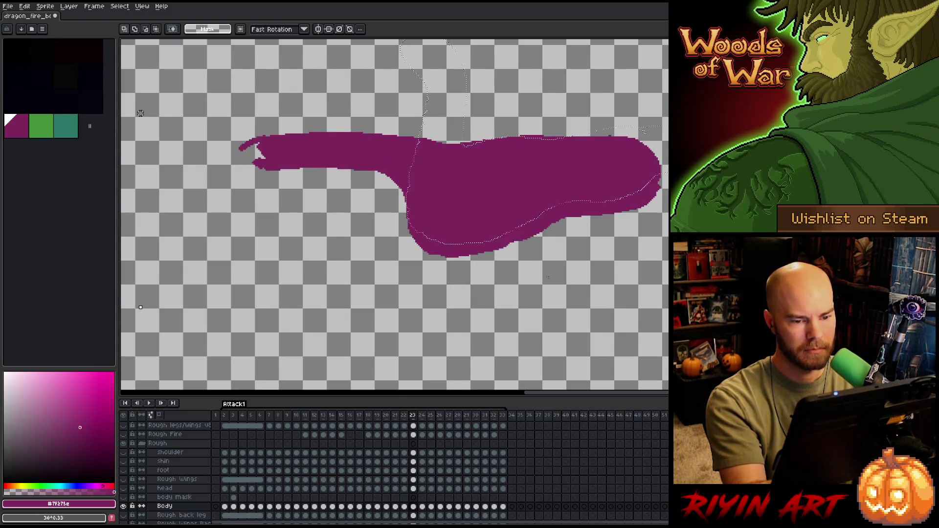
pyautogui.press(',')
pyautogui.press('.')
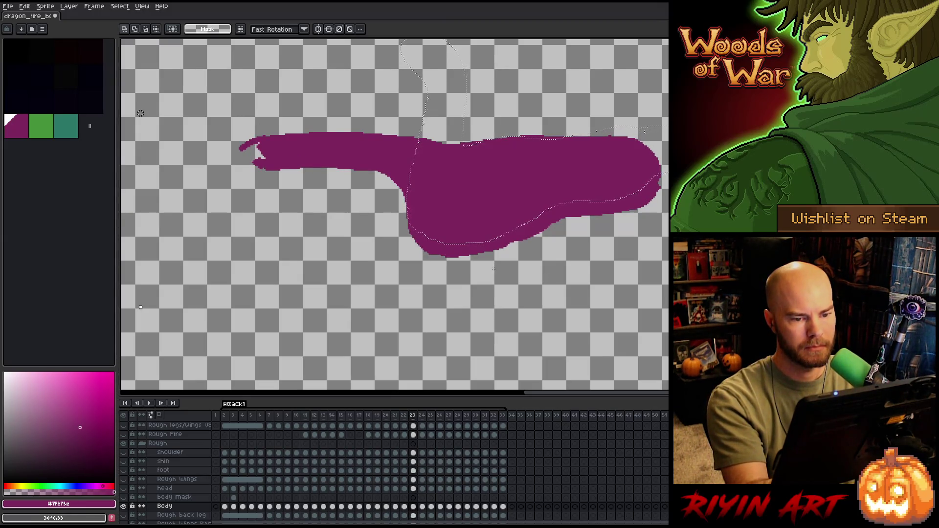
pyautogui.press('b')
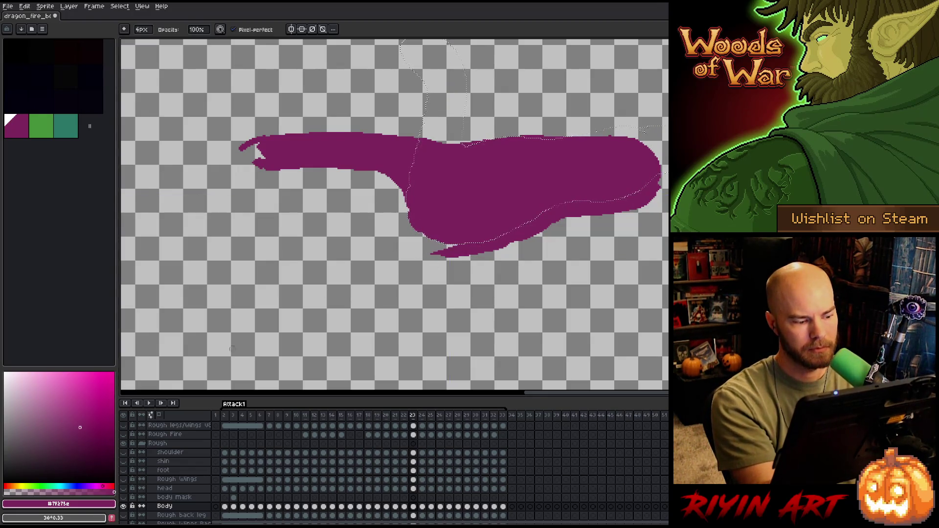
pyautogui.keyDown('alt'); pyautogui.click(124, 506); pyautogui.keyUp('alt')
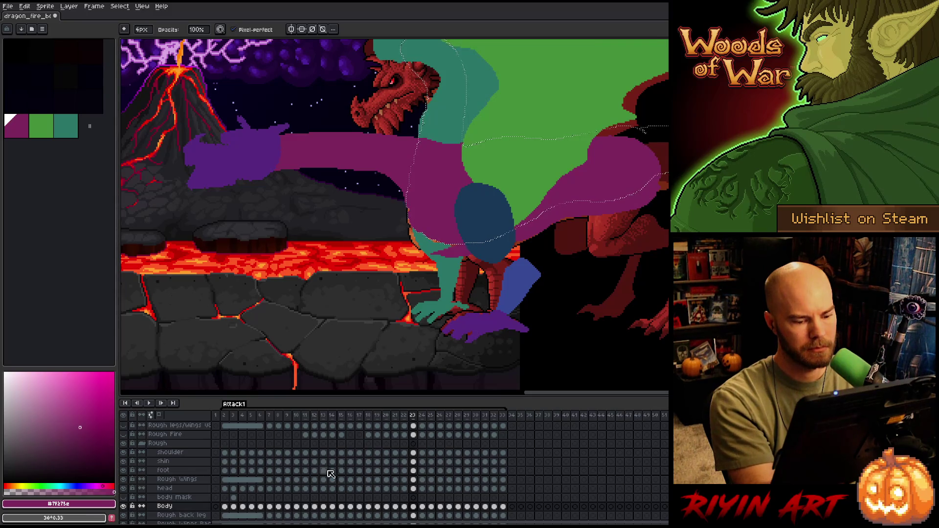
pyautogui.click(503, 416)
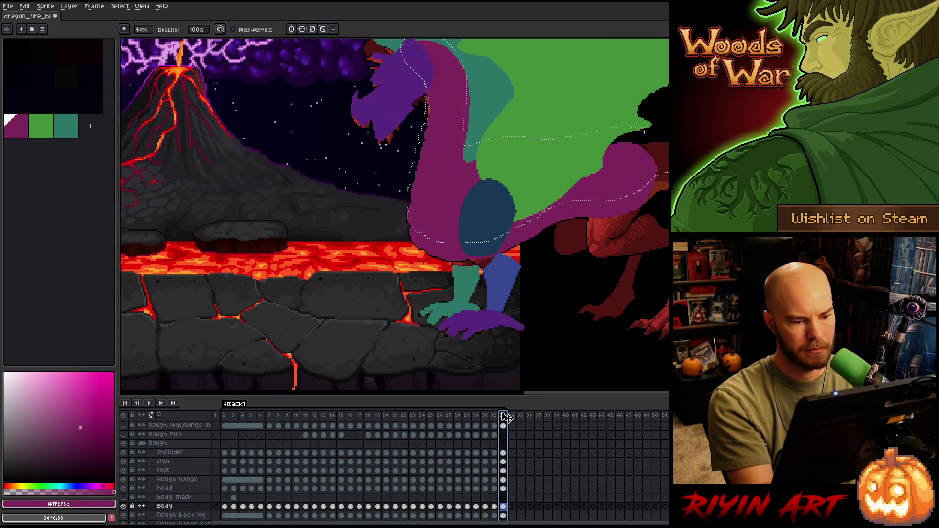
pyautogui.click(413, 416)
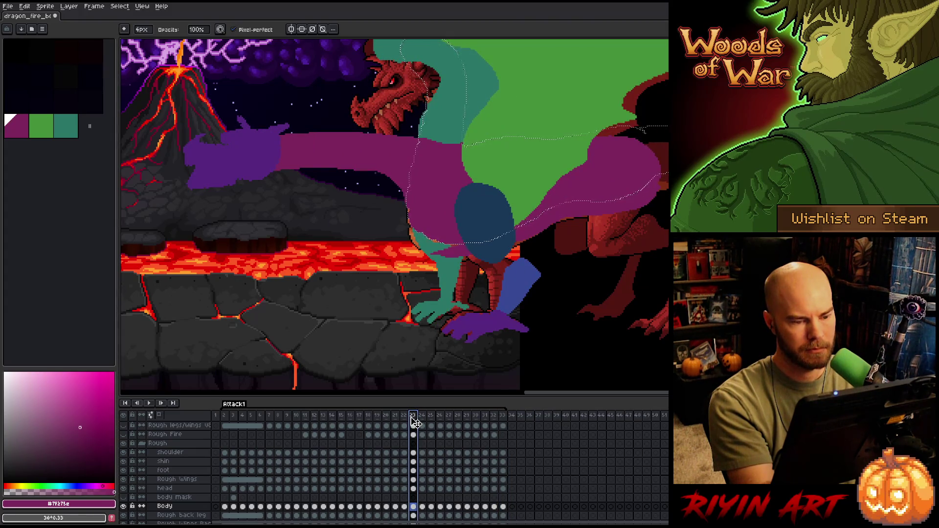
pyautogui.click(503, 415)
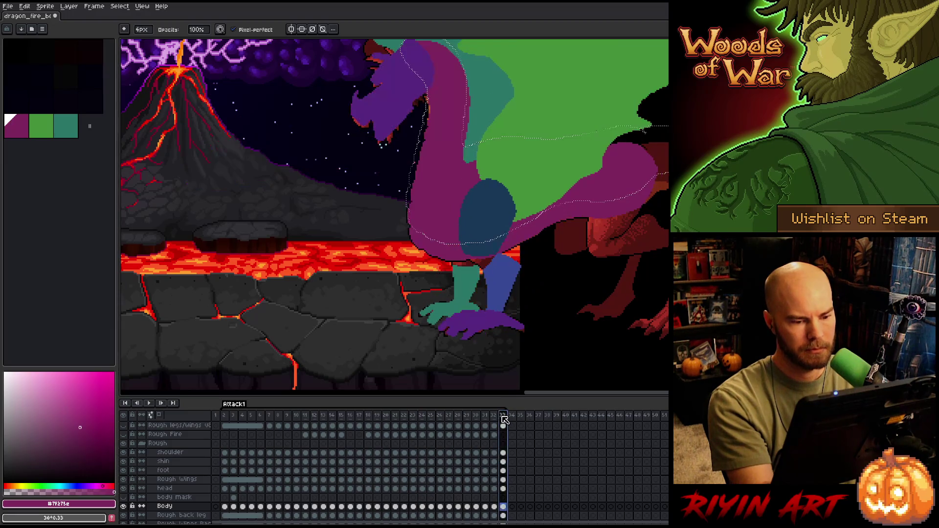
pyautogui.press('v')
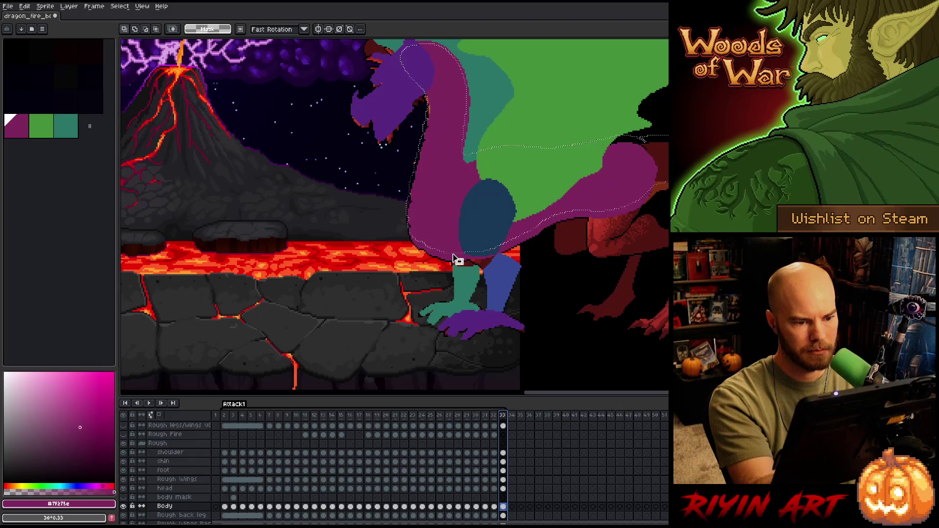
pyautogui.click(414, 416)
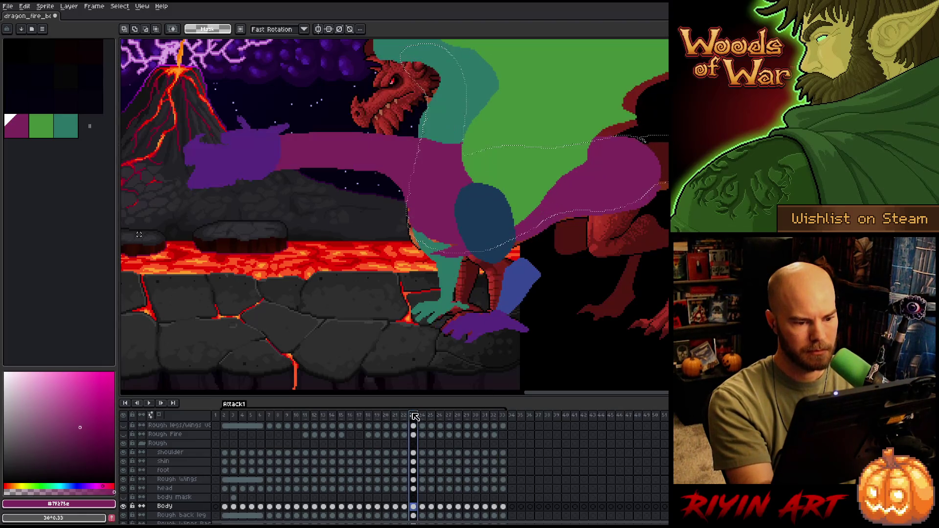
pyautogui.click(403, 416)
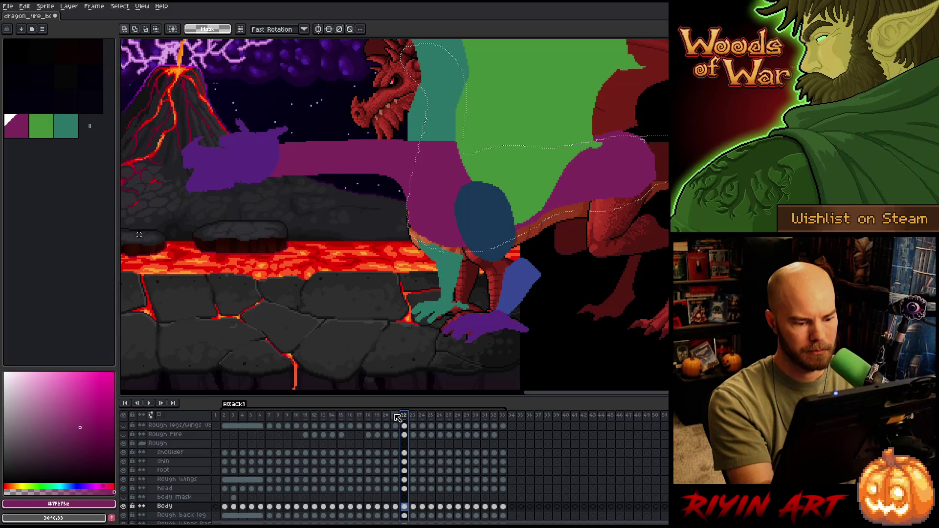
pyautogui.click(396, 416)
pyautogui.click(404, 416)
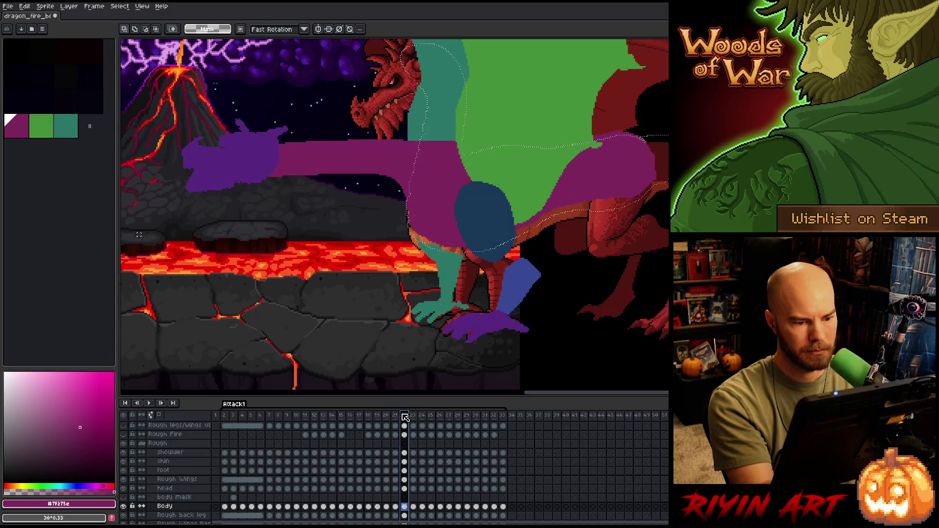
pyautogui.click(414, 416)
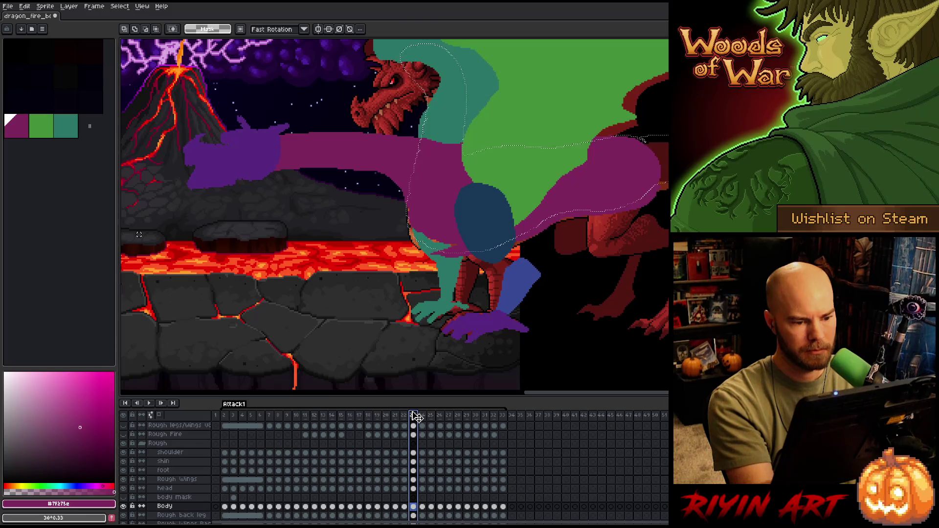
pyautogui.press('b')
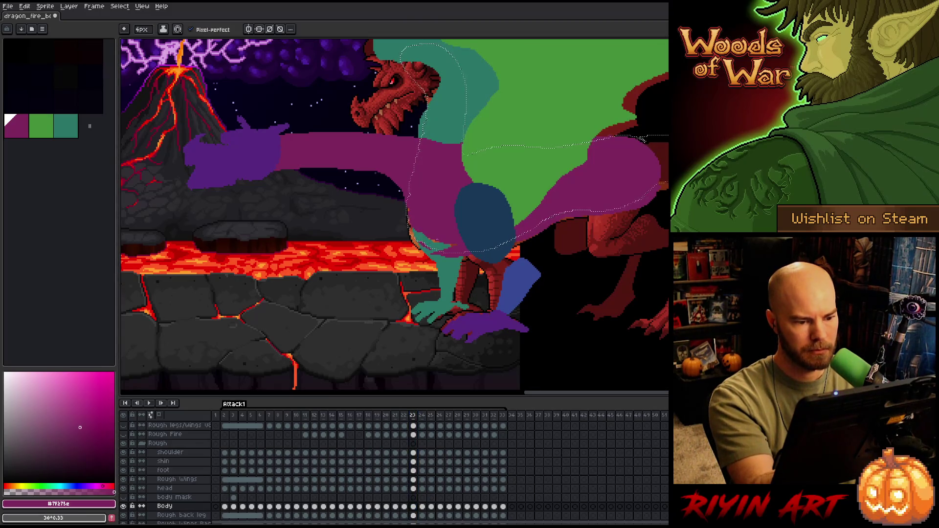
# Erase a short horizontal strip from the wing's edge to refine its shape
pyautogui.press('e')
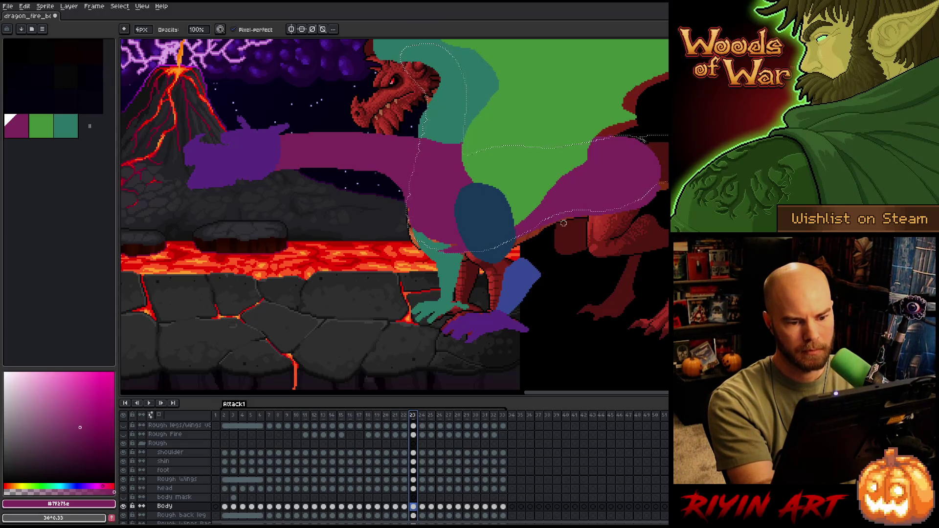
pyautogui.moveTo(564, 223); pyautogui.dragTo(545, 223)
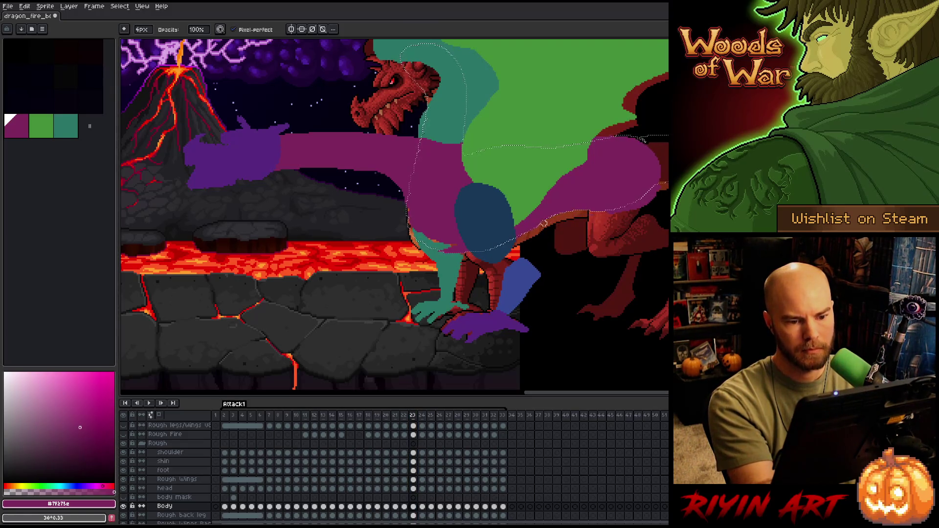
pyautogui.press('b')
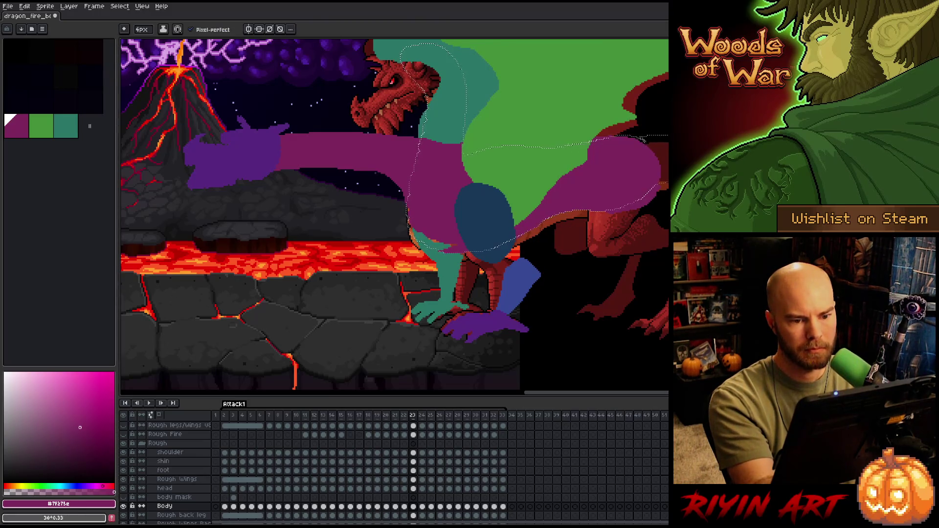
pyautogui.press('e')
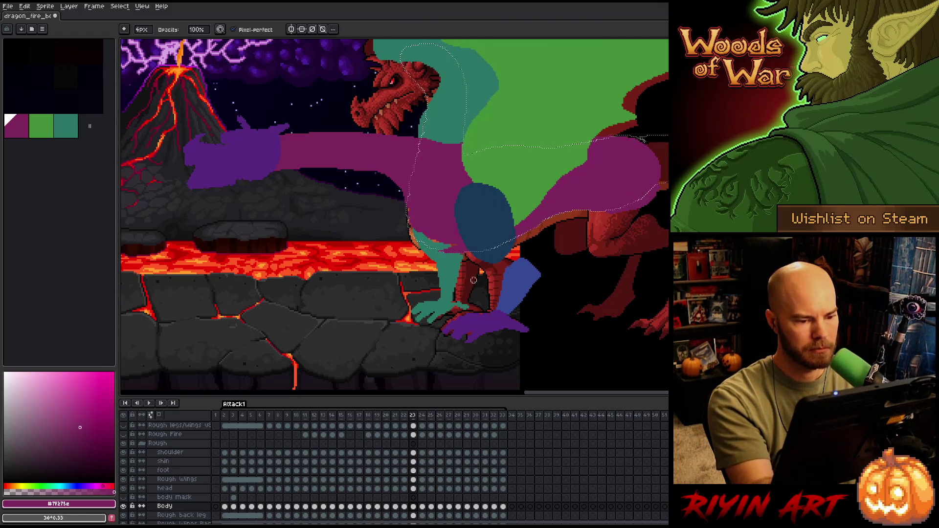
pyautogui.press('b')
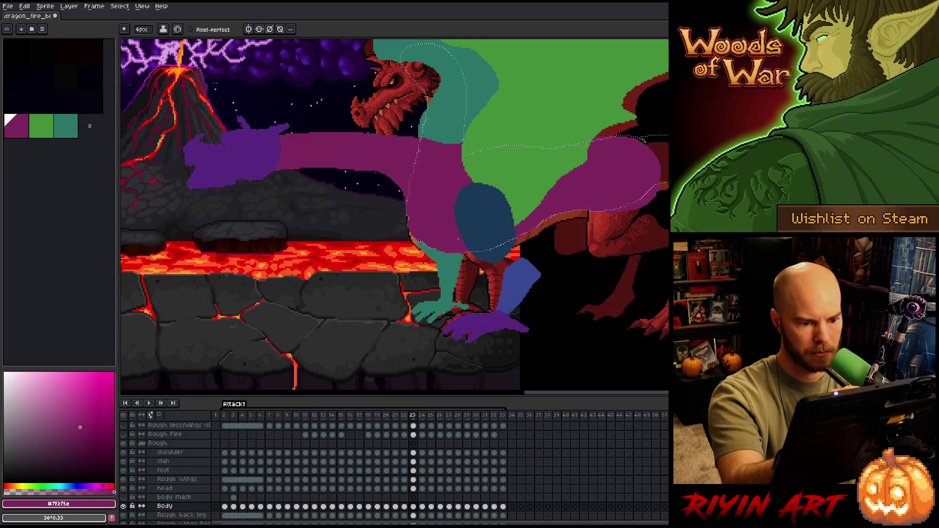
# Flip repeatedly between frames 20–22 to compare wing and body poses, ending on frame 21
pyautogui.press(',')
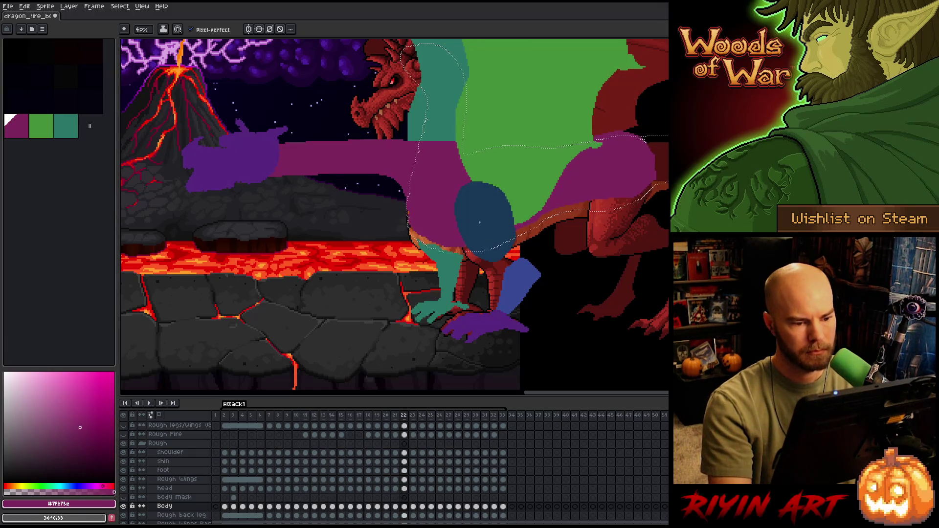
pyautogui.press(',')
pyautogui.press('.')
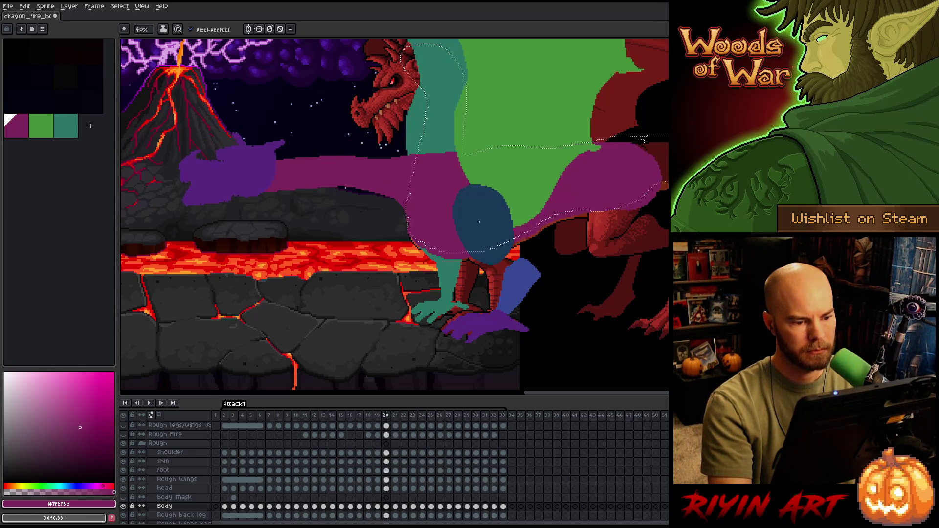
pyautogui.press(',')
pyautogui.press('.')
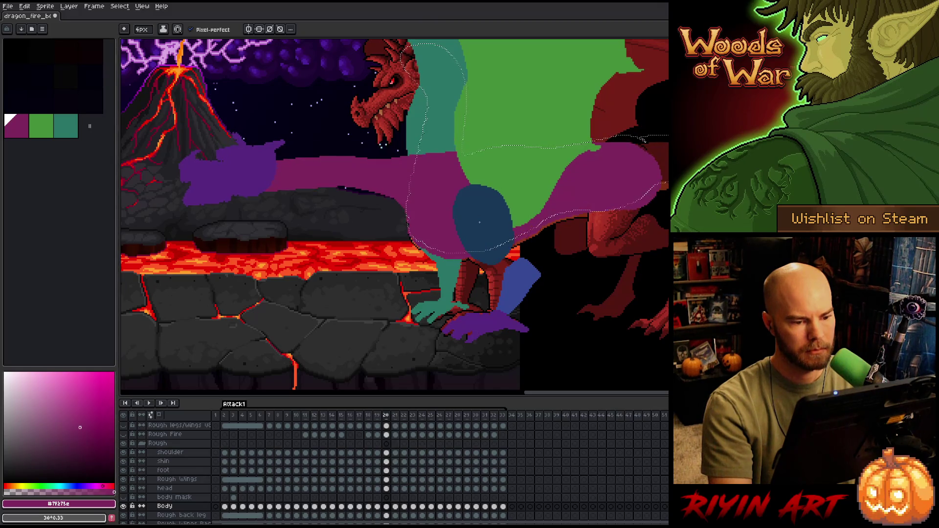
pyautogui.press(',')
pyautogui.press('.')
pyautogui.press(',')
pyautogui.press('.')
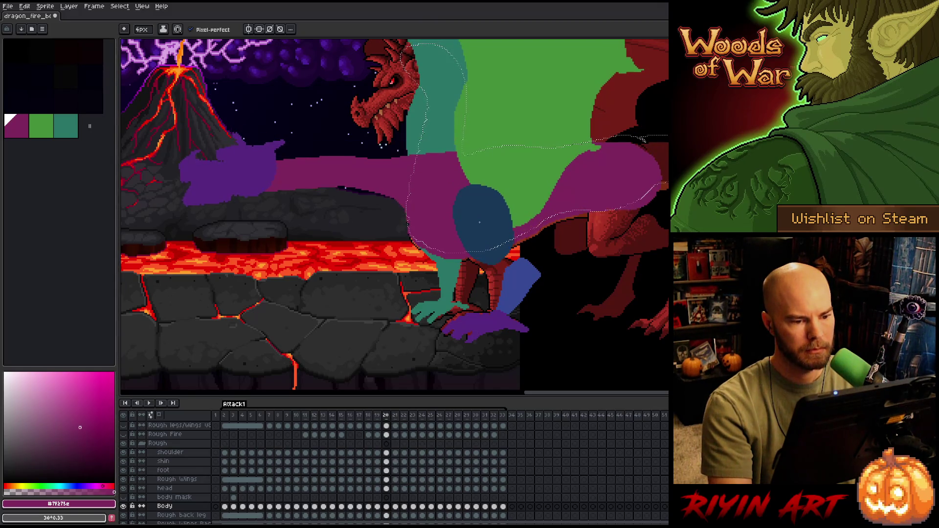
pyautogui.press(',')
pyautogui.press('.')
pyautogui.press(',')
pyautogui.press('.')
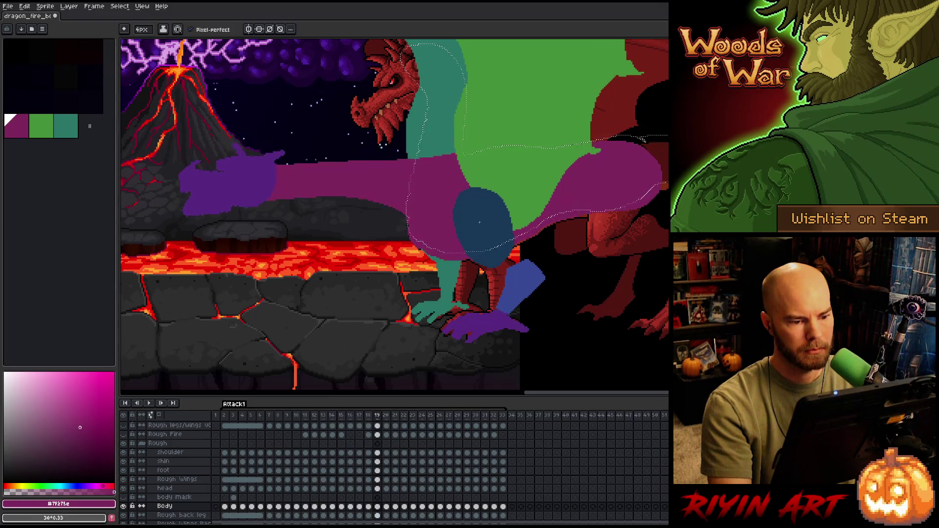
pyautogui.press(',')
pyautogui.press('.')
pyautogui.press(',')
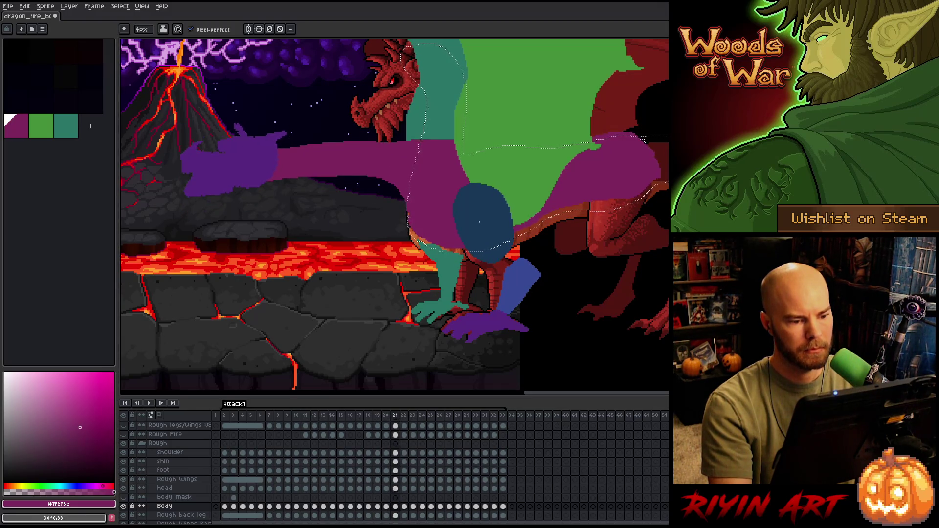
pyautogui.press(',')
pyautogui.press('.')
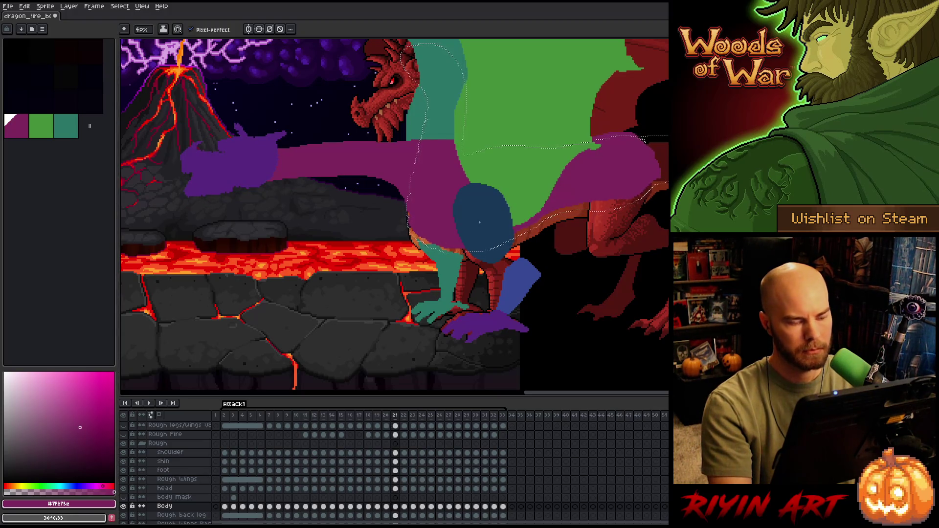
# Lasso the green wing on frame 21, rotate it slightly lower, and commit
pyautogui.press('m')
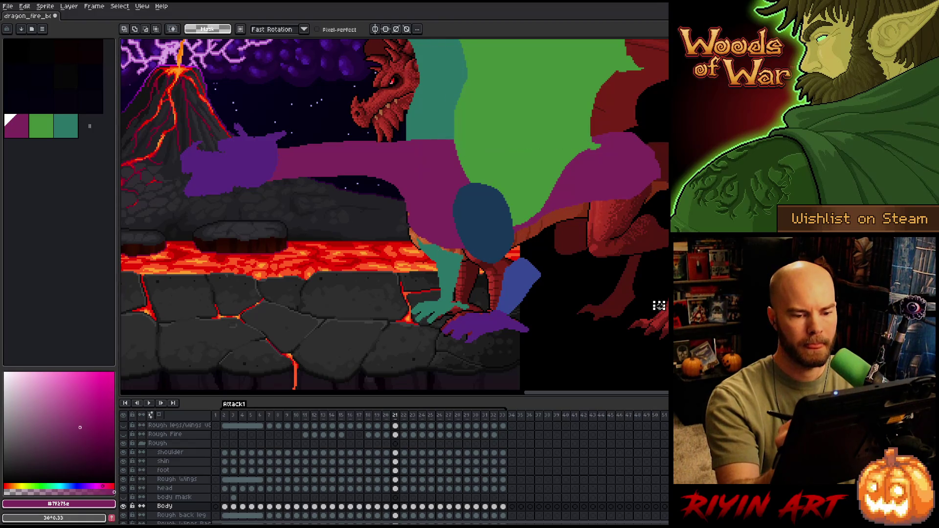
pyautogui.moveTo(667, 125); pyautogui.dragTo(505, 112)
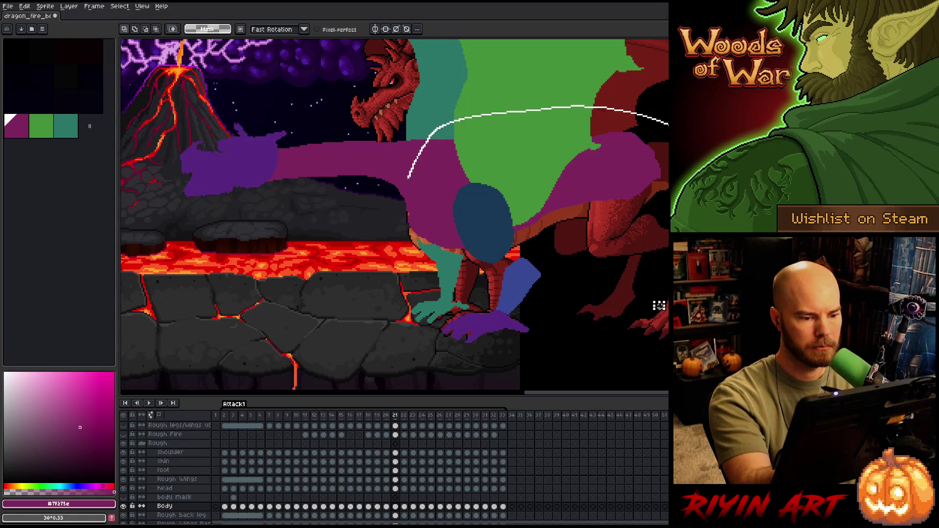
pyautogui.moveTo(408, 177)
pyautogui.mouseDown()
pyautogui.moveTo(432, 289)
pyautogui.moveTo(635, 270)
pyautogui.mouseUp()
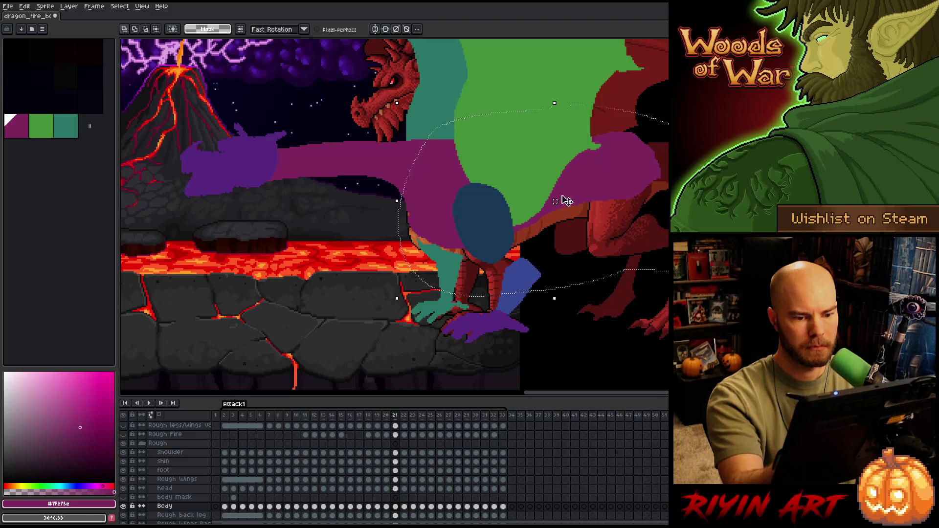
pyautogui.click(566, 201)
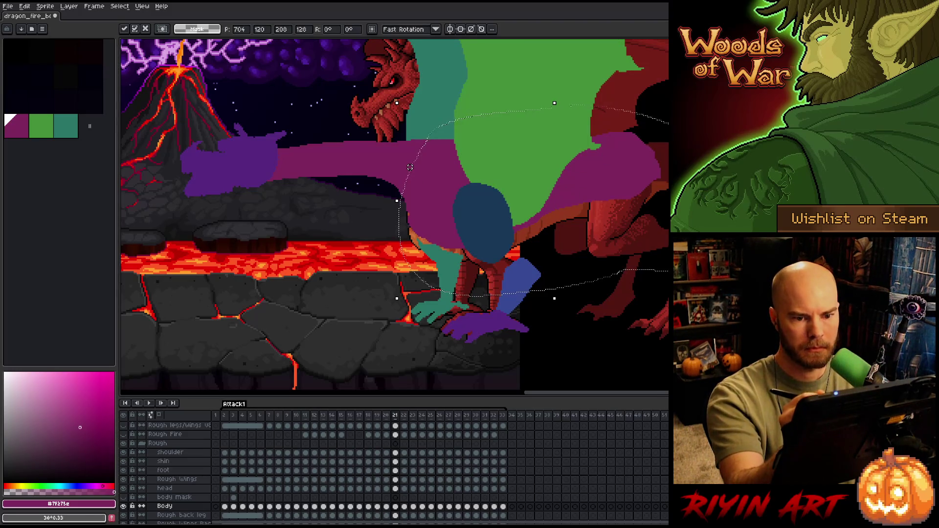
pyautogui.moveTo(628, 195); pyautogui.dragTo(625, 179)
pyautogui.press('Return')
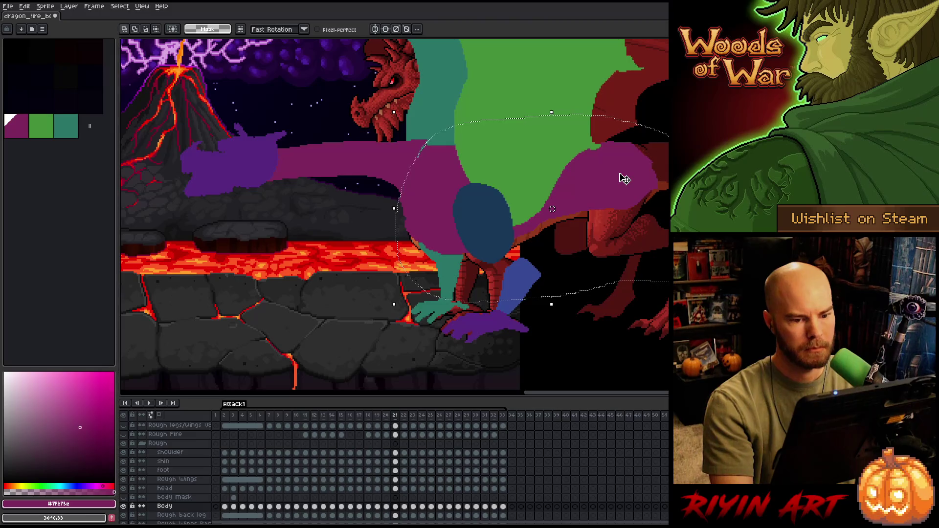
# On frame 22, nudge the wing and rotate it about 2 degrees, then compare with frame 21
pyautogui.press(',')
pyautogui.press('.')
pyautogui.press('.')
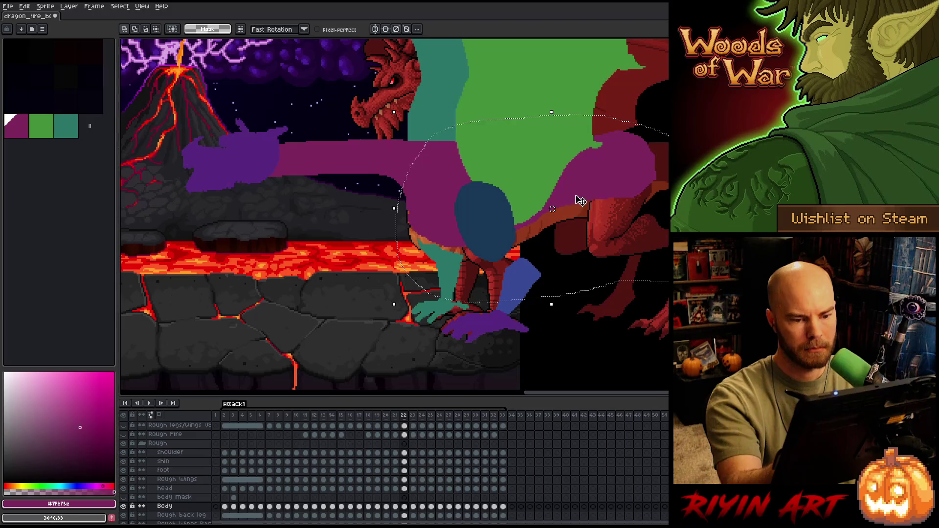
pyautogui.click(536, 203)
pyautogui.press('Down')
pyautogui.press('Down')
pyautogui.press('Down')
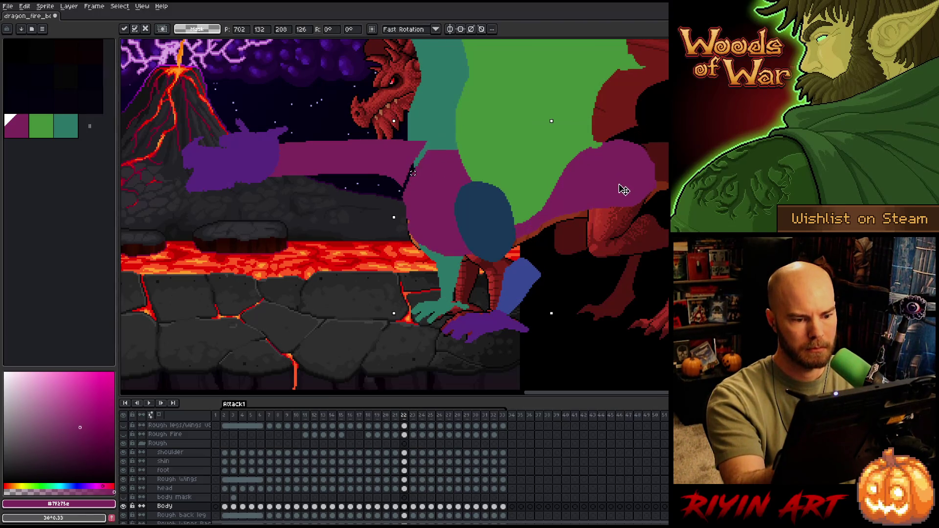
pyautogui.press('Up')
pyautogui.press('Up')
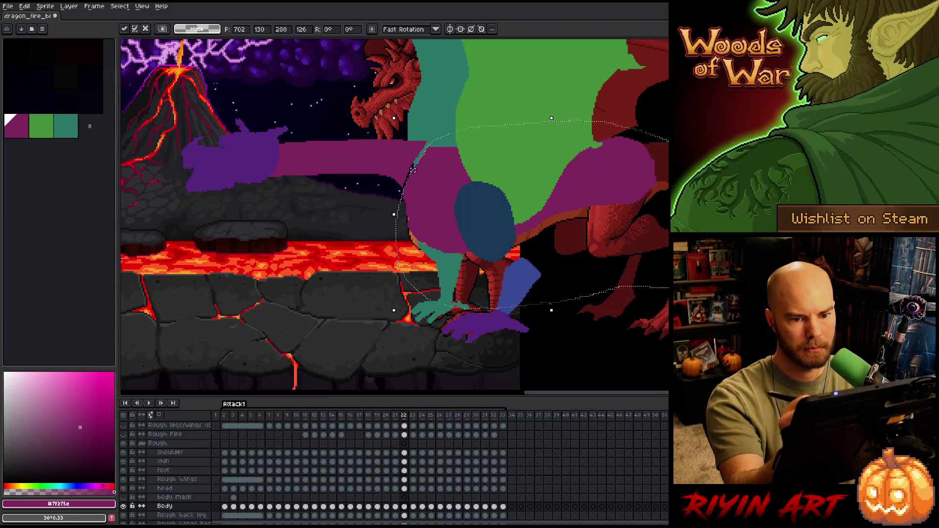
pyautogui.moveTo(635, 203); pyautogui.dragTo(632, 195)
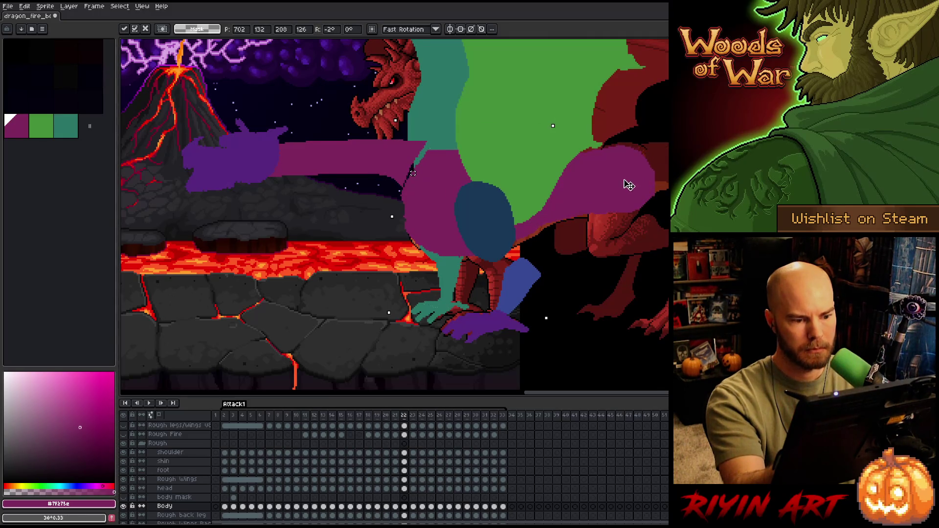
pyautogui.press('Return')
pyautogui.press(',')
pyautogui.press('.')
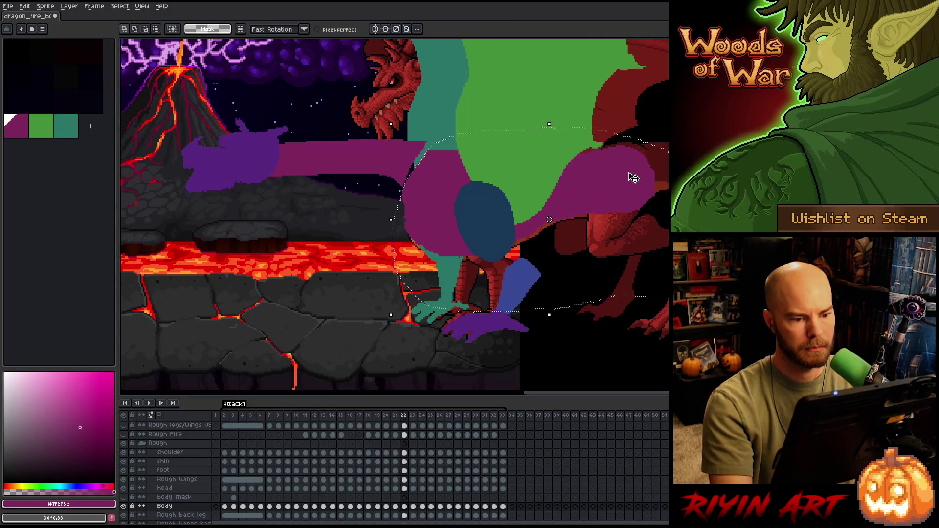
# Select the empty frames 34–51 and delete them
pyautogui.click(633, 177)
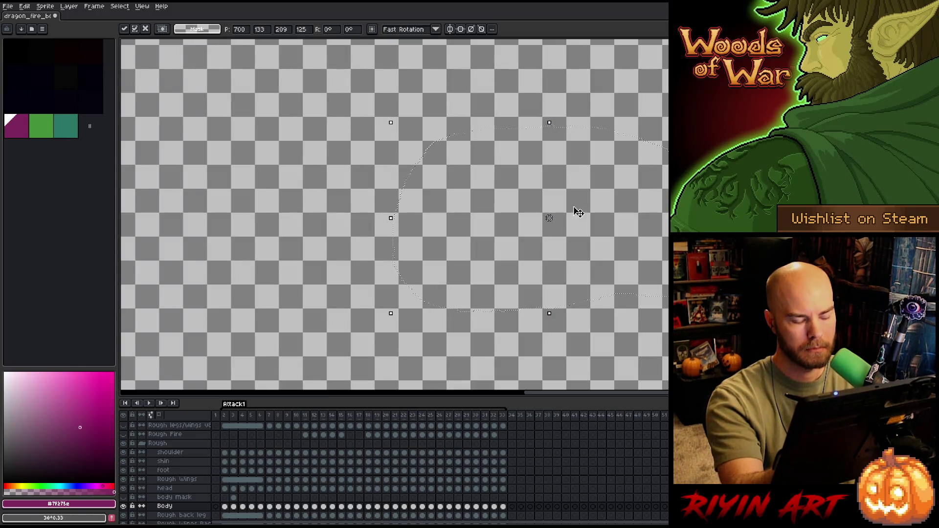
pyautogui.moveTo(511, 414); pyautogui.dragTo(661, 414)
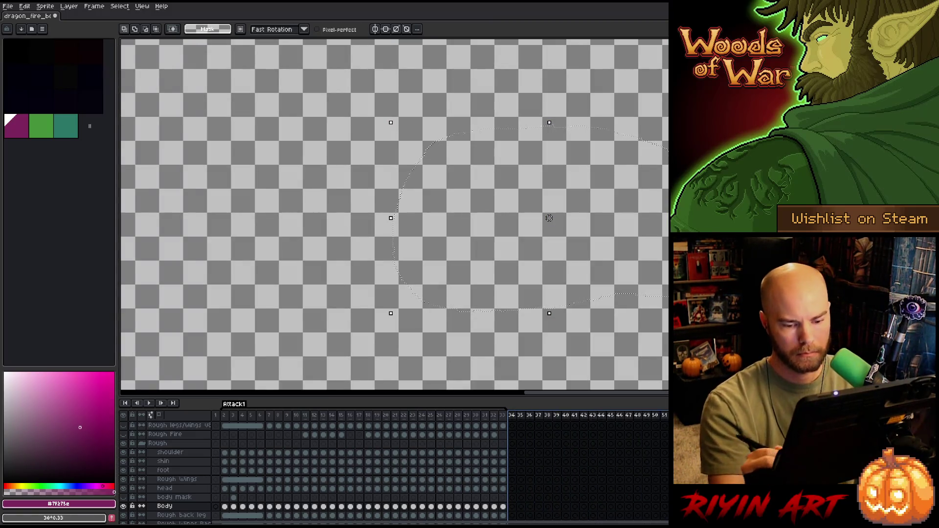
pyautogui.rightClick(591, 418)
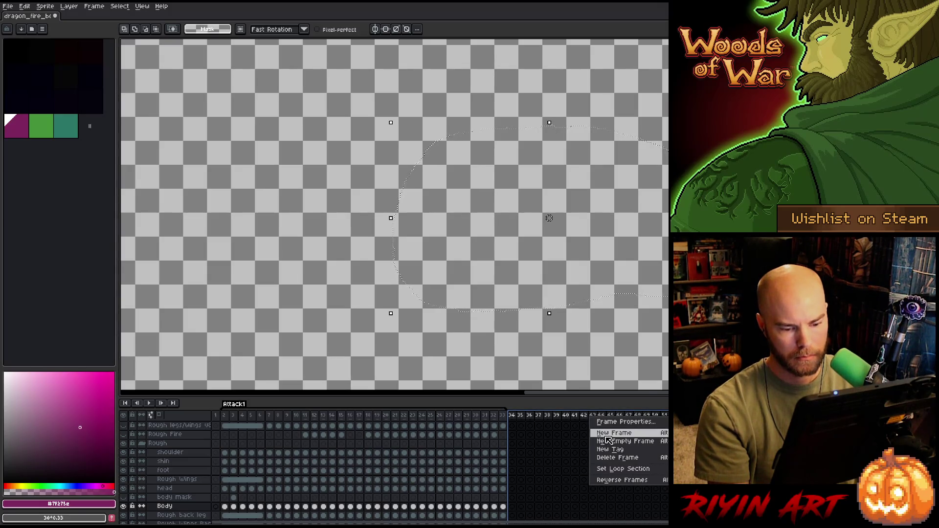
pyautogui.click(617, 458)
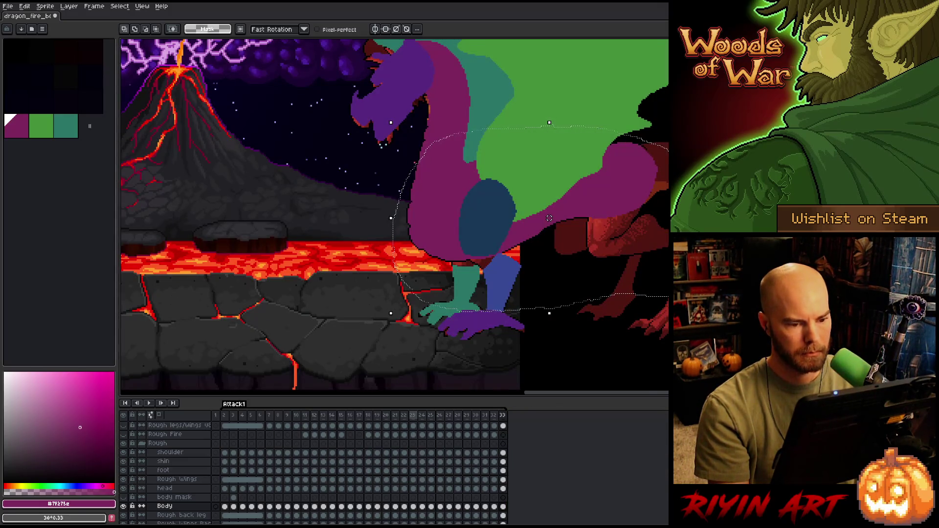
# Flip back and forth between frames 20 and 21 to compare the motion
pyautogui.click(404, 415)
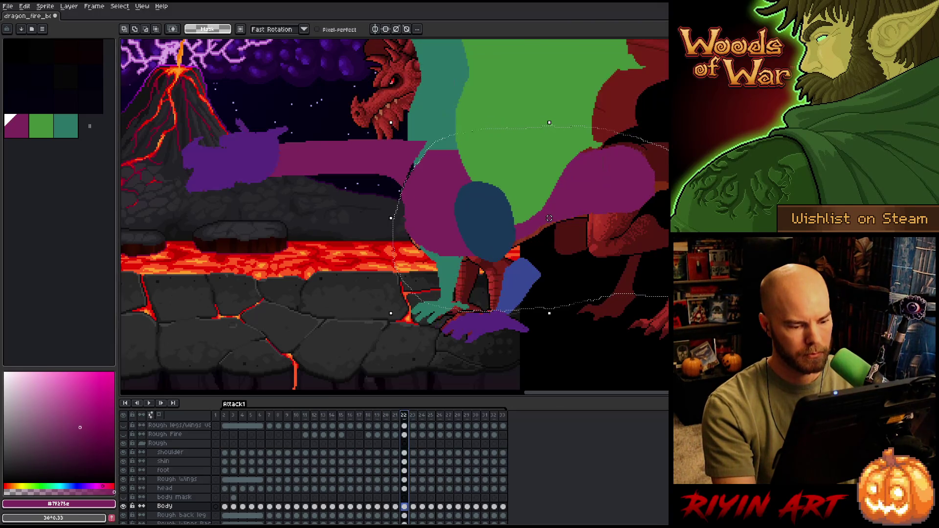
pyautogui.press('Right')
pyautogui.press('Right')
pyautogui.press('Left')
pyautogui.press('Left')
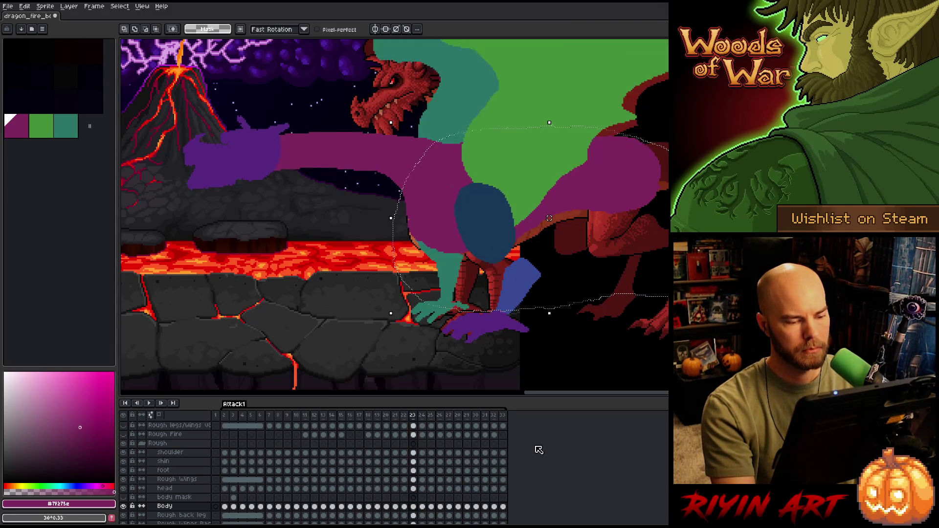
pyautogui.press('Left')
pyautogui.press('Left')
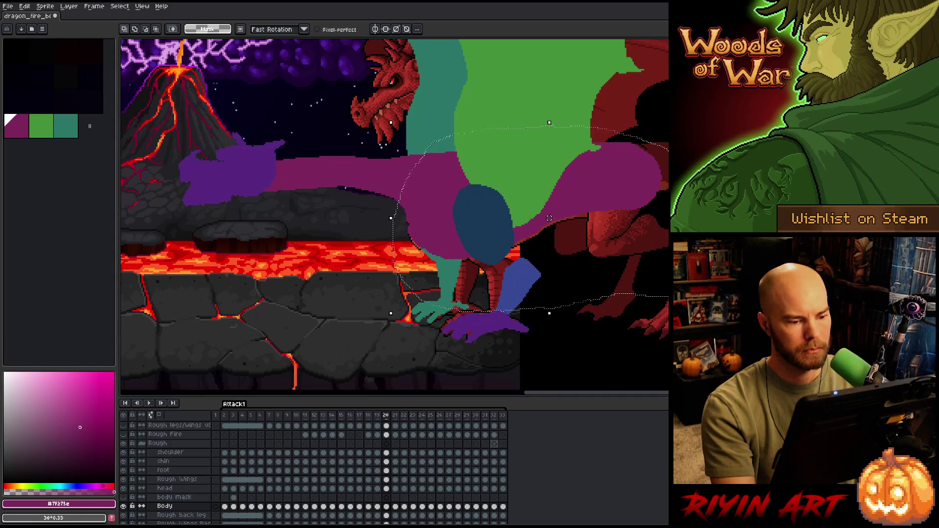
pyautogui.press('Right')
pyautogui.press('Left')
pyautogui.press('Right')
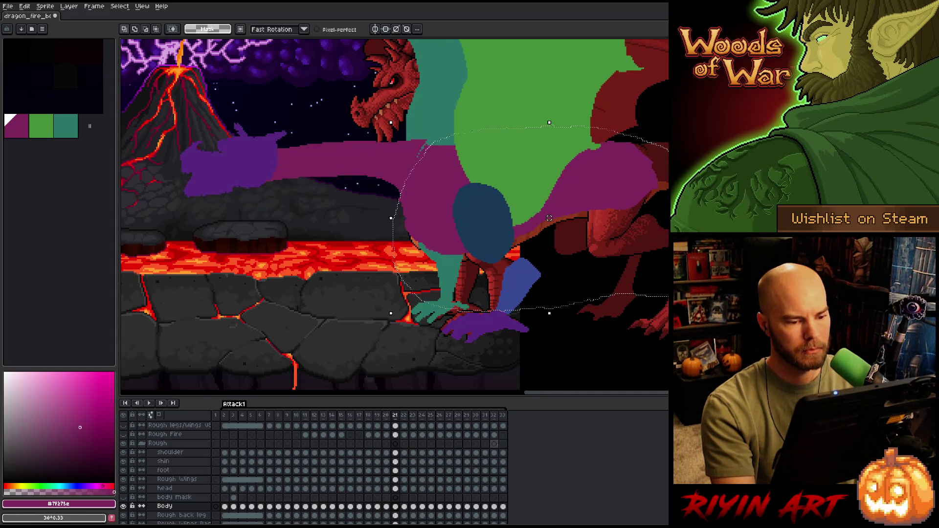
pyautogui.press('Left')
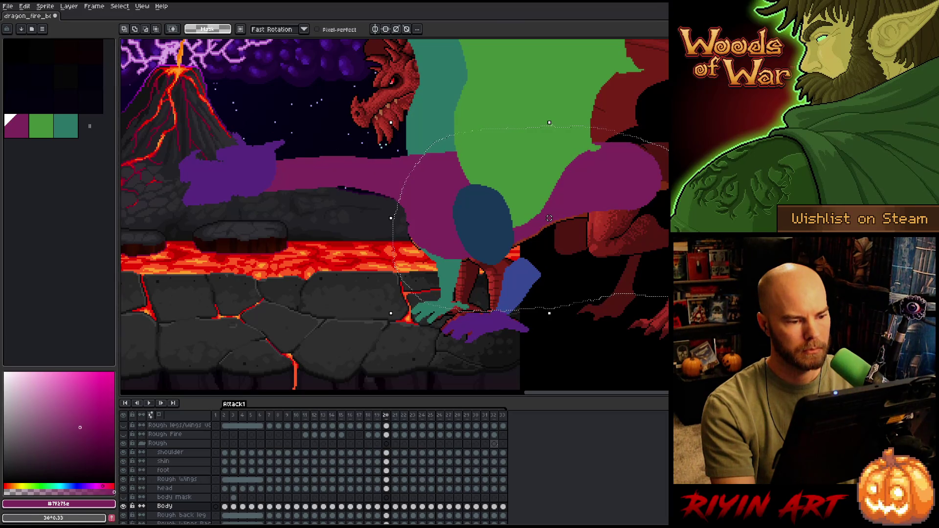
pyautogui.press('Right')
pyautogui.press('Left')
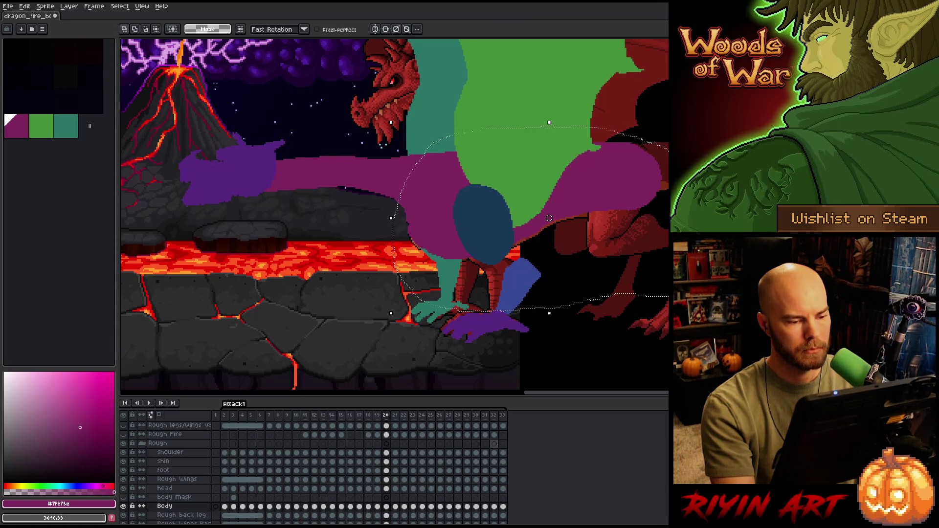
pyautogui.press('Right')
pyautogui.press('Left')
pyautogui.press('Right')
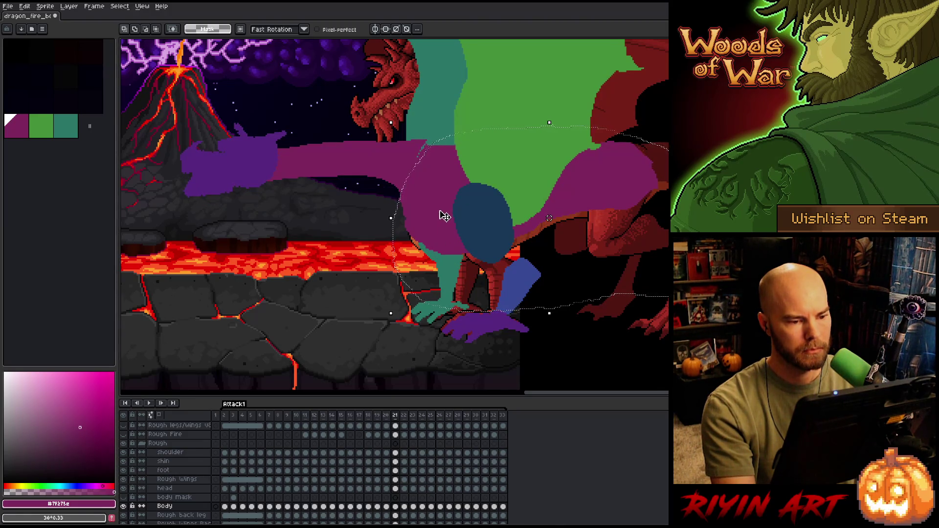
# Extend the selection over wing and body on frame 21, nudge it a pixel right, then deselect
pyautogui.moveTo(551, 218); pyautogui.dragTo(590, 207)
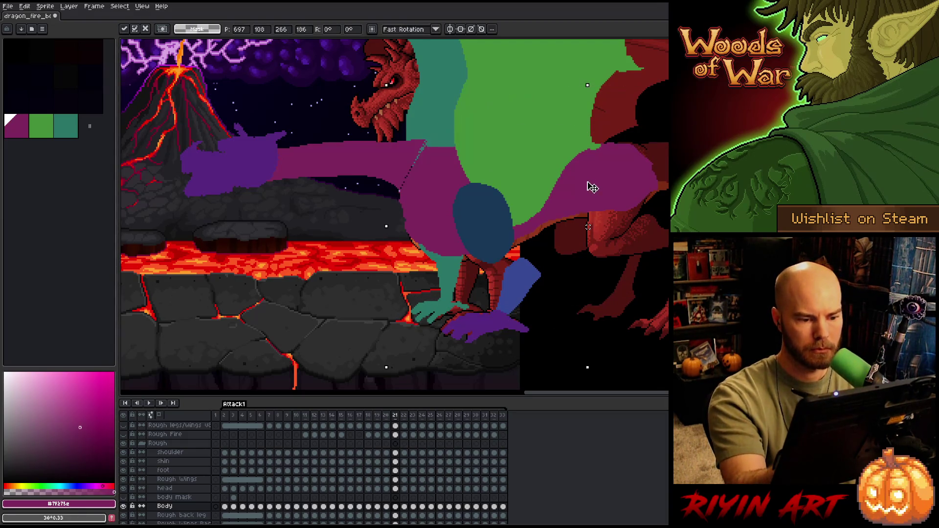
pyautogui.press('Left')
pyautogui.press('Right')
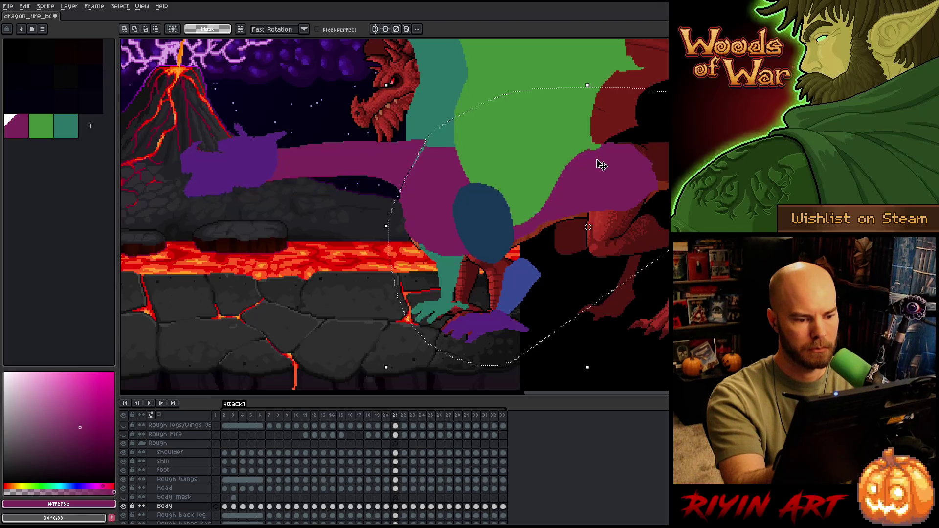
pyautogui.press('Left')
pyautogui.press('Right')
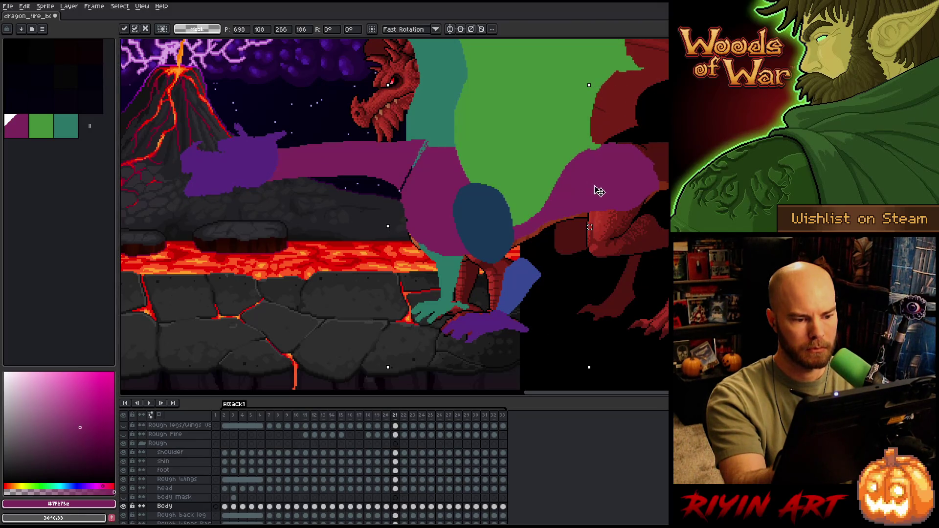
pyautogui.press('Left')
pyautogui.press('Right')
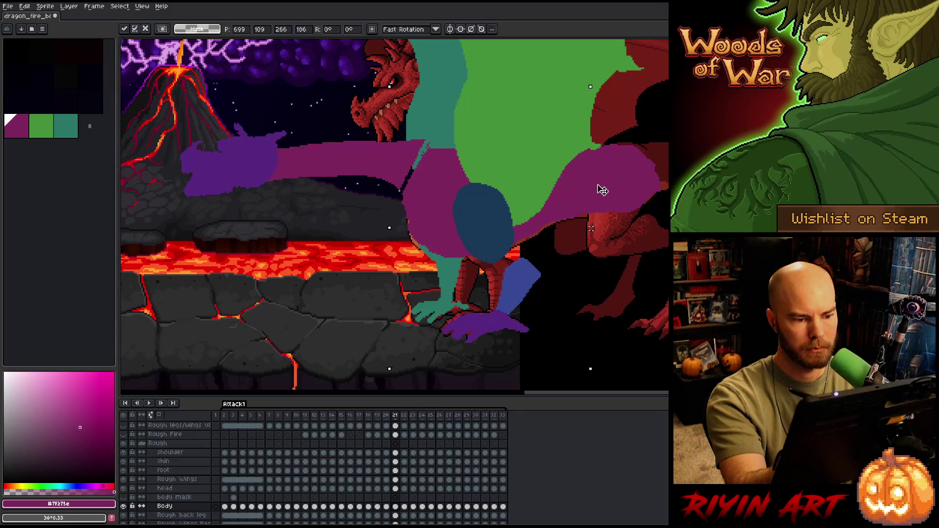
pyautogui.press('Left')
pyautogui.press('Right')
pyautogui.hotkey('ctrl', 'd')
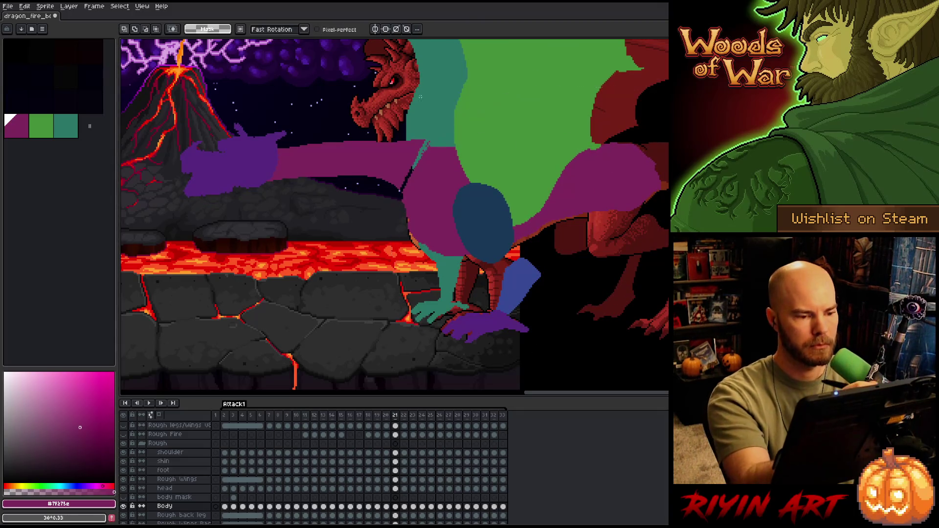
# Shift the purple front piece down-left, tilt it about 3 degrees, and commit
pyautogui.moveTo(344, 230); pyautogui.dragTo(259, 140)
pyautogui.moveTo(331, 153)
pyautogui.mouseDown()
pyautogui.moveTo(267, 170)
pyautogui.moveTo(332, 156)
pyautogui.mouseUp()
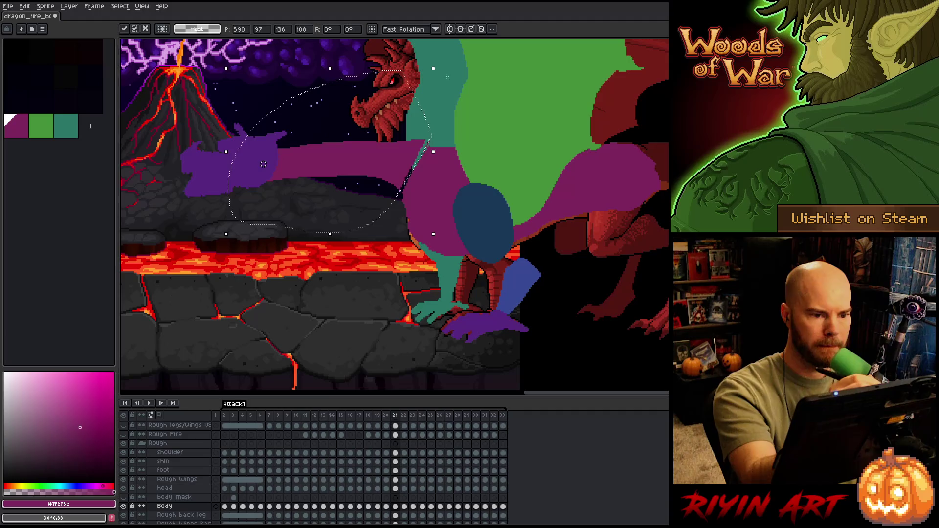
pyautogui.moveTo(440, 66); pyautogui.dragTo(455, 77)
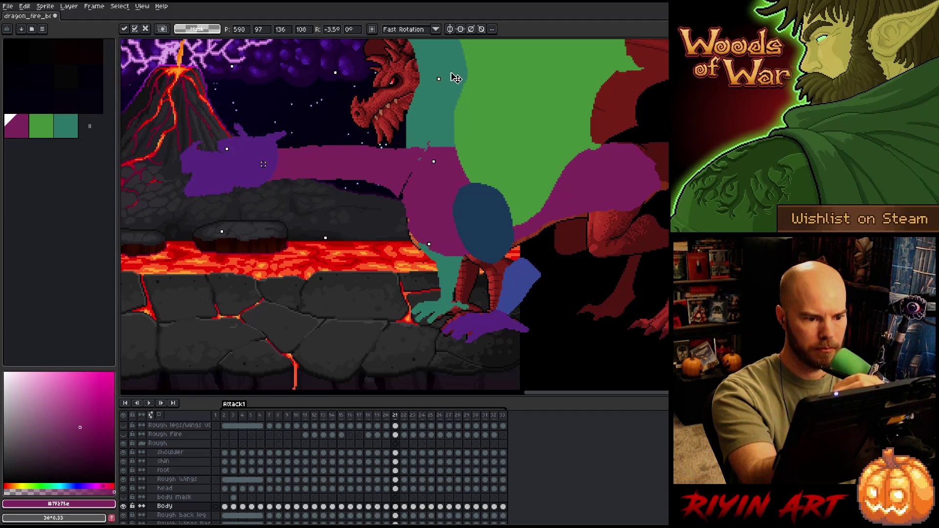
pyautogui.click(535, 181)
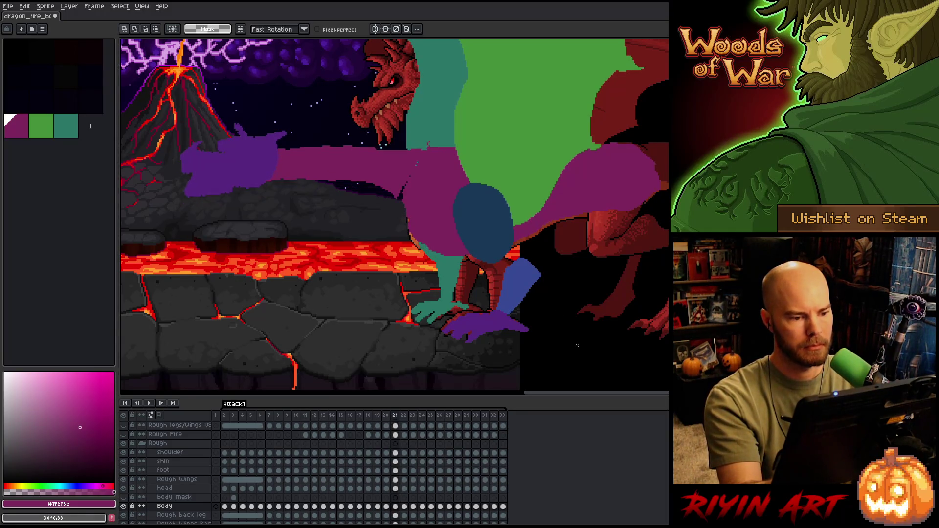
# Scrub through frames 20–23 to compare the attack poses, returning to frame 21
pyautogui.press('Right')
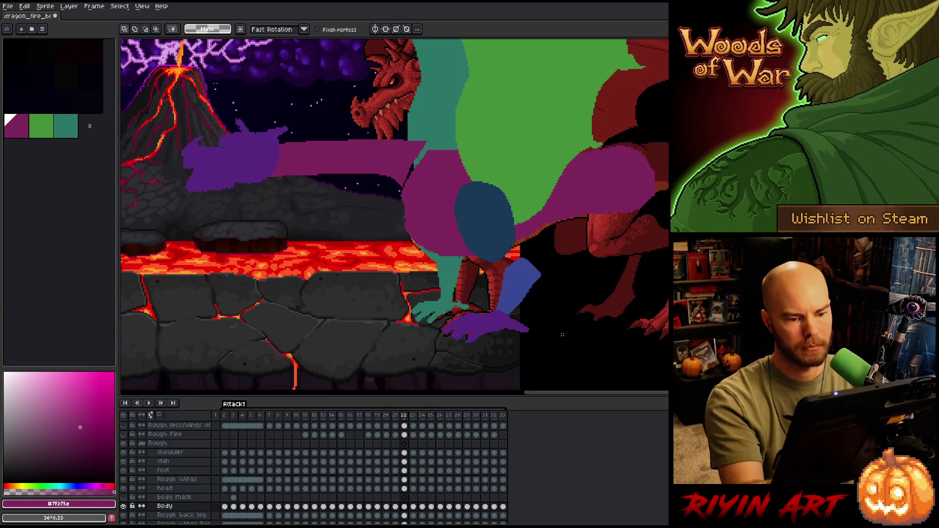
pyautogui.press('Left')
pyautogui.press('Left')
pyautogui.press('Right')
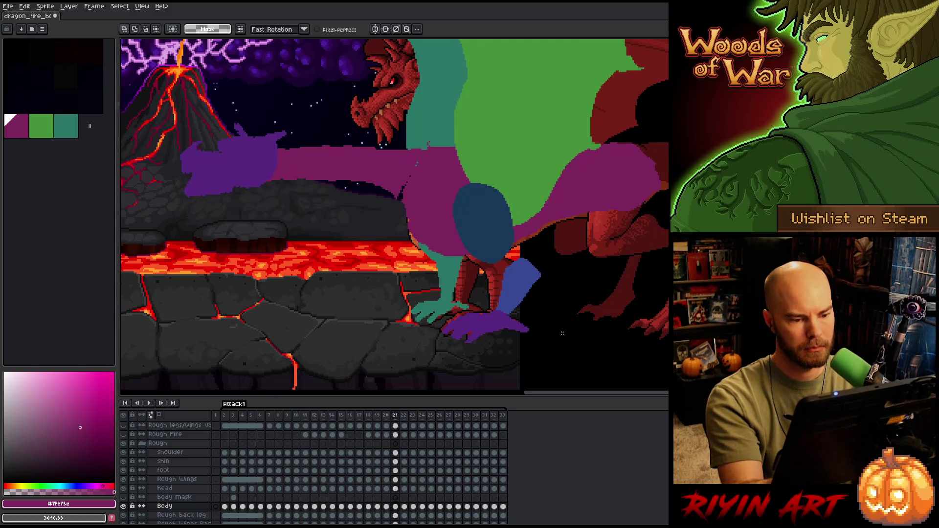
pyautogui.press('Right')
pyautogui.press('Left')
pyautogui.press('Right')
pyautogui.press('Left')
pyautogui.press('Right')
pyautogui.press('Left')
pyautogui.press('Right')
pyautogui.press('Right')
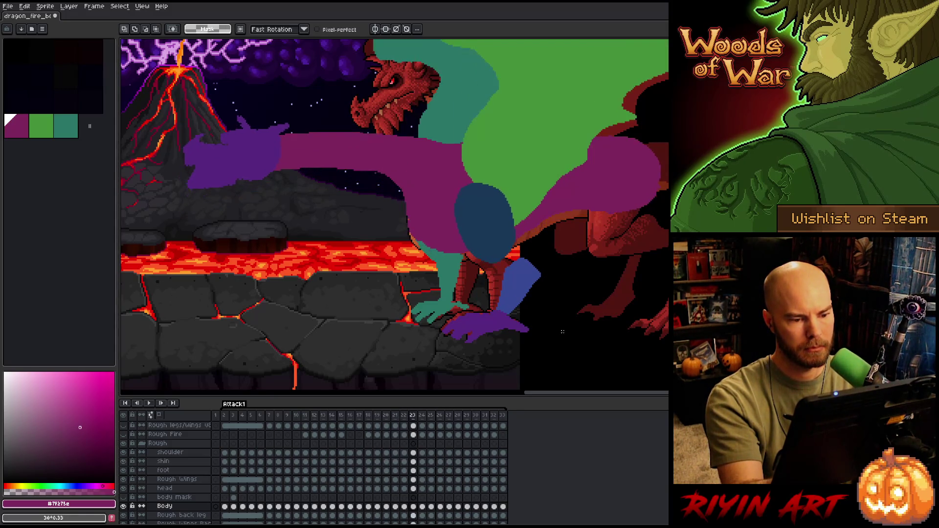
pyautogui.press('Left')
pyautogui.press('Left')
pyautogui.press('Left')
pyautogui.press('Right')
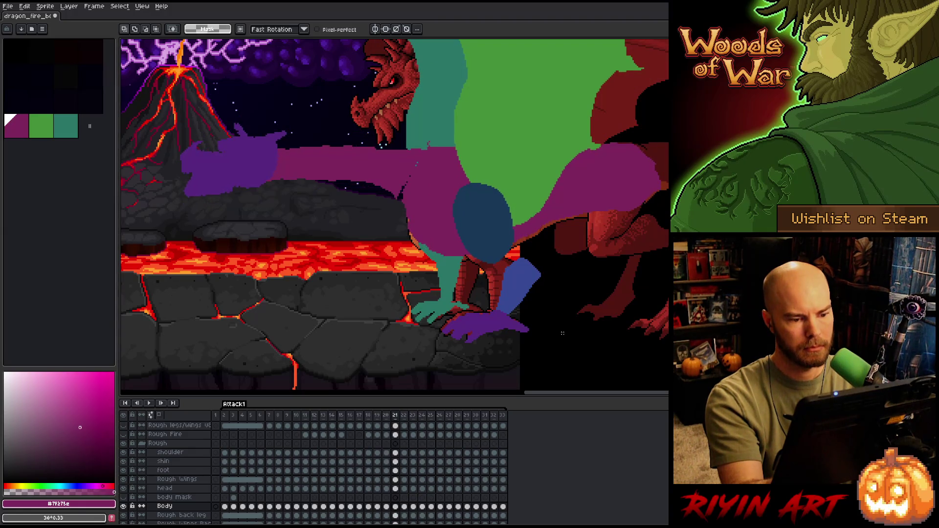
pyautogui.press('Left')
pyautogui.press('Right')
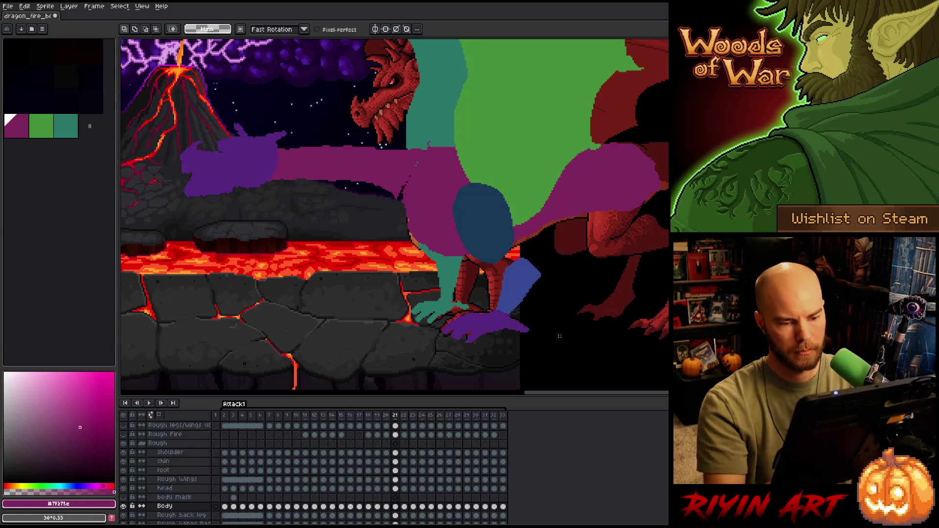
# Lasso the dragon's outstretched arm on frame 21, try a transform, and cancel it
pyautogui.moveTo(668, 123)
pyautogui.mouseDown()
pyautogui.moveTo(612, 108)
pyautogui.moveTo(352, 104)
pyautogui.moveTo(347, 319)
pyautogui.moveTo(416, 313)
pyautogui.moveTo(668, 121)
pyautogui.moveTo(430, 118)
pyautogui.moveTo(414, 164)
pyautogui.moveTo(573, 313)
pyautogui.moveTo(668, 279)
pyautogui.mouseUp()
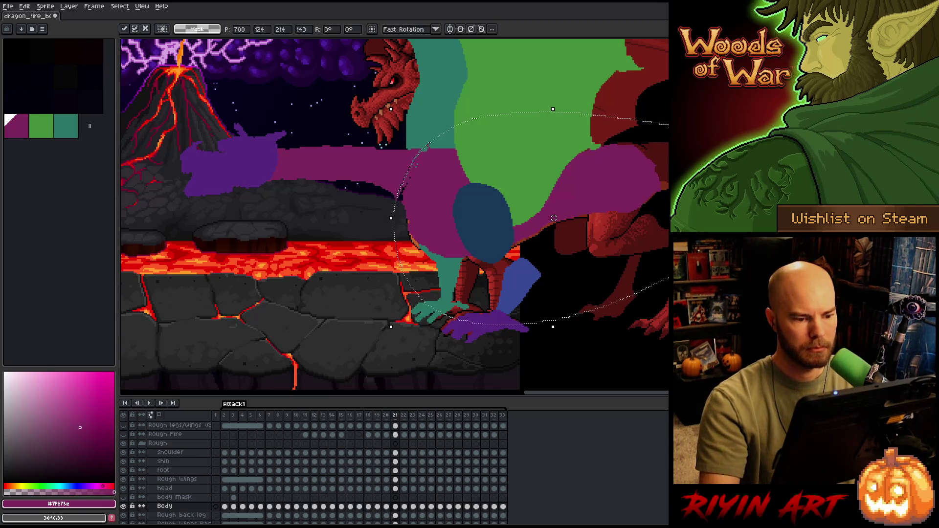
pyautogui.press(',')
pyautogui.press('.')
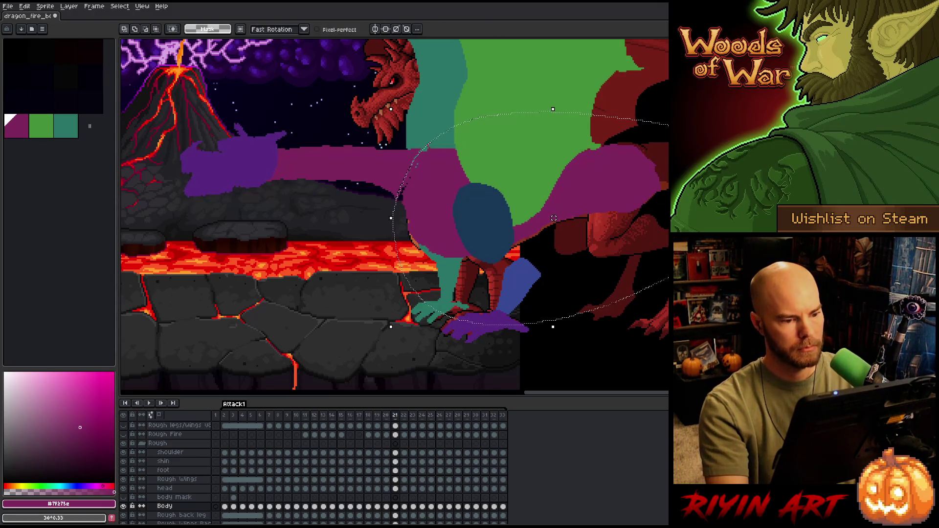
pyautogui.press(',')
pyautogui.press('.')
pyautogui.press('.')
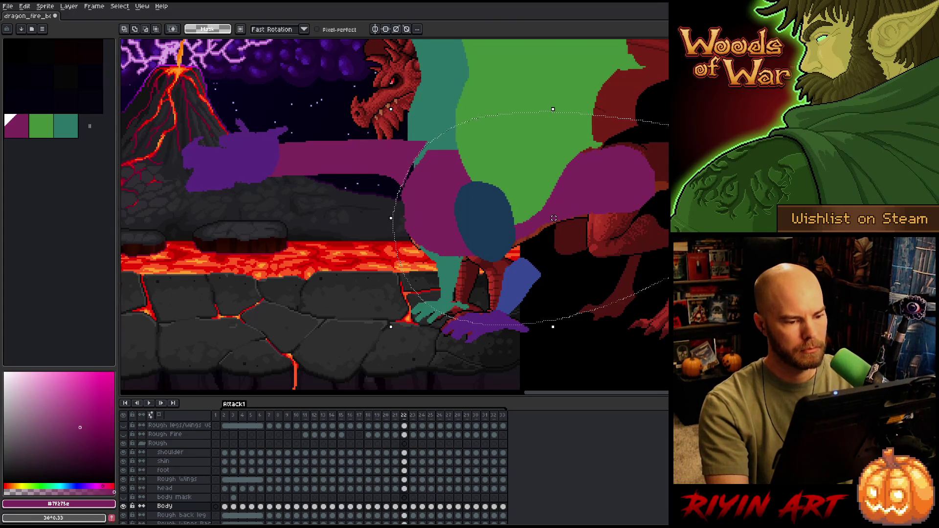
pyautogui.click(553, 218)
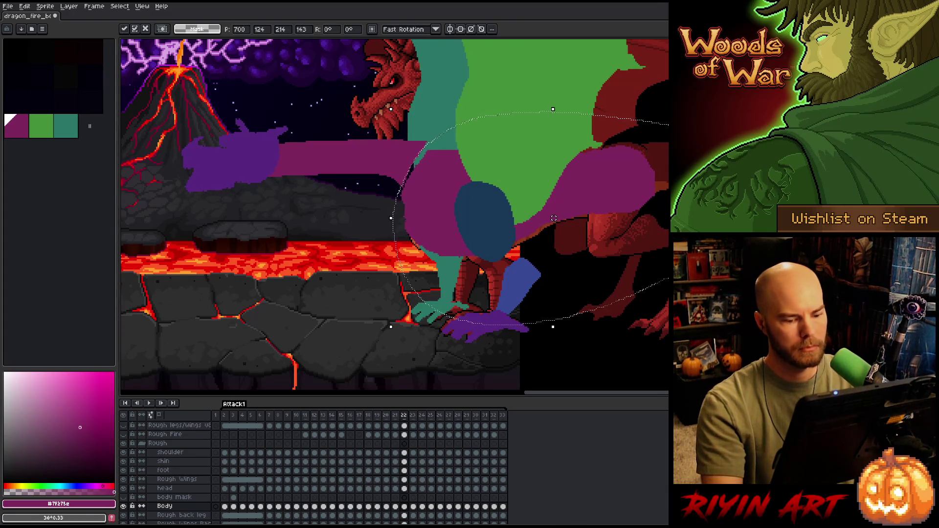
pyautogui.press(',')
pyautogui.press('Return')
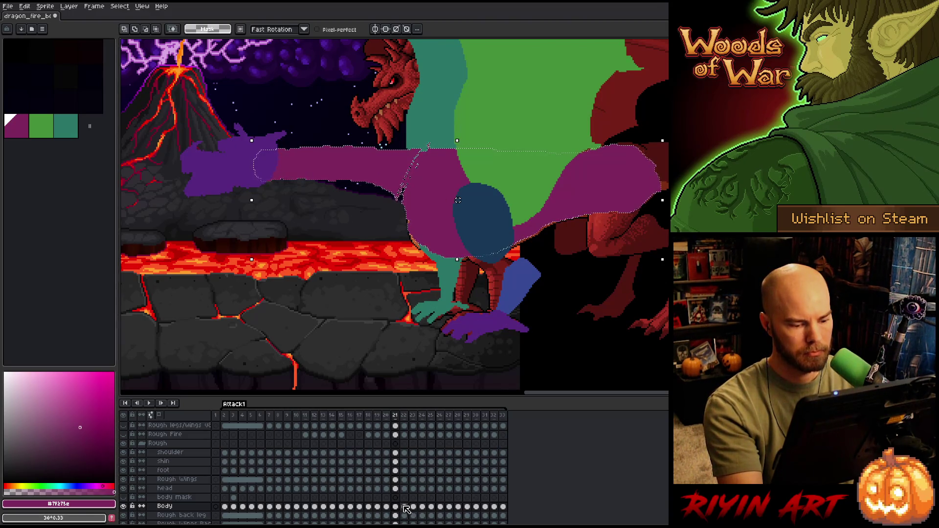
# Lasso the outstretched purple arm and move it left and down
pyautogui.press('.')
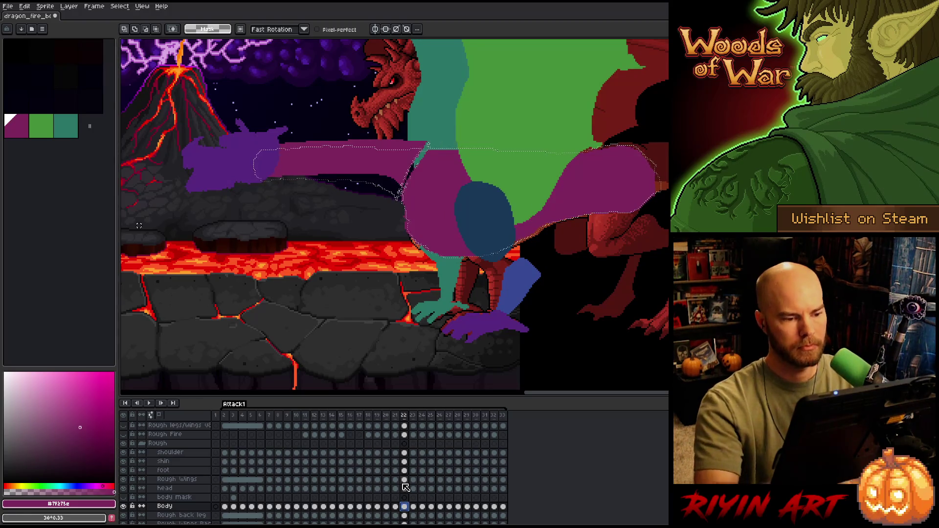
pyautogui.press('b')
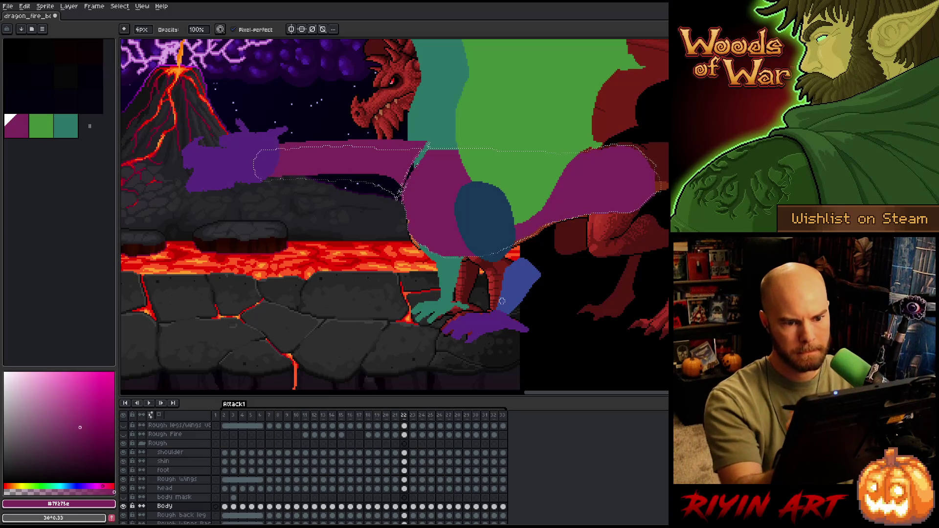
pyautogui.press('e')
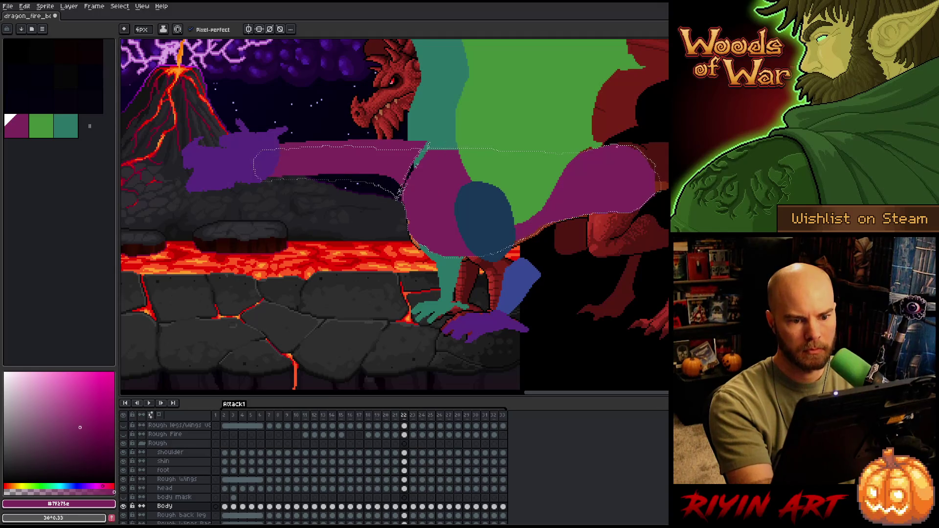
pyautogui.hotkey('ctrl', 'd')
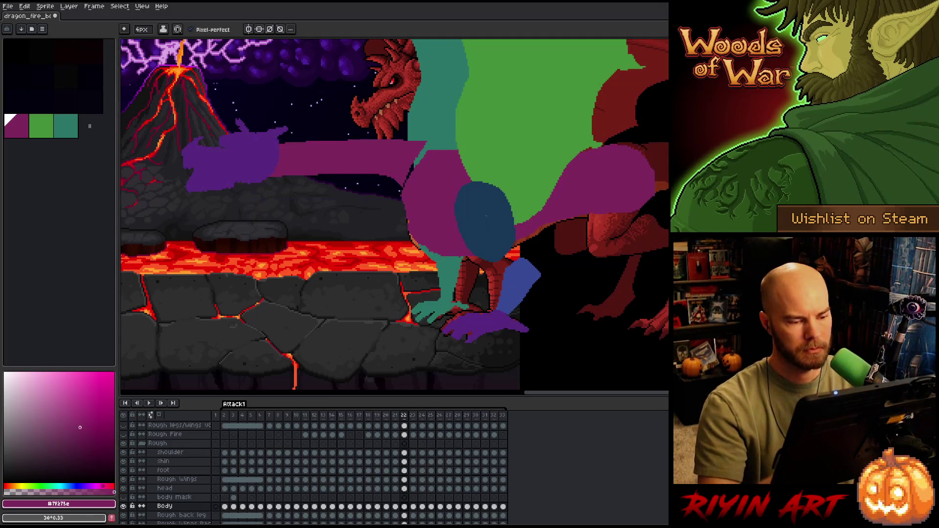
pyautogui.moveTo(412, 171)
pyautogui.mouseDown()
pyautogui.moveTo(284, 210)
pyautogui.moveTo(220, 142)
pyautogui.mouseUp()
pyautogui.moveTo(331, 153); pyautogui.dragTo(269, 160)
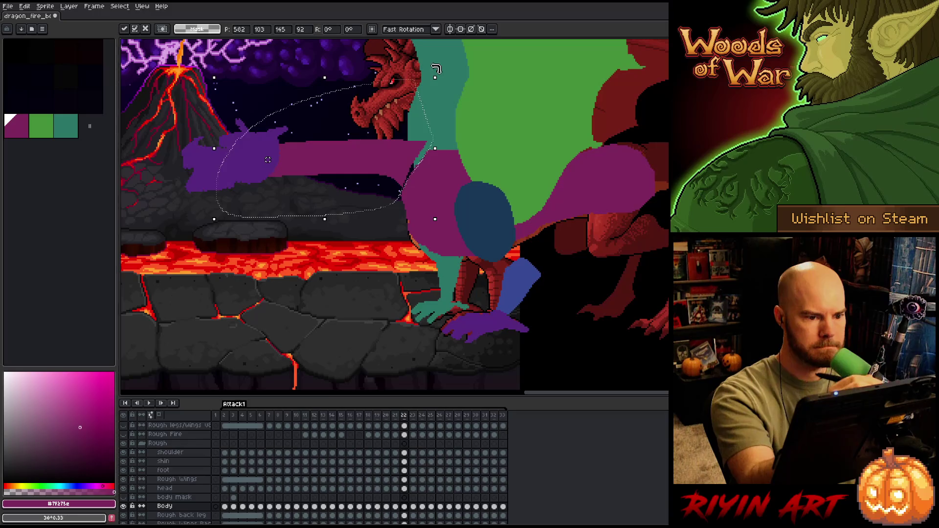
pyautogui.press('b')
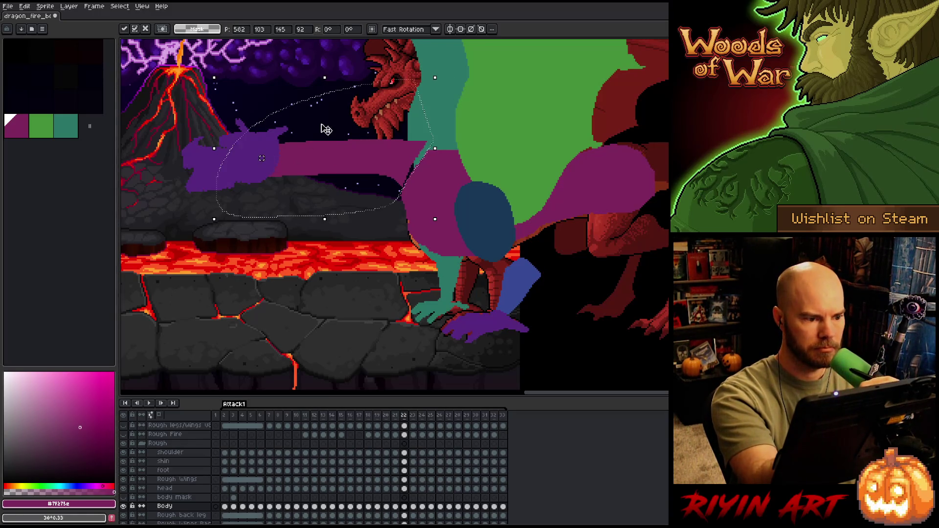
pyautogui.press('b')
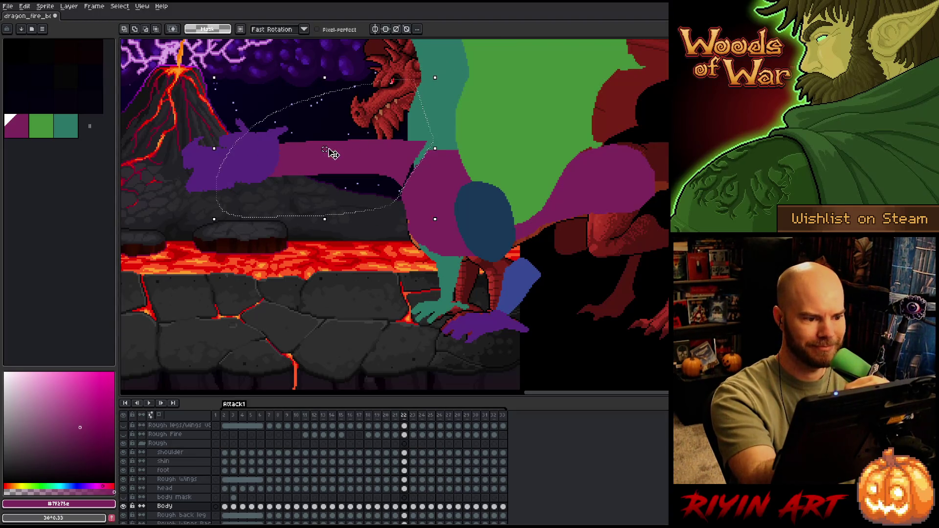
# Rotate the purple arm a few degrees further and compare frames 21 and 22
pyautogui.click(325, 156)
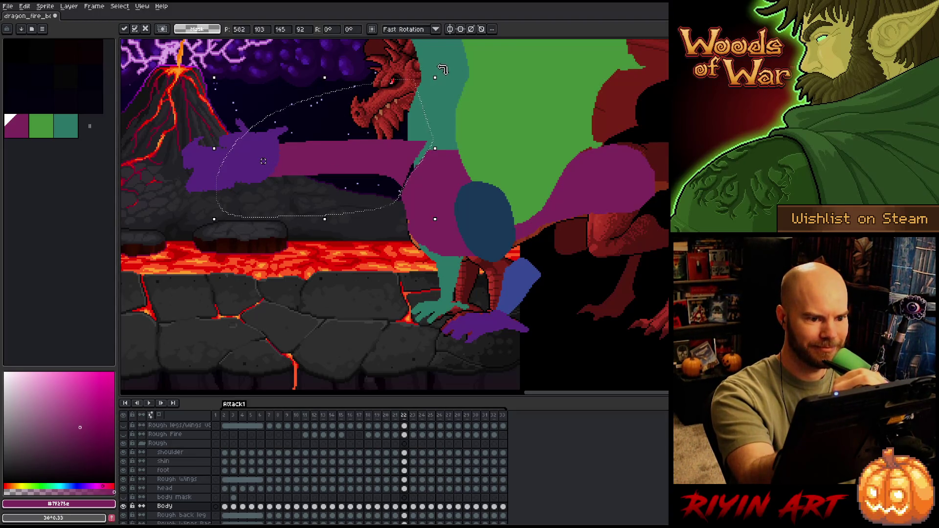
pyautogui.moveTo(450, 78); pyautogui.dragTo(465, 78)
pyautogui.press(',')
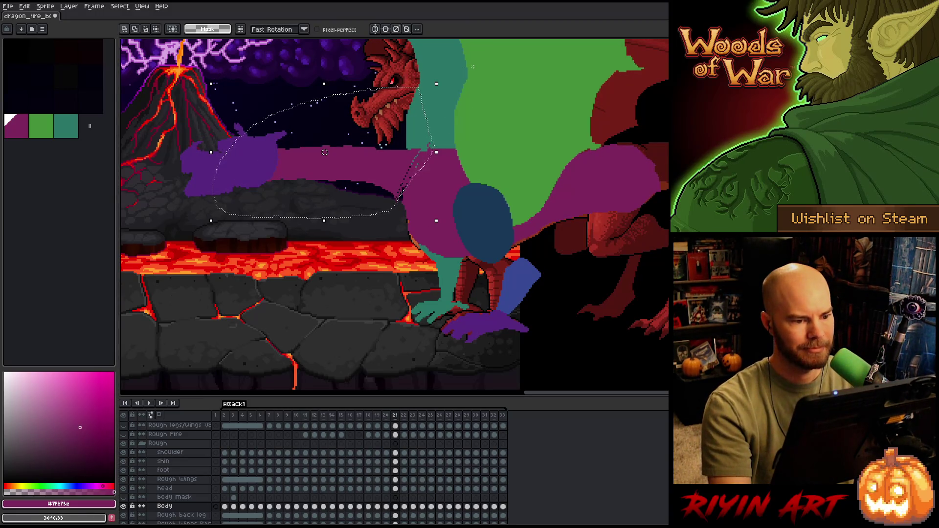
pyautogui.press('.')
pyautogui.press(',')
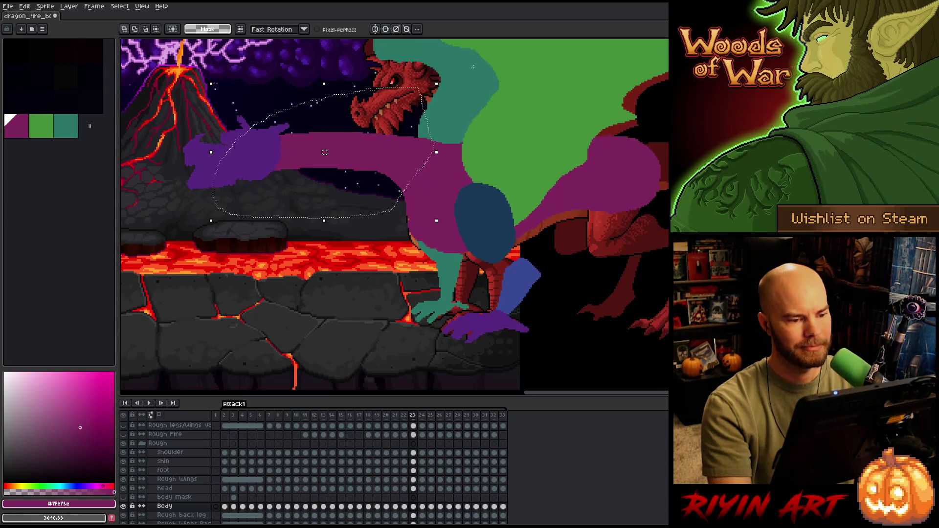
pyautogui.press('.')
pyautogui.press('.')
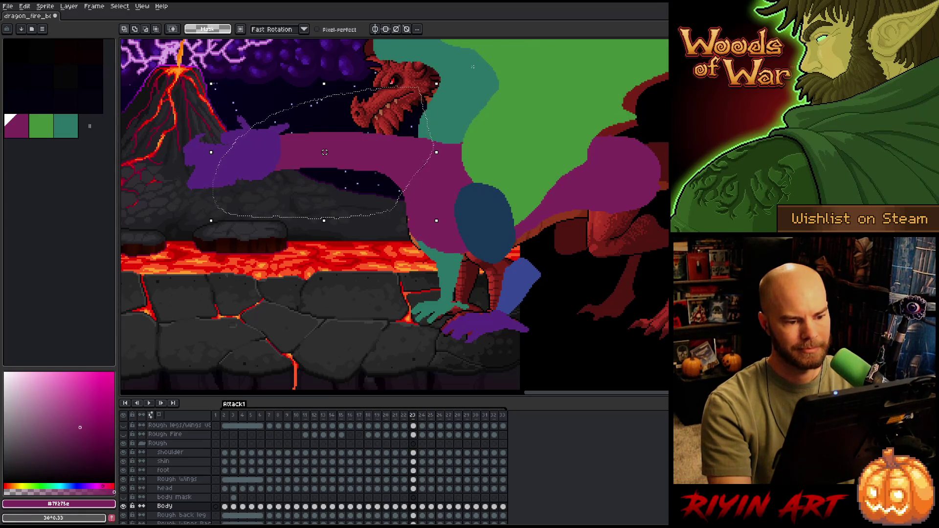
pyautogui.press(',')
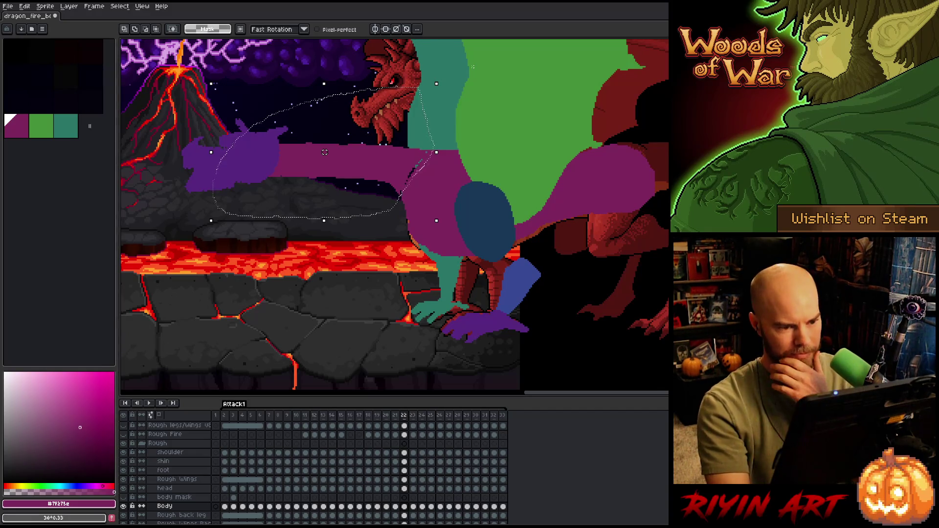
pyautogui.press(',')
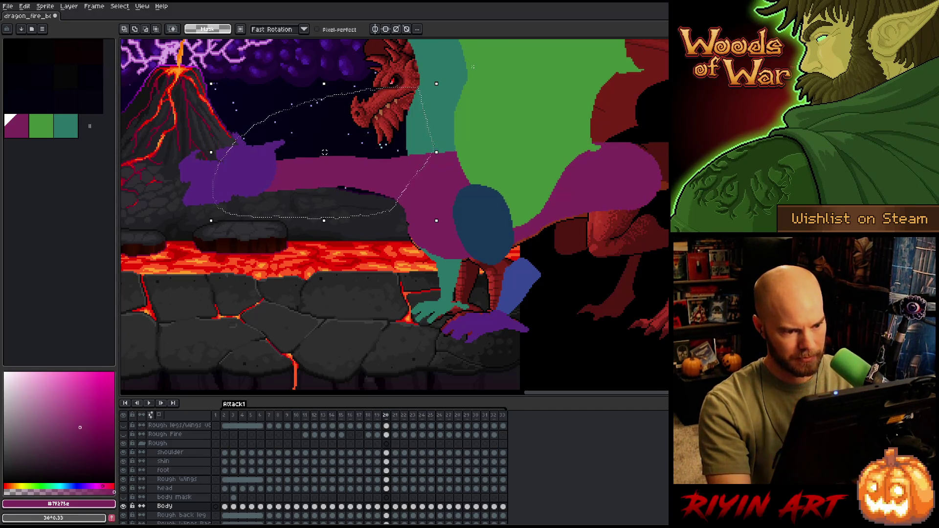
pyautogui.press('.')
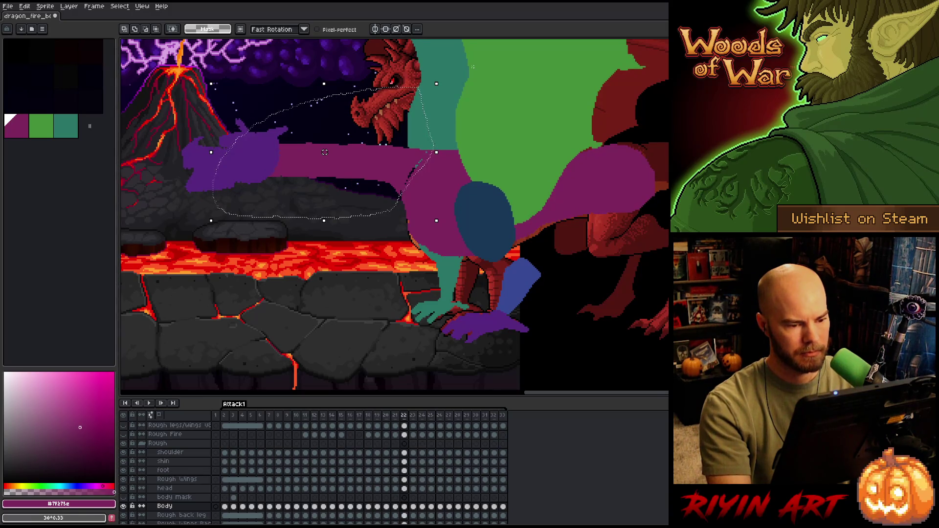
pyautogui.press(',')
pyautogui.press('.')
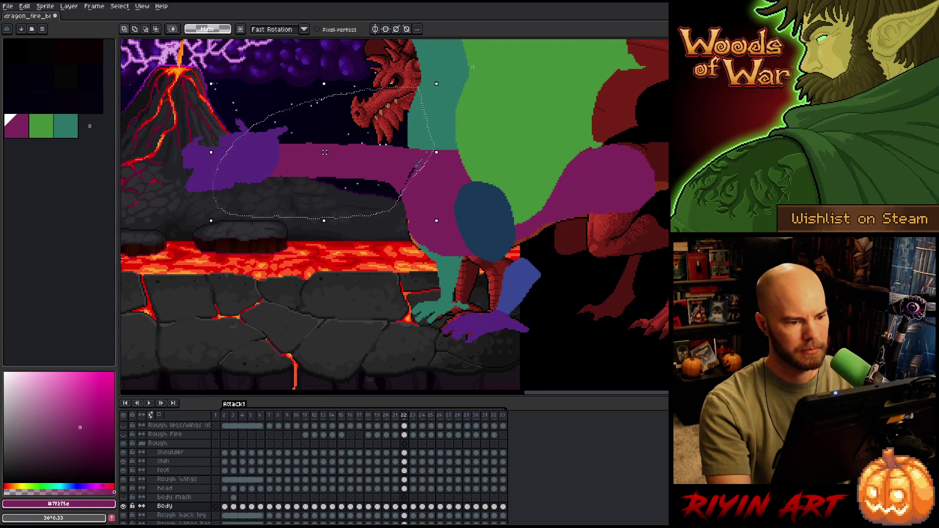
pyautogui.press(',')
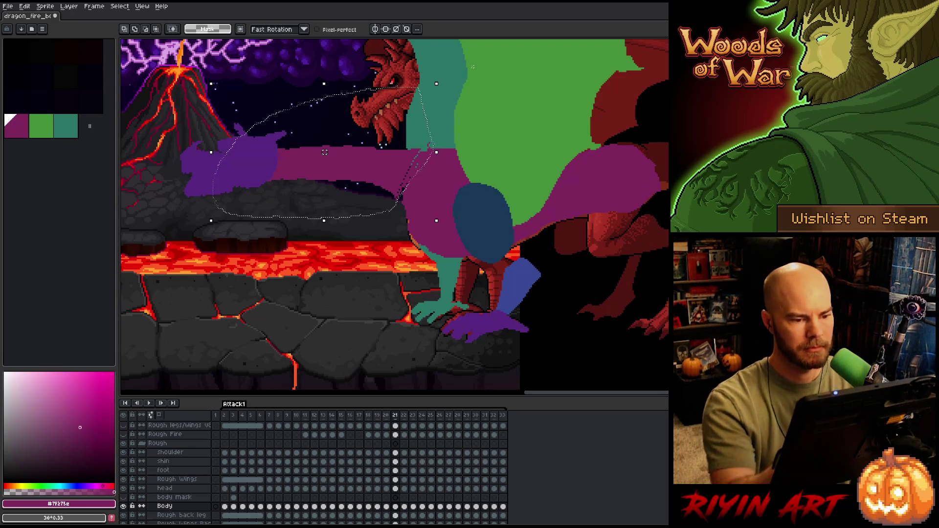
# Commit the arm transform and compare frames 22 and 23 to check the forward-stretched neck
pyautogui.click(437, 154)
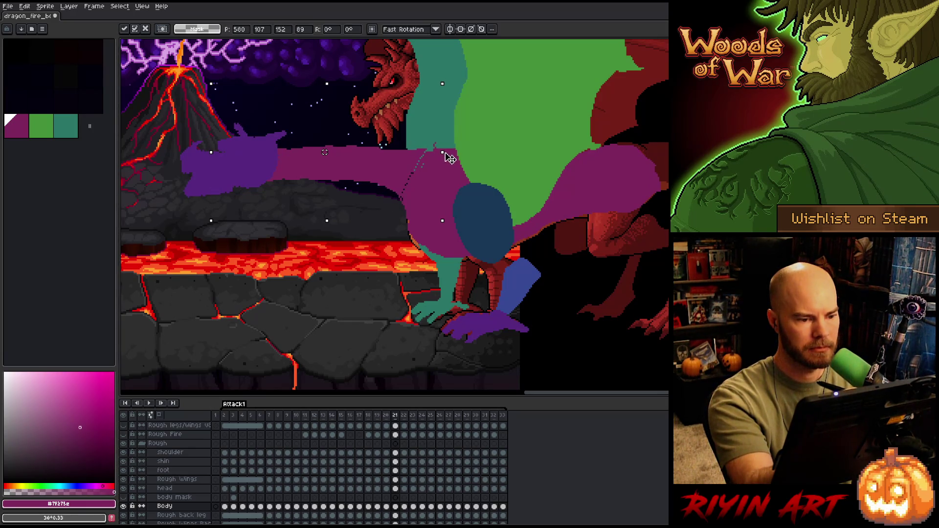
pyautogui.press('Return')
pyautogui.press('.')
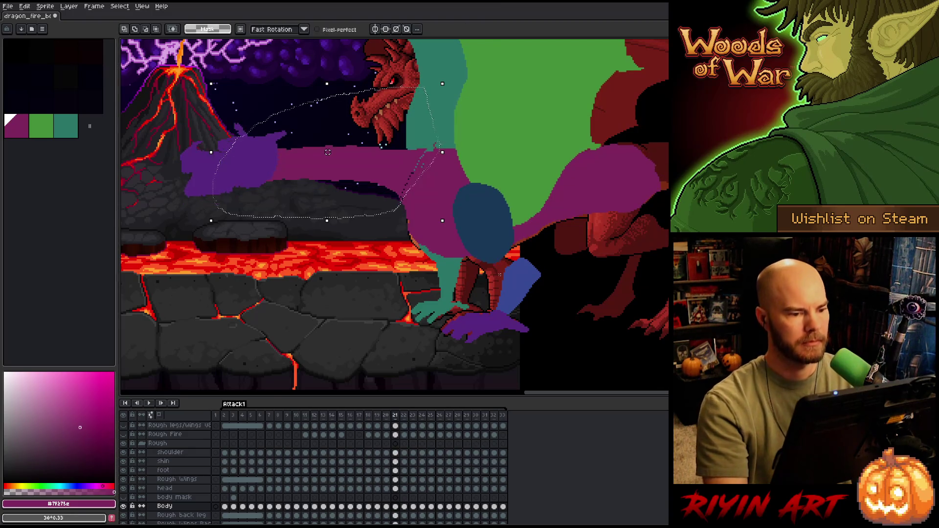
pyautogui.press('.')
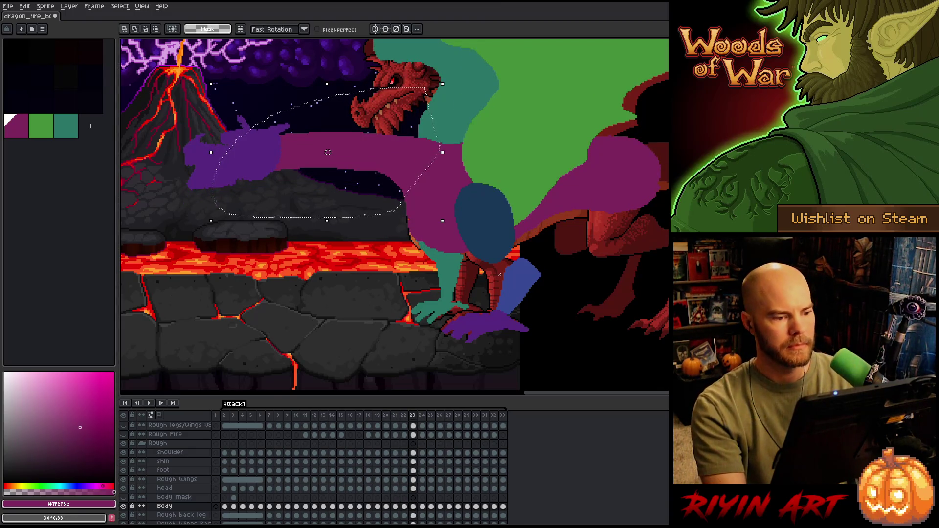
pyautogui.press(',')
pyautogui.press('.')
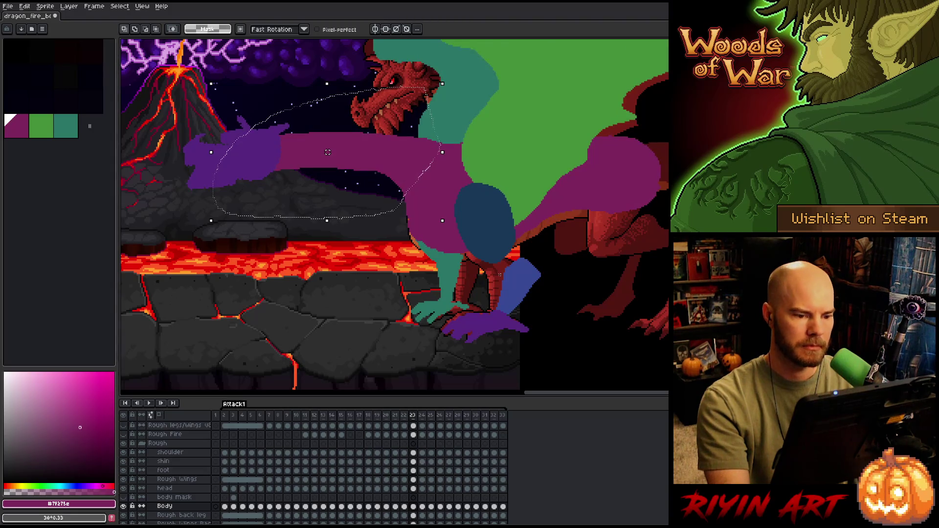
pyautogui.press(',')
pyautogui.press('.')
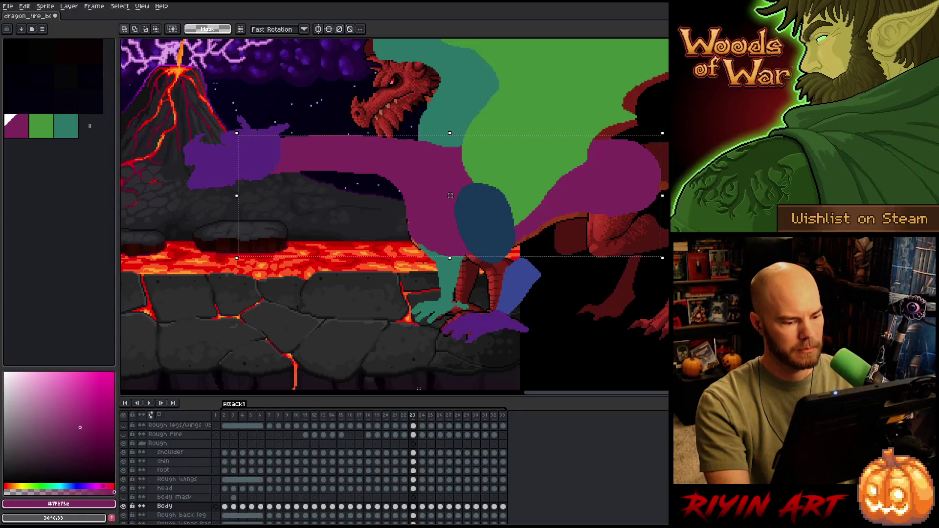
# Check frames 22–24 and select the body mask shape, undoing a stray change
pyautogui.click(423, 508)
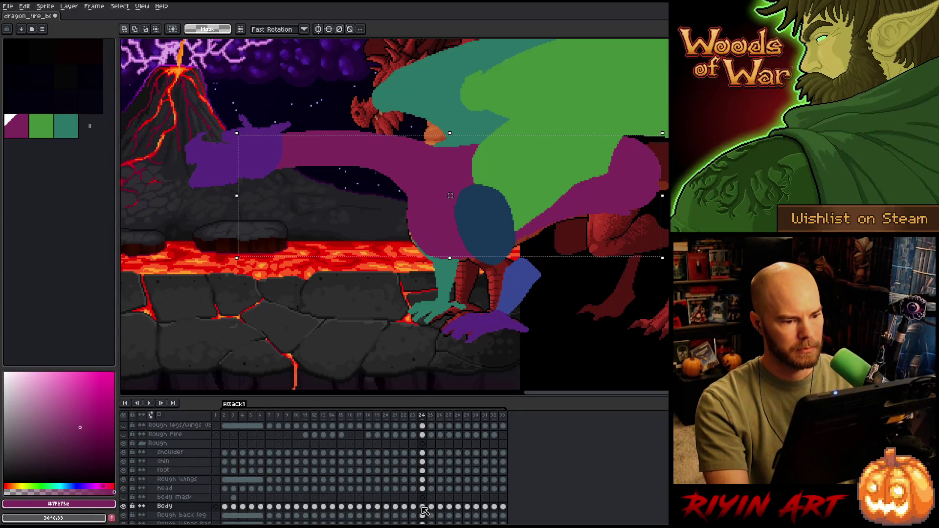
pyautogui.press('Left')
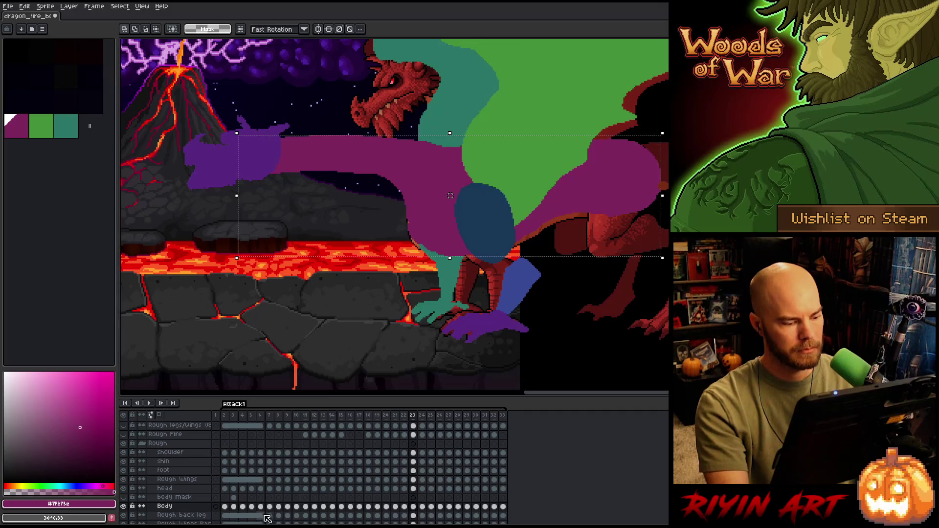
pyautogui.keyDown('ctrl'); pyautogui.click(236, 500); pyautogui.keyUp('ctrl')
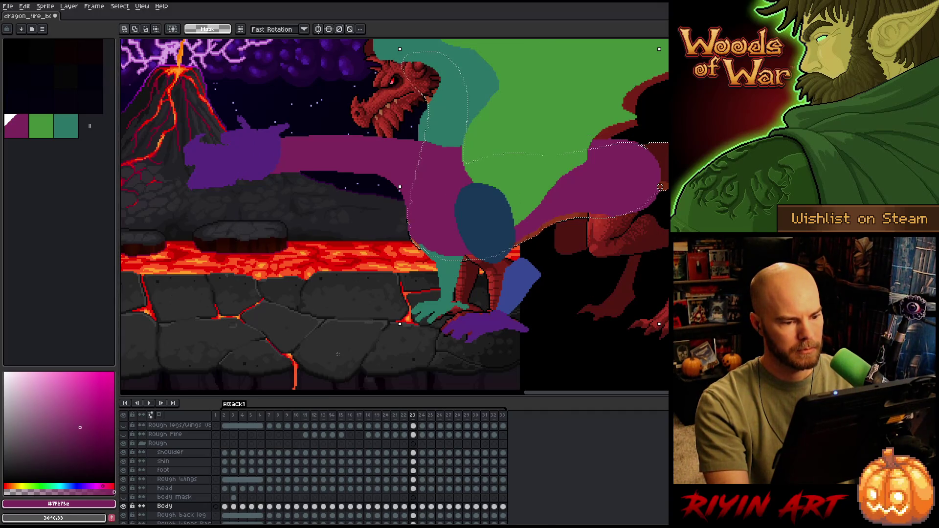
pyautogui.press('Left')
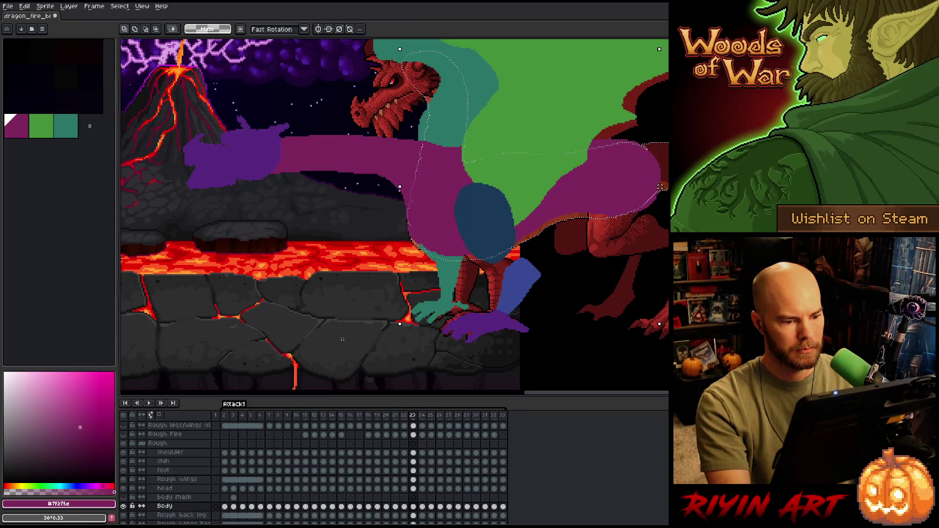
pyautogui.hotkey('ctrl', 'z')
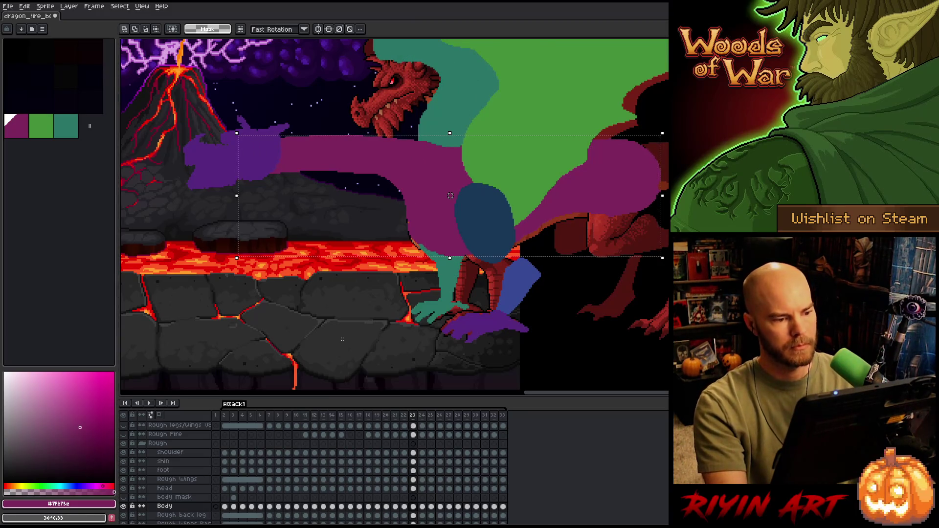
# Lasso the front of the purple neck on frame 23, adjust its angle, and deselect
pyautogui.press('q')
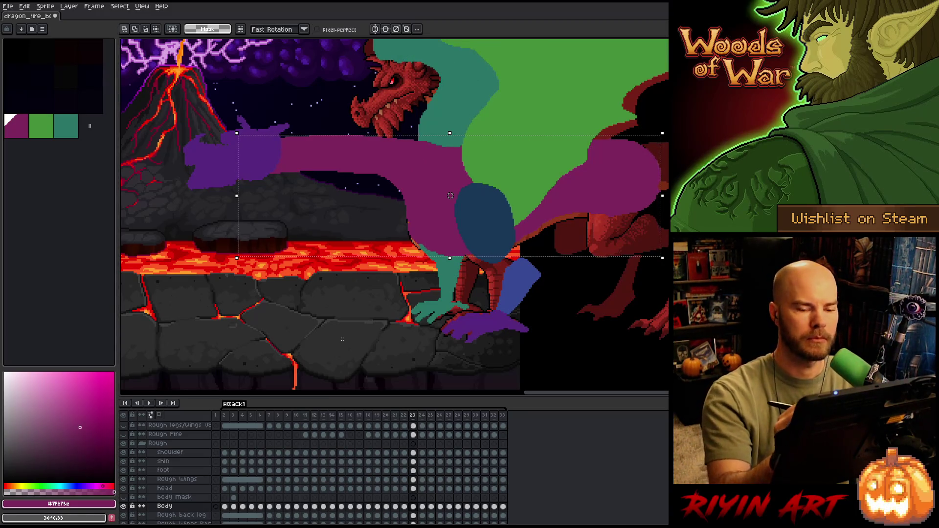
pyautogui.moveTo(668, 122)
pyautogui.mouseDown()
pyautogui.moveTo(411, 95)
pyautogui.moveTo(375, 294)
pyautogui.moveTo(431, 345)
pyautogui.moveTo(668, 301)
pyautogui.mouseUp()
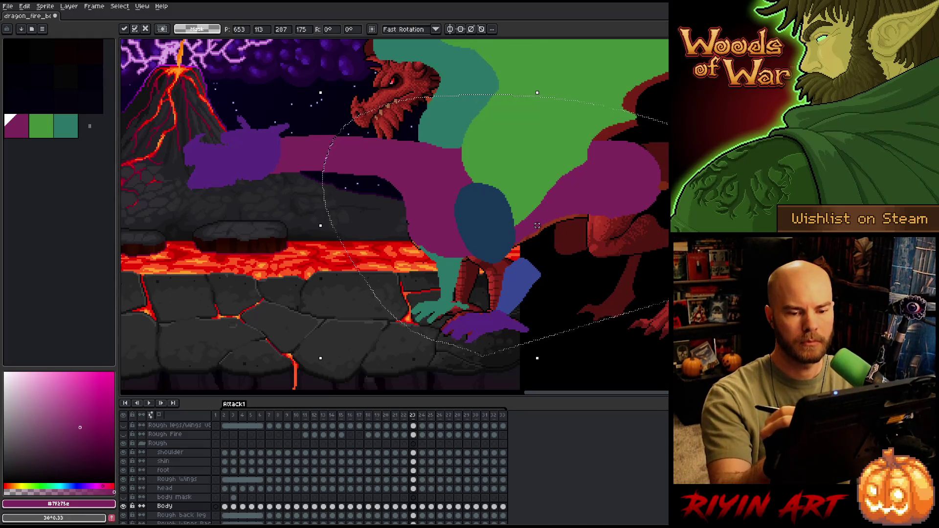
pyautogui.moveTo(668, 88)
pyautogui.mouseDown()
pyautogui.moveTo(488, 93)
pyautogui.moveTo(372, 169)
pyautogui.moveTo(518, 356)
pyautogui.moveTo(660, 321)
pyautogui.mouseUp()
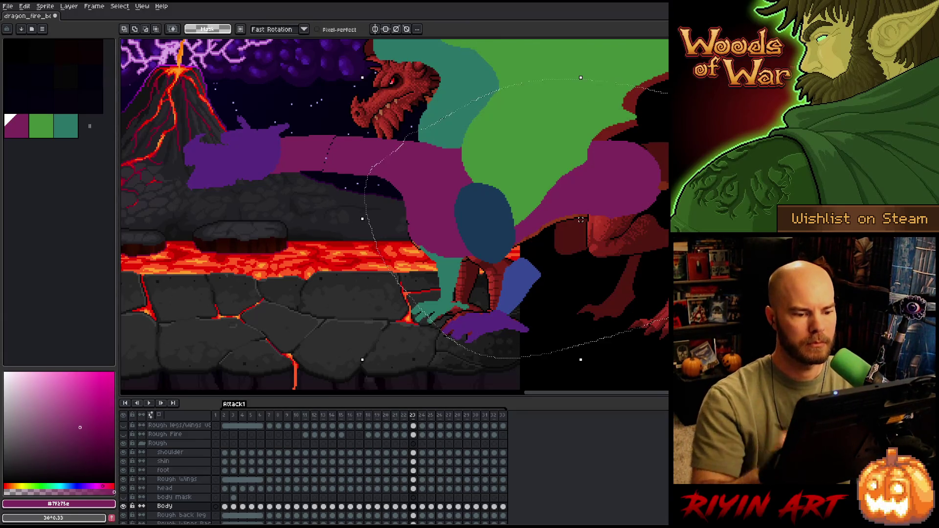
pyautogui.press(',')
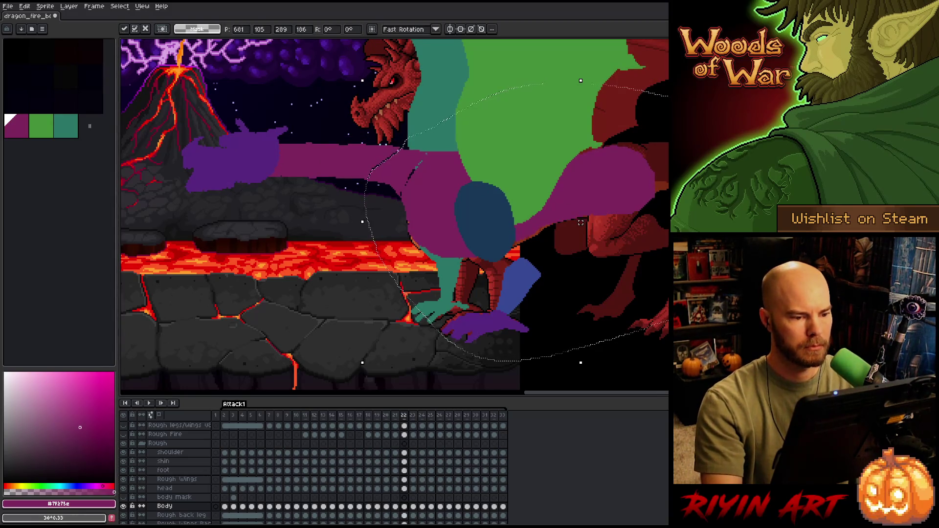
pyautogui.press(',')
pyautogui.press('.')
pyautogui.press('.')
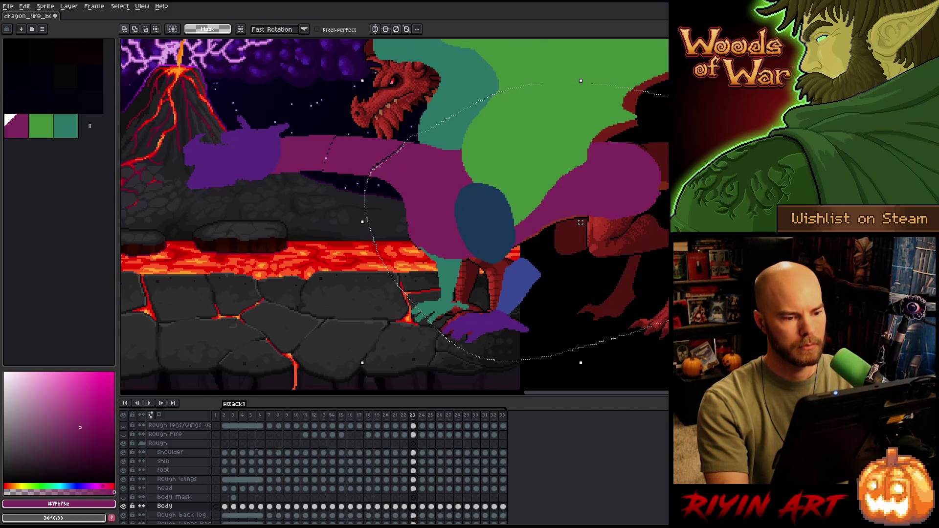
pyautogui.hotkey('ctrl', 'd')
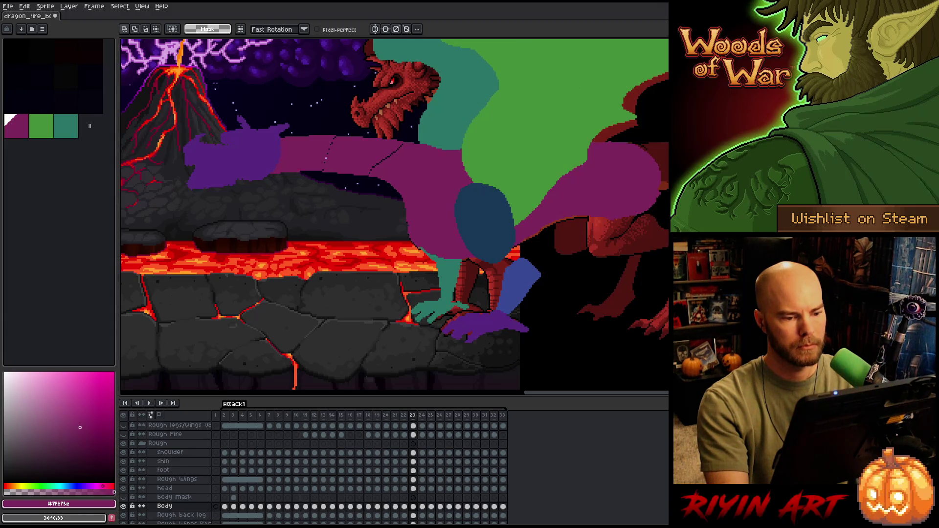
pyautogui.press('.')
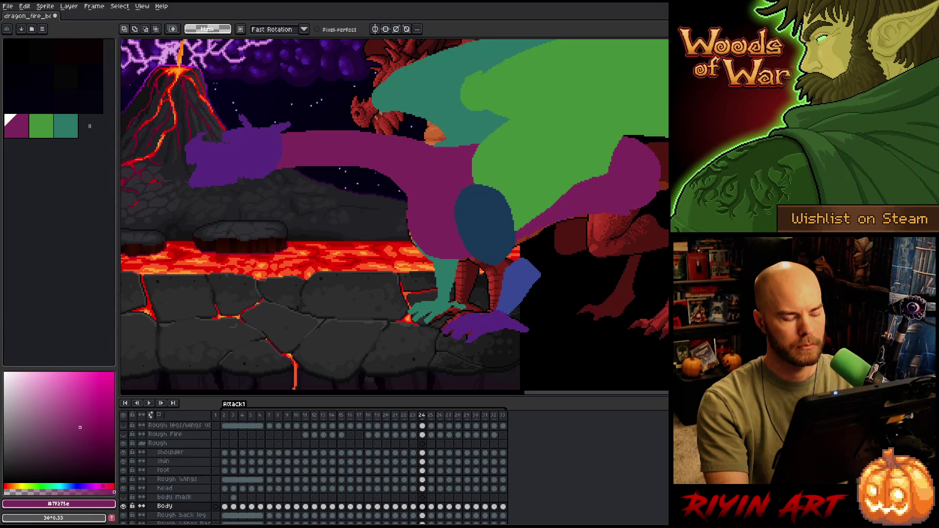
# Reselect the wing and body, check frame 25, then return to frame 24 and deselect
pyautogui.hotkey('ctrl', 'shift', 'd')
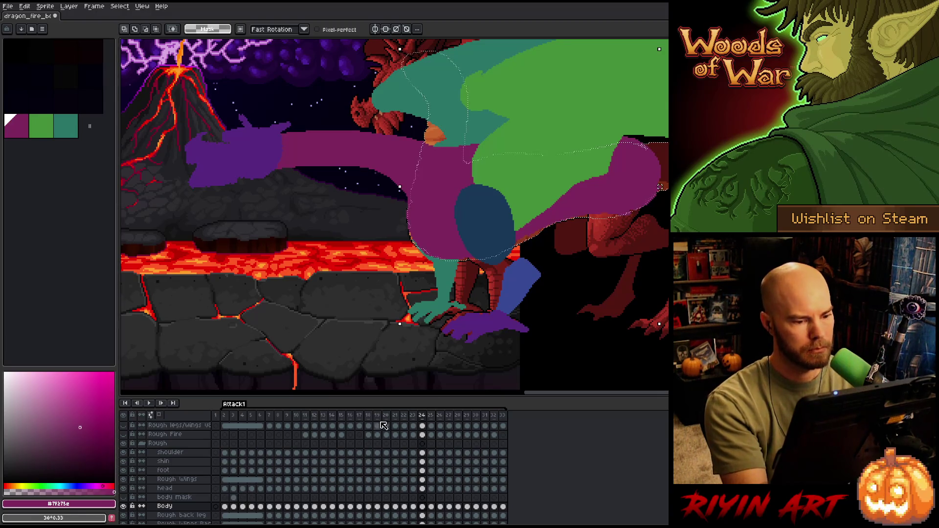
pyautogui.click(430, 508)
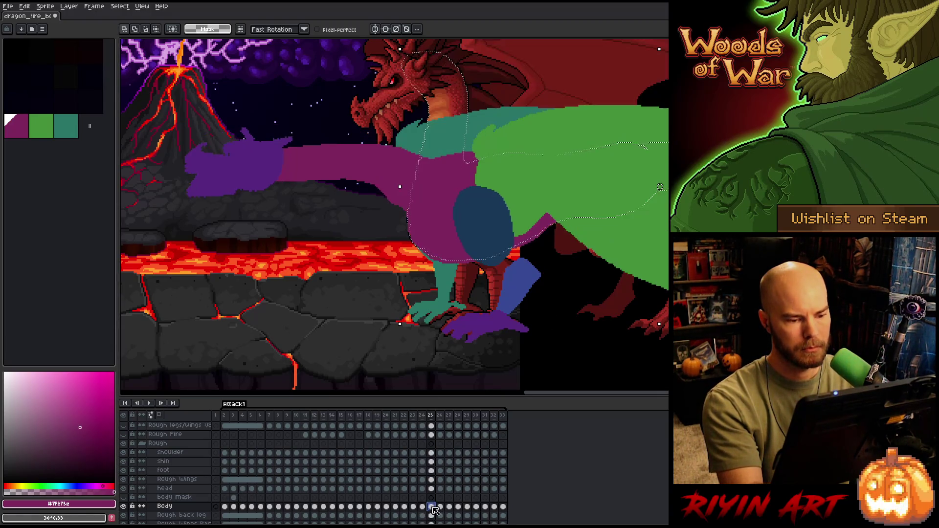
pyautogui.press(',')
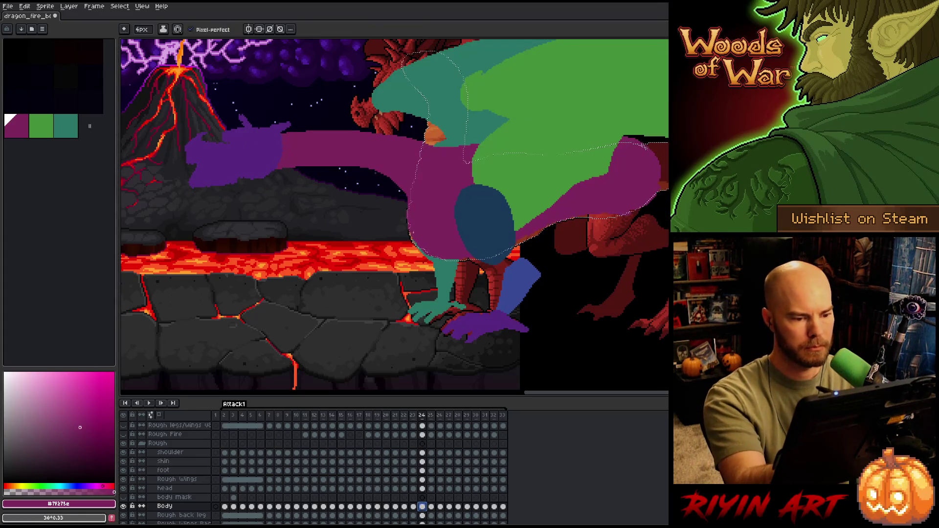
pyautogui.press('Escape')
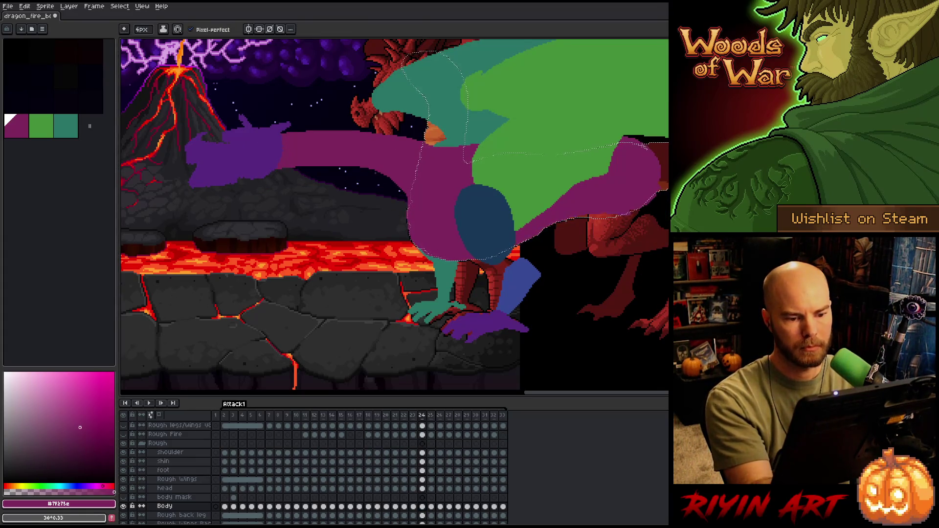
# Compare frame 24's pose with frame 23 and drop the wing selection
pyautogui.press('ctrl')
pyautogui.press(',')
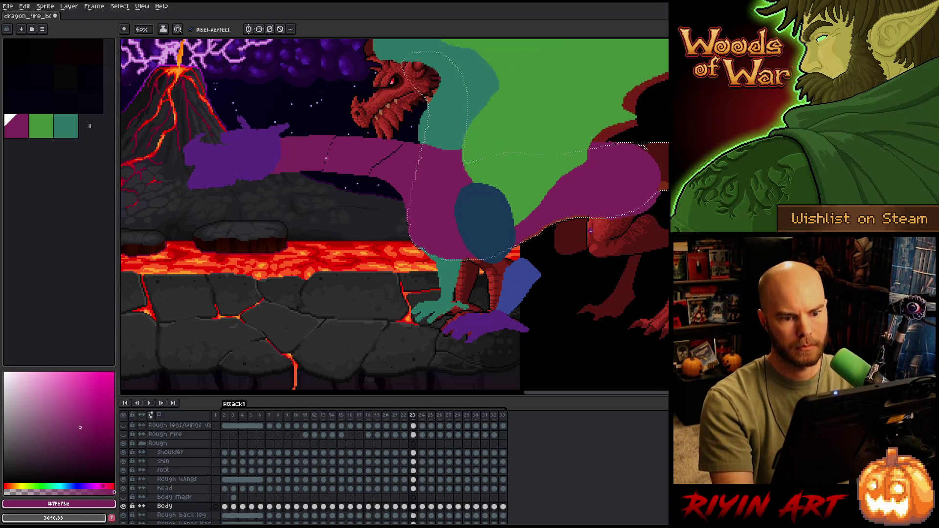
pyautogui.press('.')
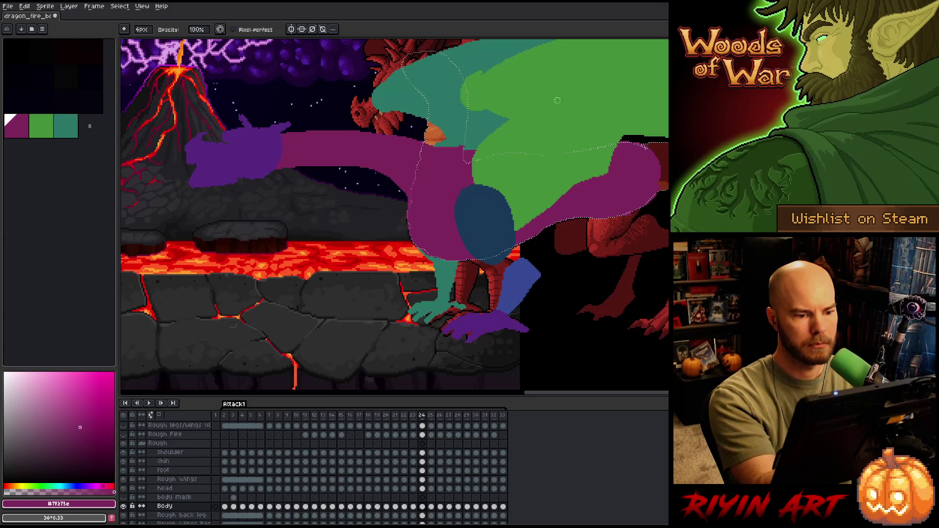
pyautogui.hotkey('ctrl', 'd')
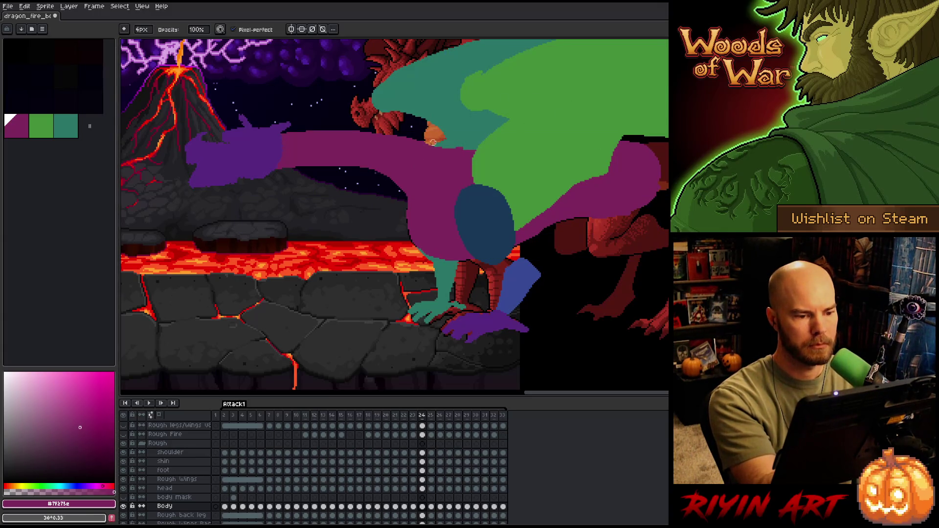
# Flip repeatedly between frames 23, 24 and 25 to preview the attack motion, ending on frame 24
pyautogui.press(',')
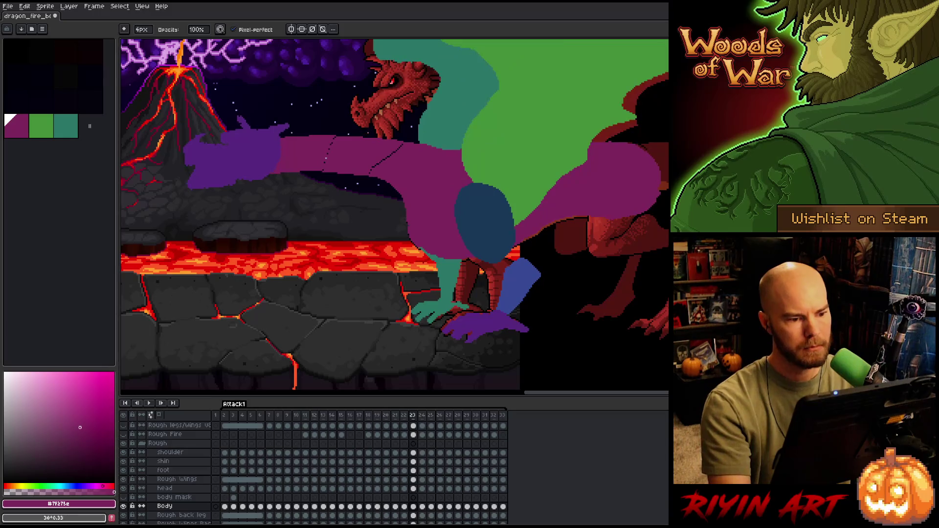
pyautogui.press('.')
pyautogui.press(',')
pyautogui.press('.')
pyautogui.press('.')
pyautogui.press(',')
pyautogui.press(',')
pyautogui.press('.')
pyautogui.press('.')
pyautogui.press(',')
pyautogui.press('.')
pyautogui.press(',')
pyautogui.press(',')
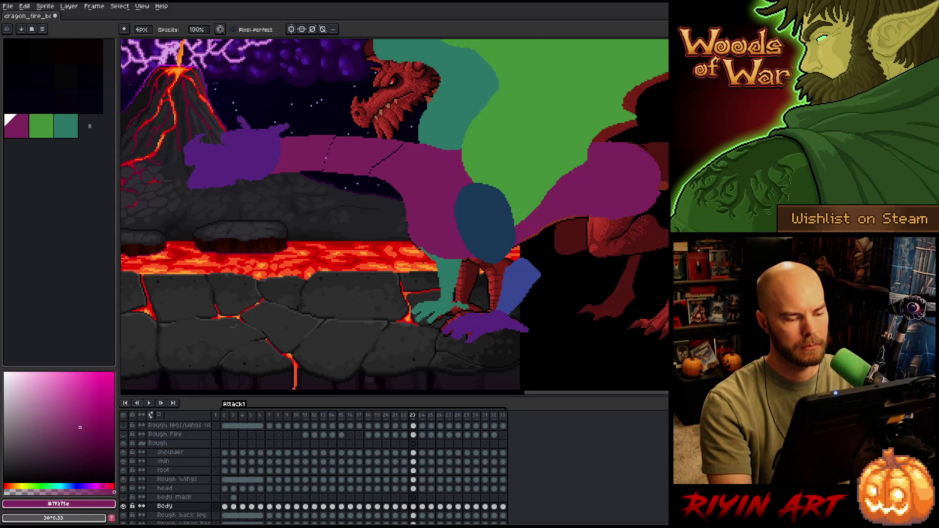
pyautogui.press('.')
# Select the dragon body on frame 24 with the 4px pencil ready, then drop the selection
pyautogui.keyDown('ctrl'); pyautogui.click(206, 509); pyautogui.keyUp('ctrl')
pyautogui.press('b')
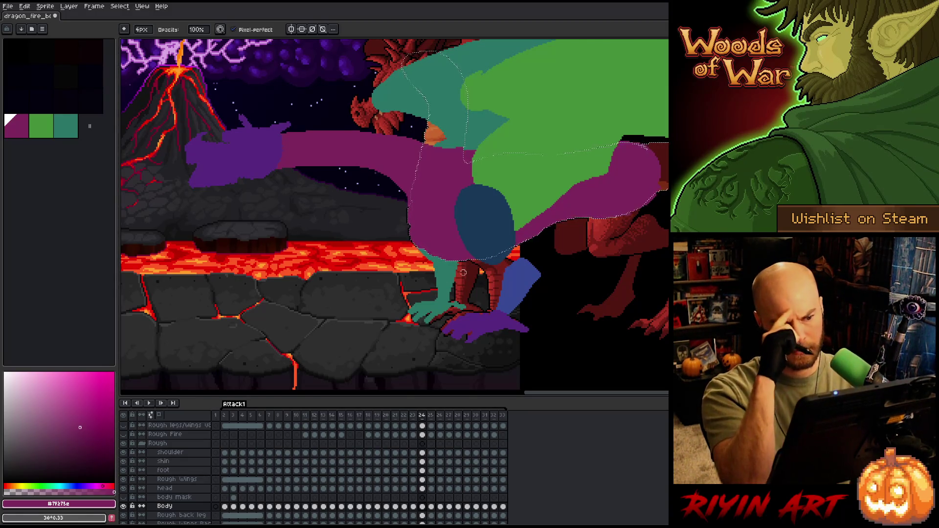
pyautogui.hotkey('ctrl', 'd')
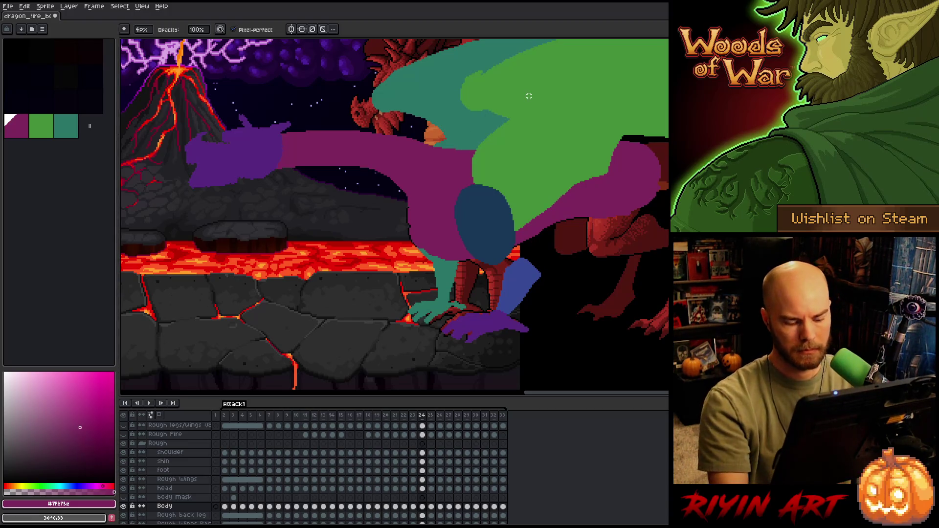
# Move on to frame 25 of the Body layer, toggling between Move and Pencil tools
pyautogui.press('Right')
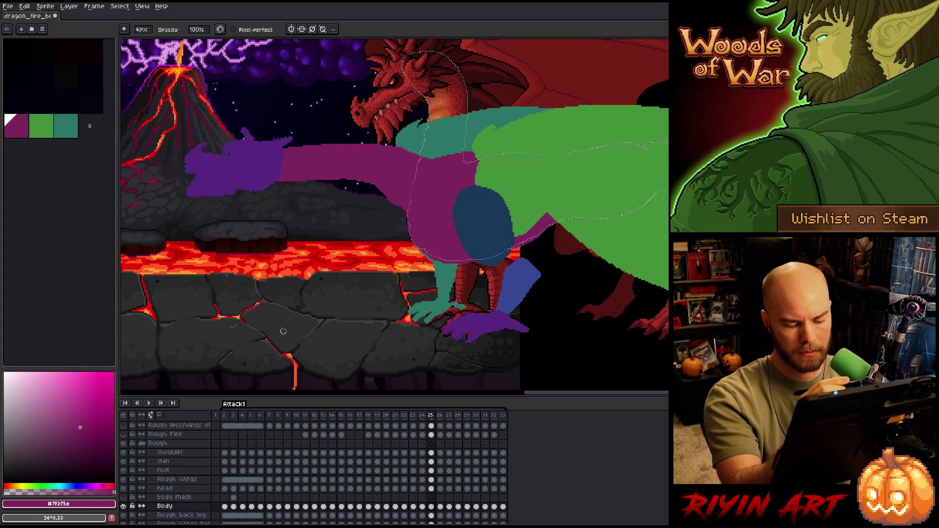
pyautogui.press('v')
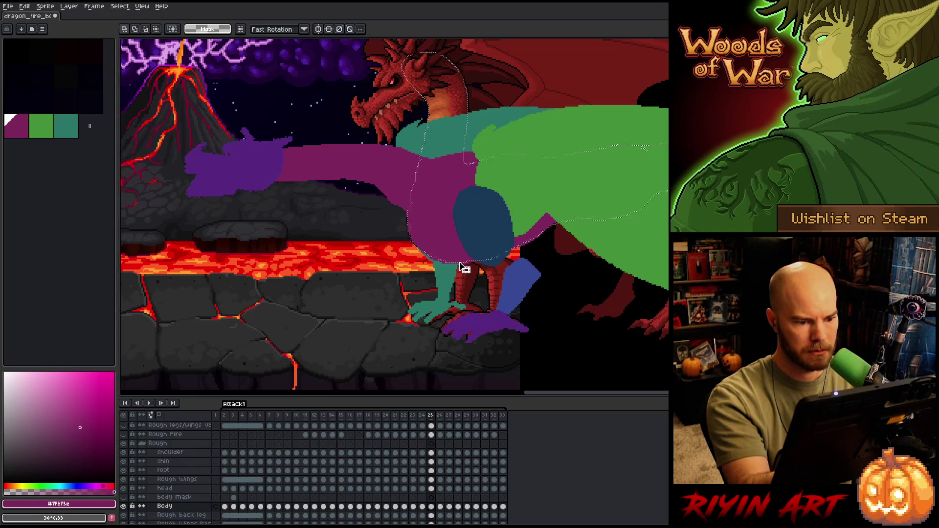
pyautogui.press('b')
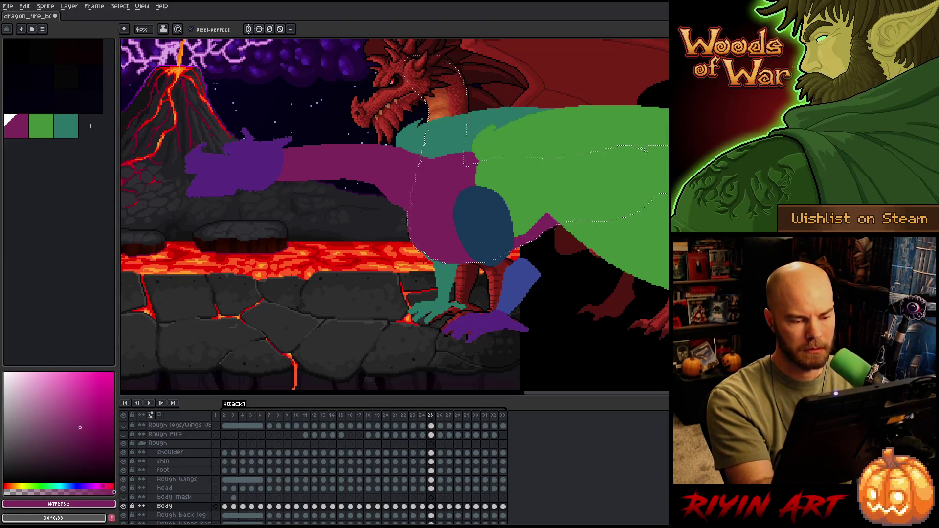
pyautogui.press('b')
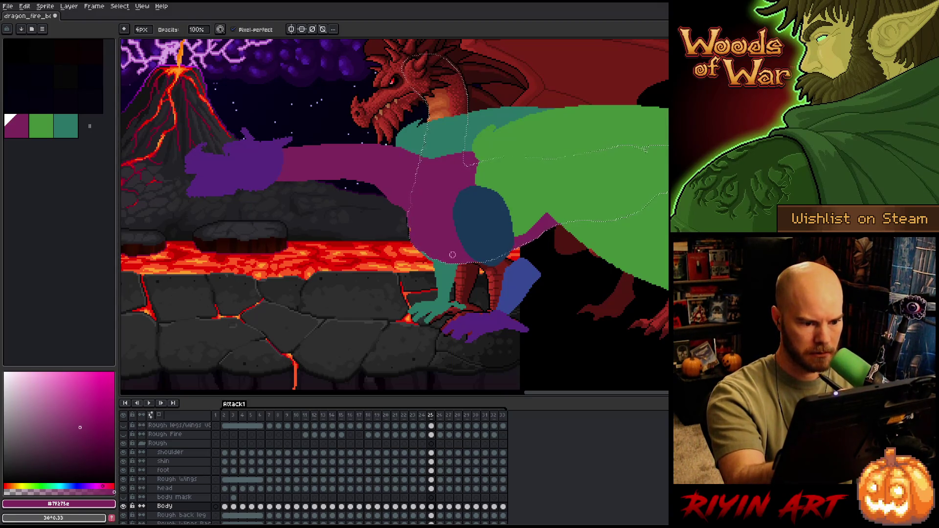
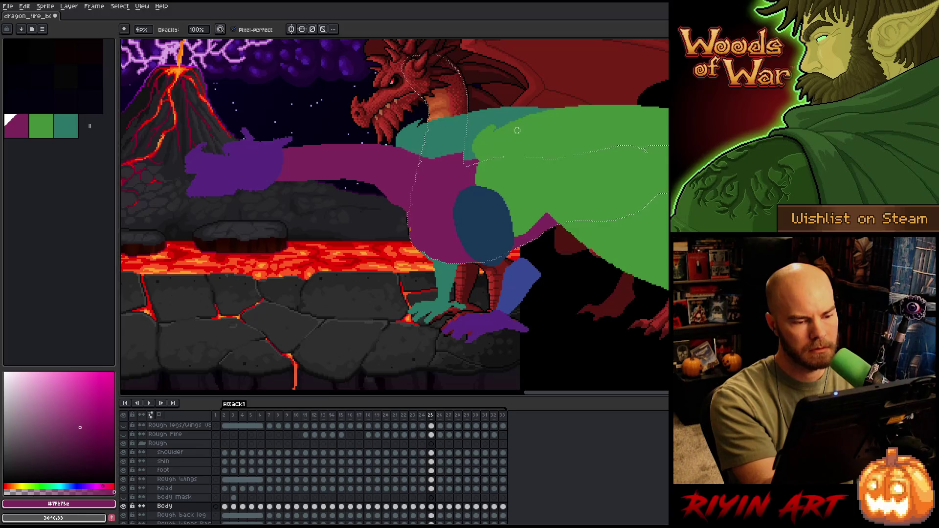
# Undo and redo the last change on frame 25, then clear the selection
pyautogui.hotkey('ctrl', 'z')
pyautogui.hotkey('ctrl', 'y')
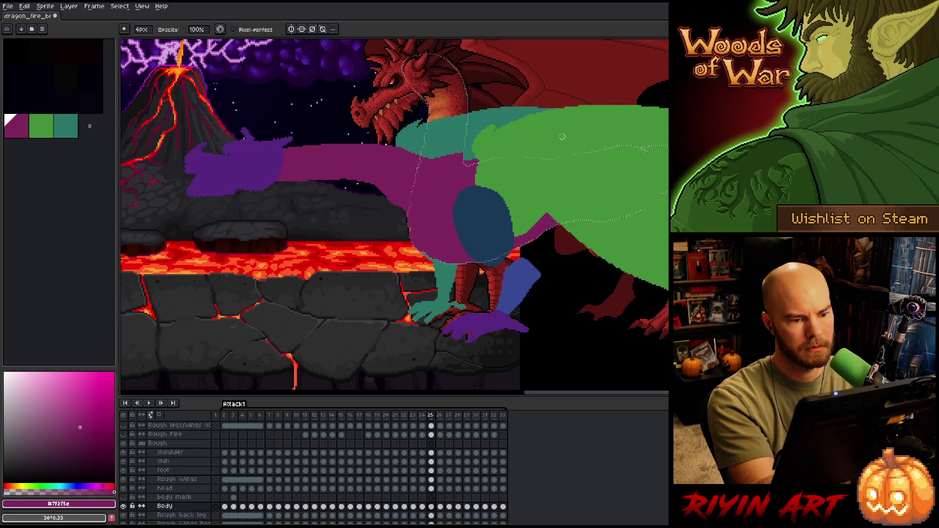
pyautogui.press('ctrl')
pyautogui.hotkey('ctrl', 'd')
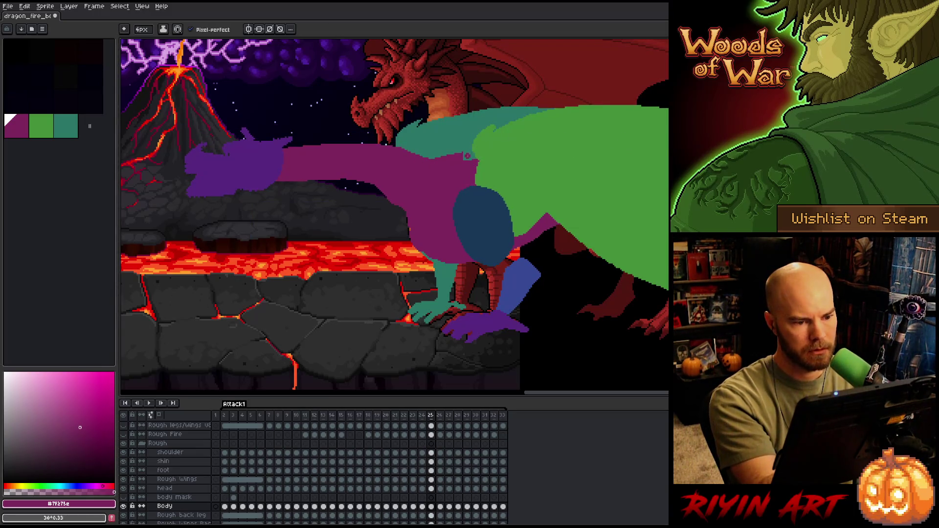
pyautogui.press('e')
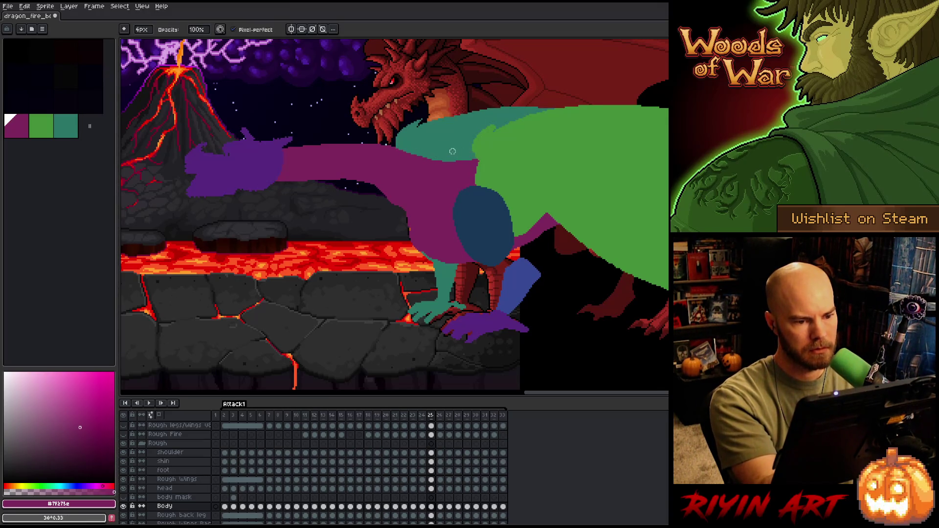
# Load the body mask's outline as a selection and advance to frame 26
pyautogui.press('Left')
pyautogui.press('Right')
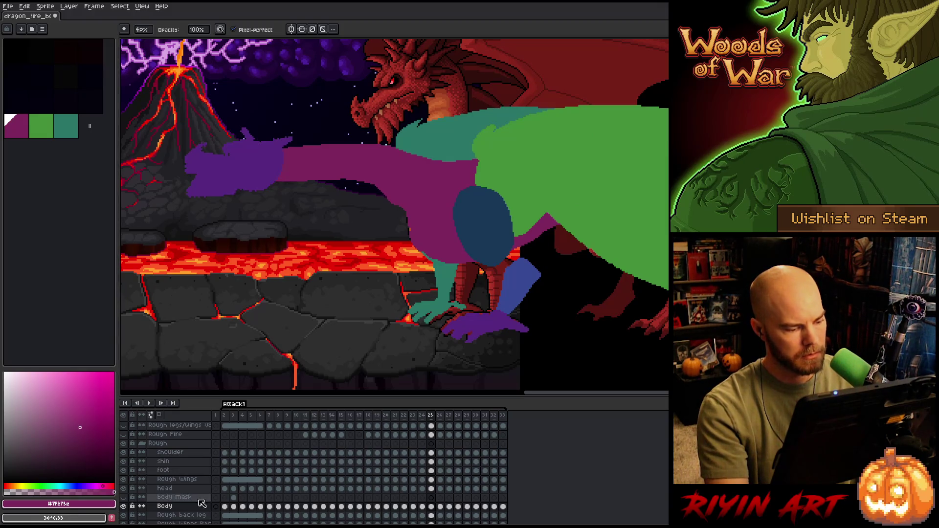
pyautogui.keyDown('ctrl'); pyautogui.click(234, 497); pyautogui.keyUp('ctrl')
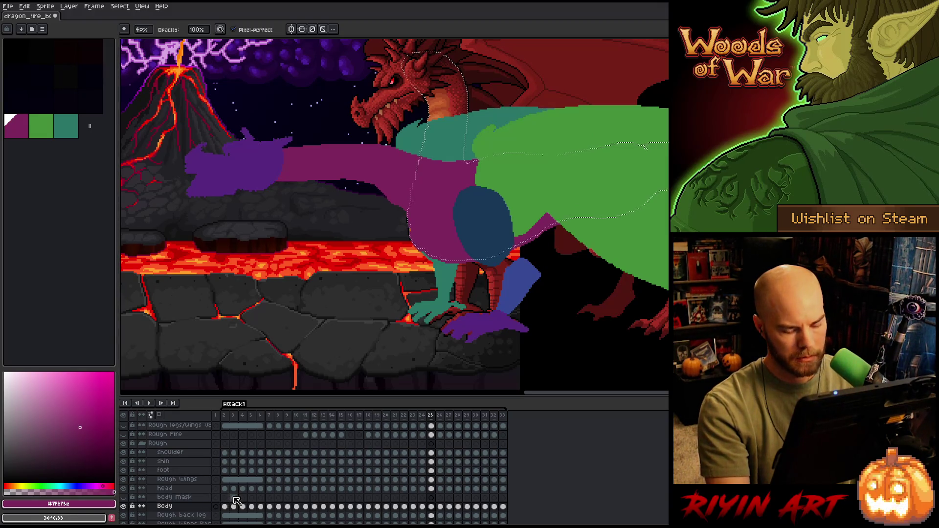
pyautogui.press('Right')
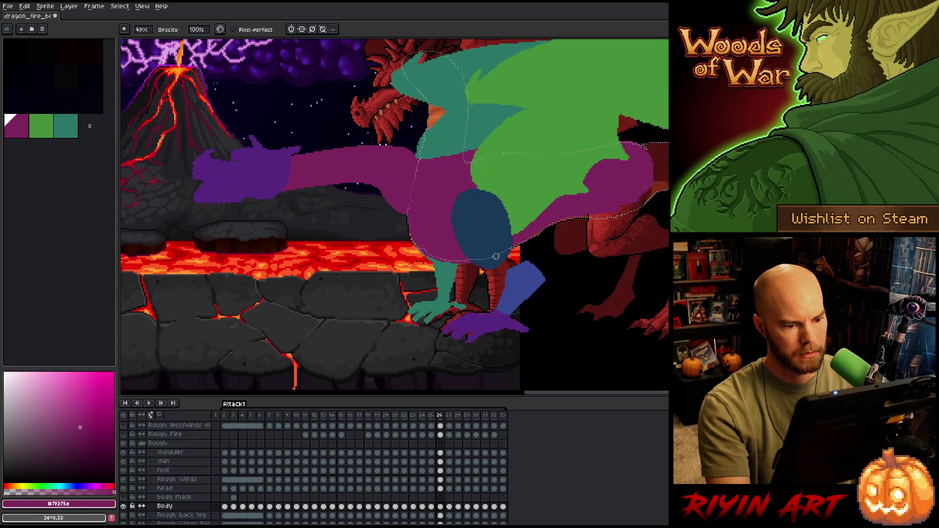
# Nudge the selected body shapes down on frame 26, flipping to frame 25 to line them up
pyautogui.press('m')
pyautogui.moveTo(491, 261); pyautogui.dragTo(492, 261)
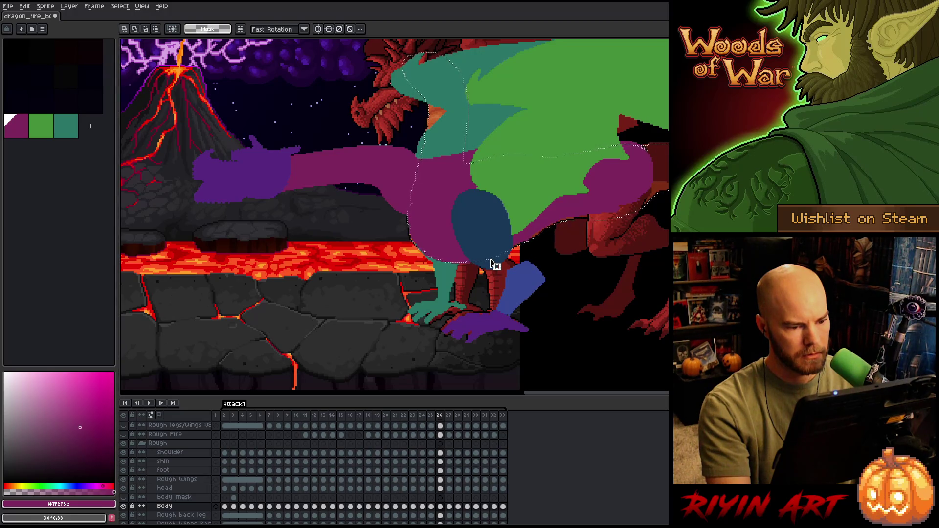
pyautogui.press(',')
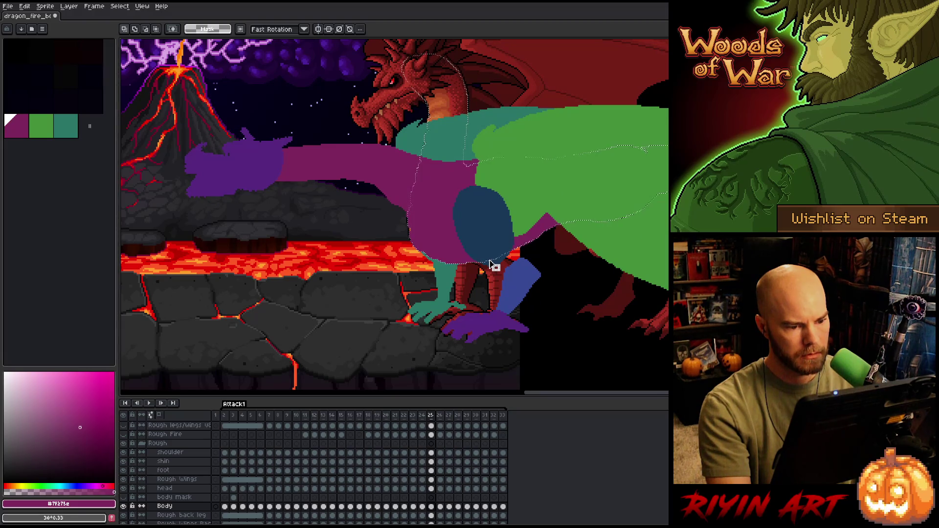
pyautogui.press('.')
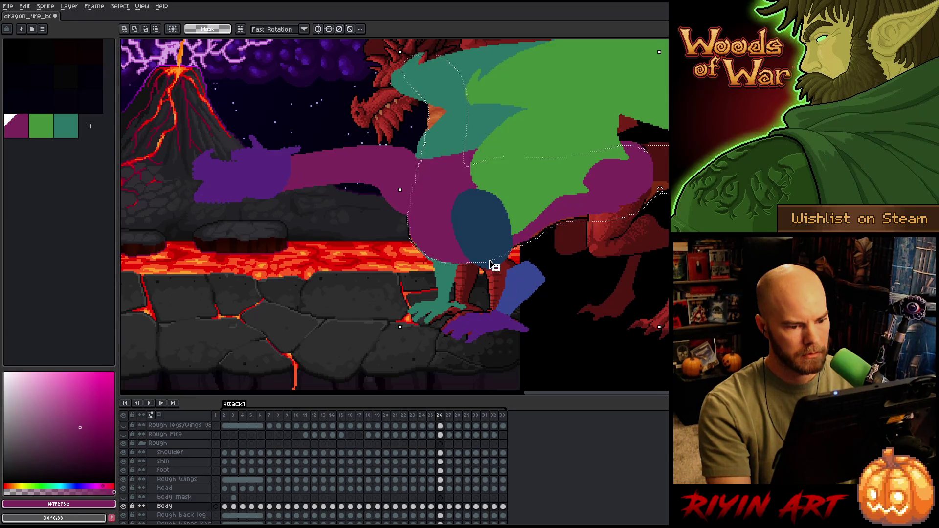
pyautogui.press('Down')
pyautogui.press(',')
pyautogui.press('.')
pyautogui.press(',')
pyautogui.press('.')
pyautogui.press(',')
pyautogui.press('.')
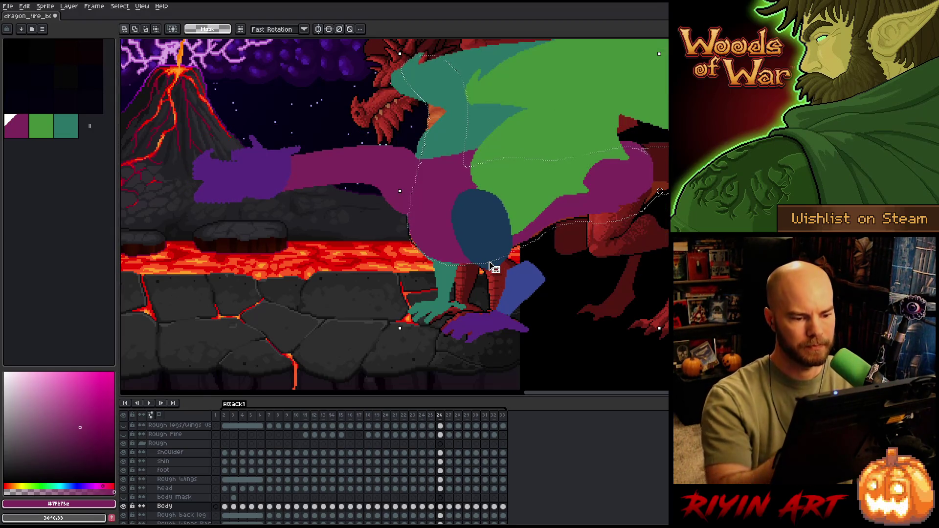
# Touch up frame 26 with pencil and eraser, recheck against frame 25, and reload the body mask selection
pyautogui.press('b')
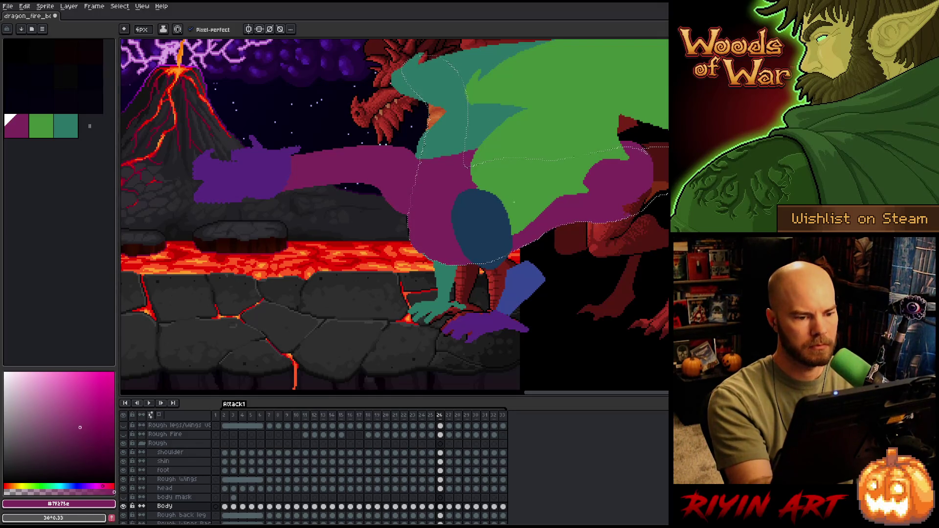
pyautogui.press('ctrl')
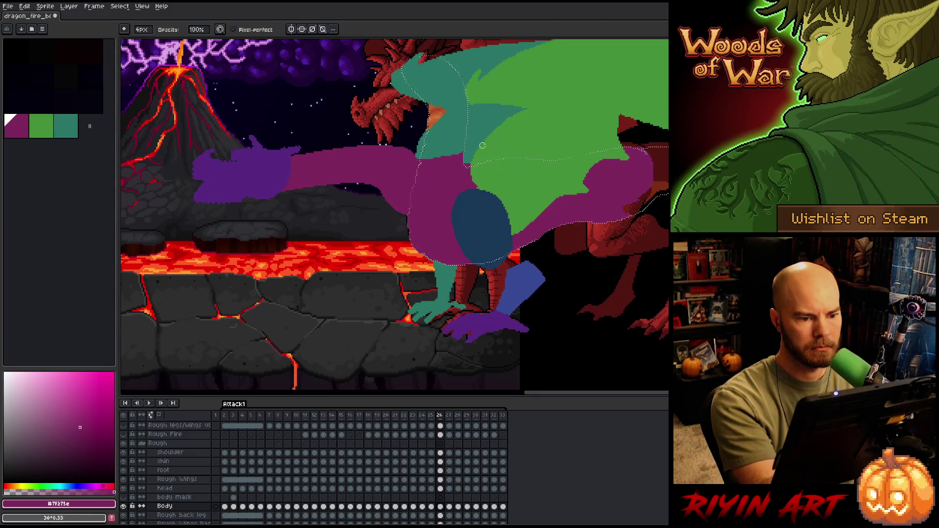
pyautogui.hotkey('ctrl', 'd')
pyautogui.press('e')
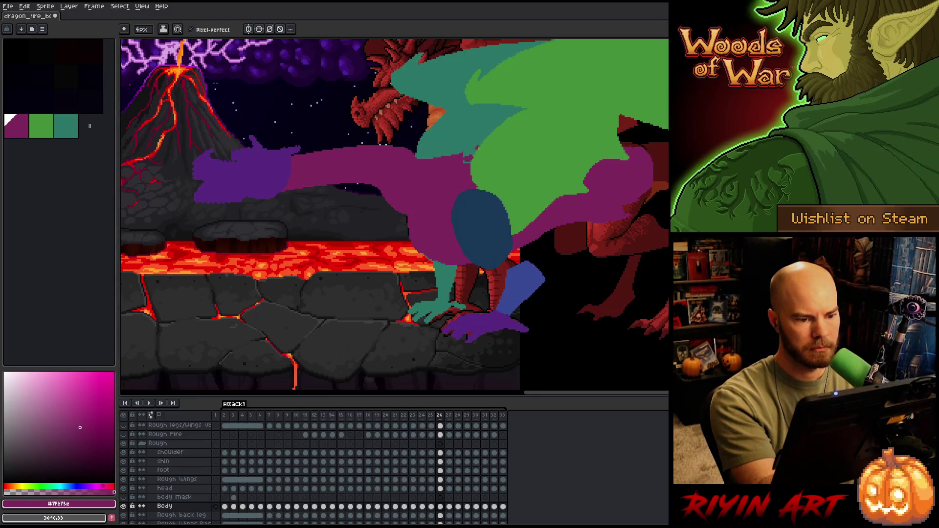
pyautogui.press('b')
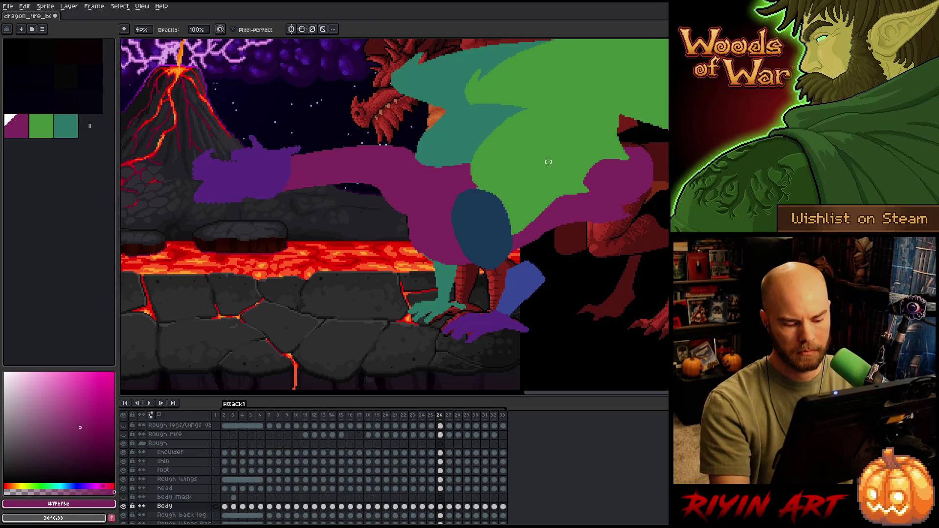
pyautogui.press('Left')
pyautogui.press('Right')
pyautogui.press('Left')
pyautogui.press('Right')
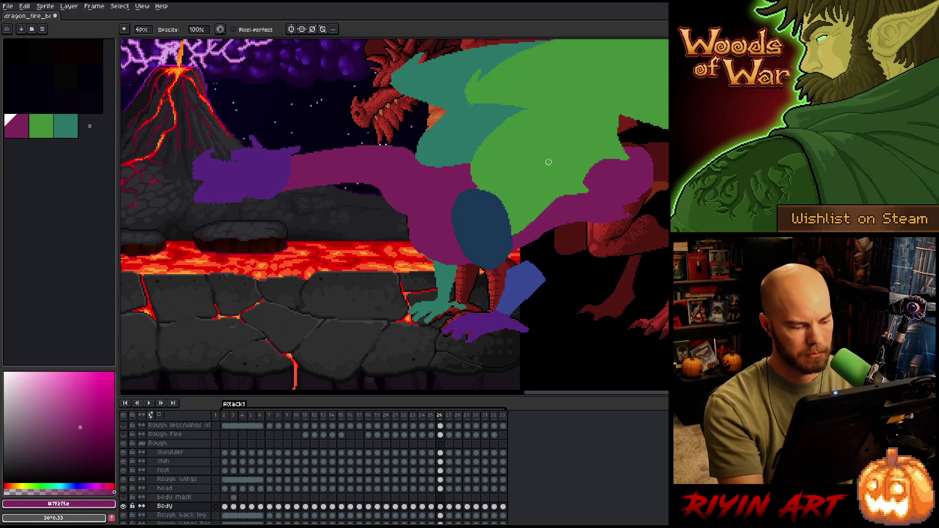
pyautogui.keyDown('ctrl'); pyautogui.click(233, 497); pyautogui.keyUp('ctrl')
# Select the Body cel on frame 27 and shift its shapes, comparing with frame 26
pyautogui.press('b')
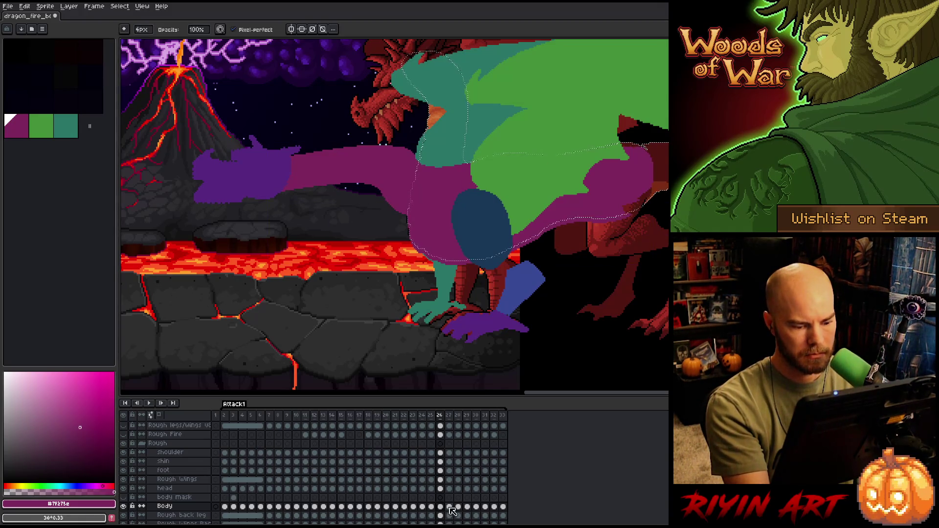
pyautogui.click(449, 507)
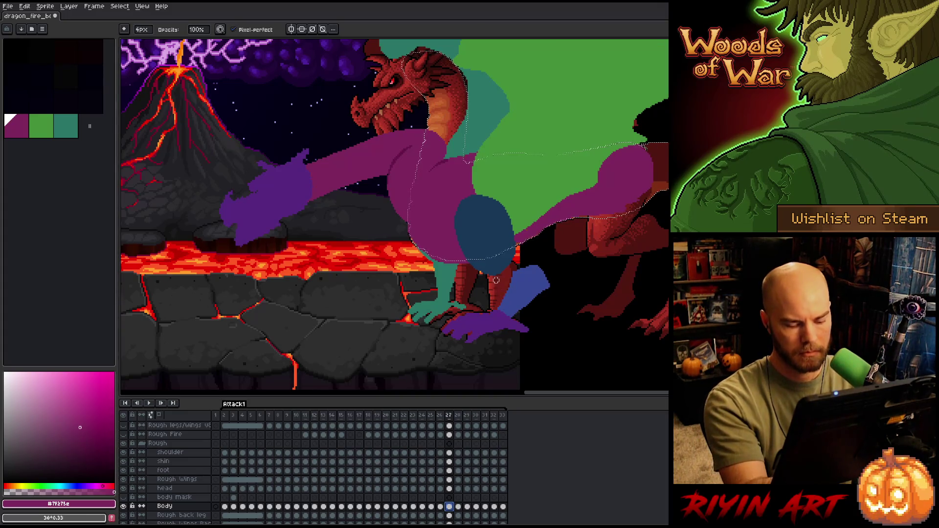
pyautogui.press('Left')
pyautogui.press('Right')
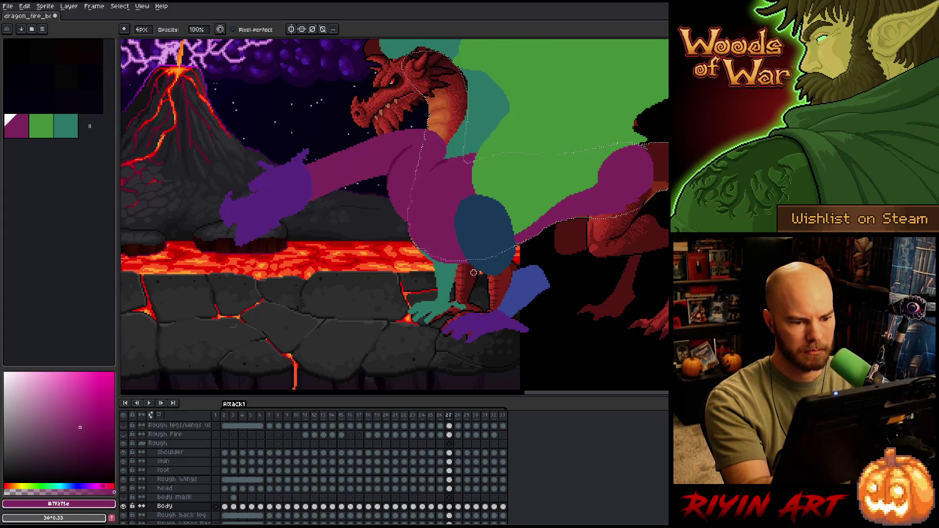
pyautogui.press('v')
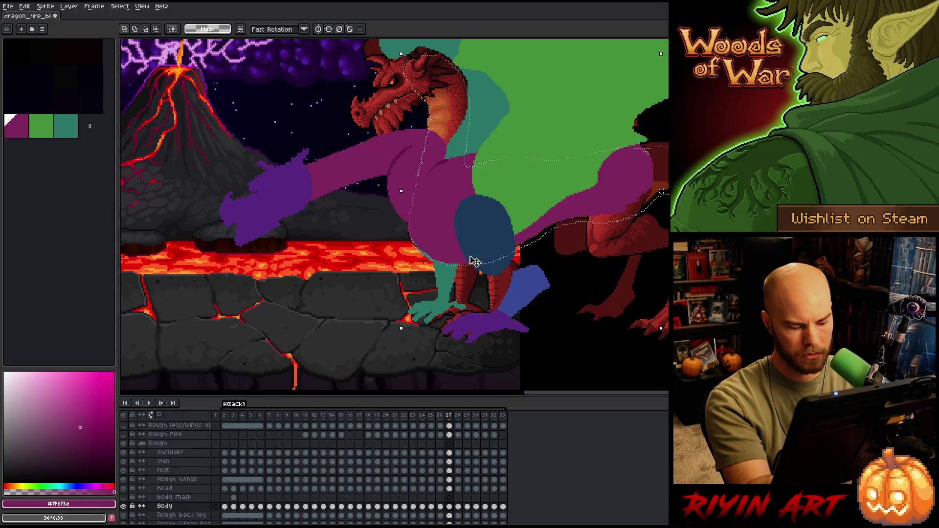
pyautogui.press('Left')
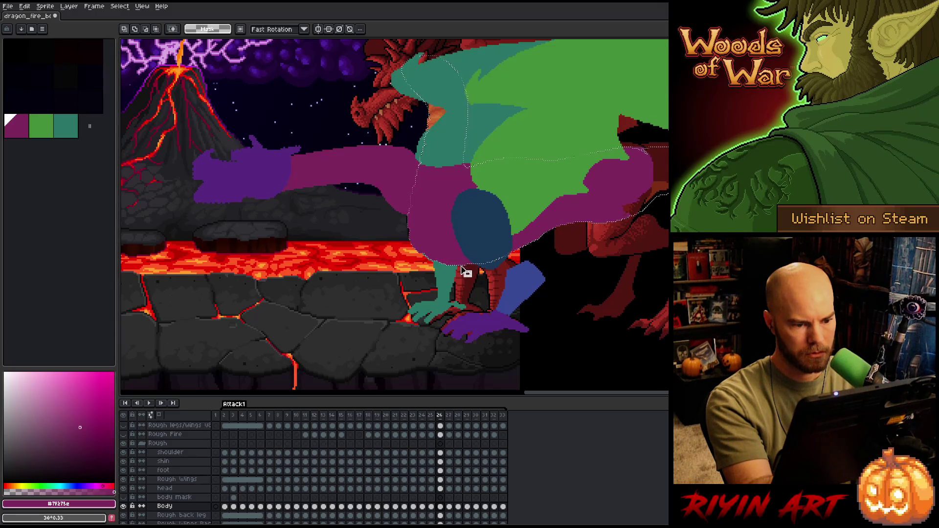
pyautogui.press('Right')
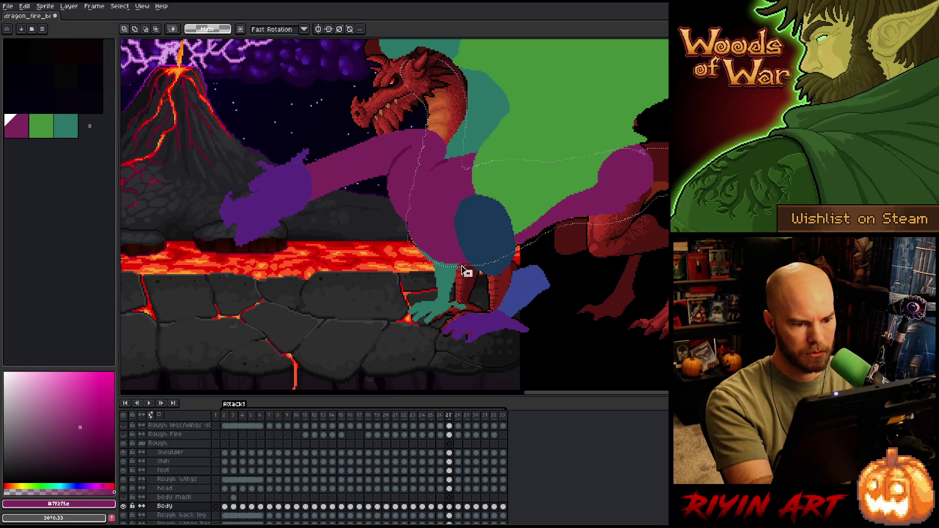
pyautogui.click(449, 506)
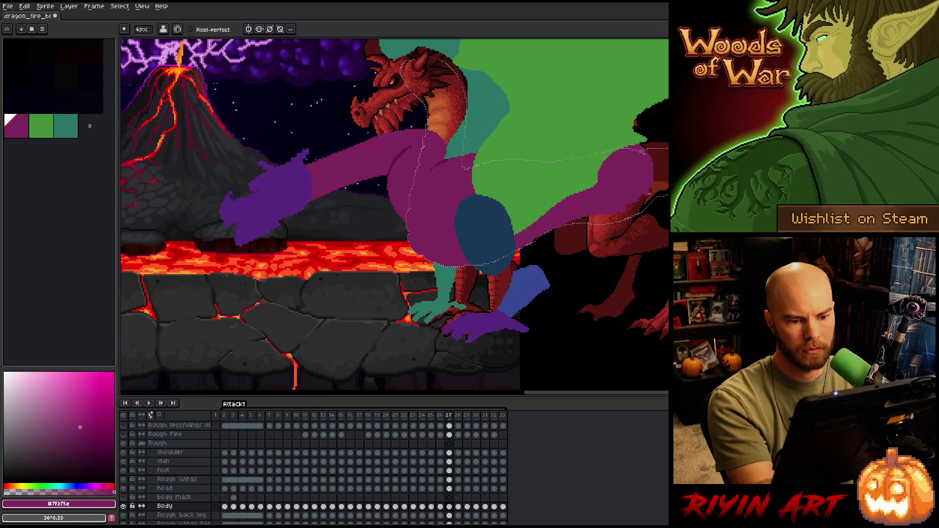
# Paint the purple neck and body forward on frame 27, checking against frame 26, then clear the selection
pyautogui.press(',')
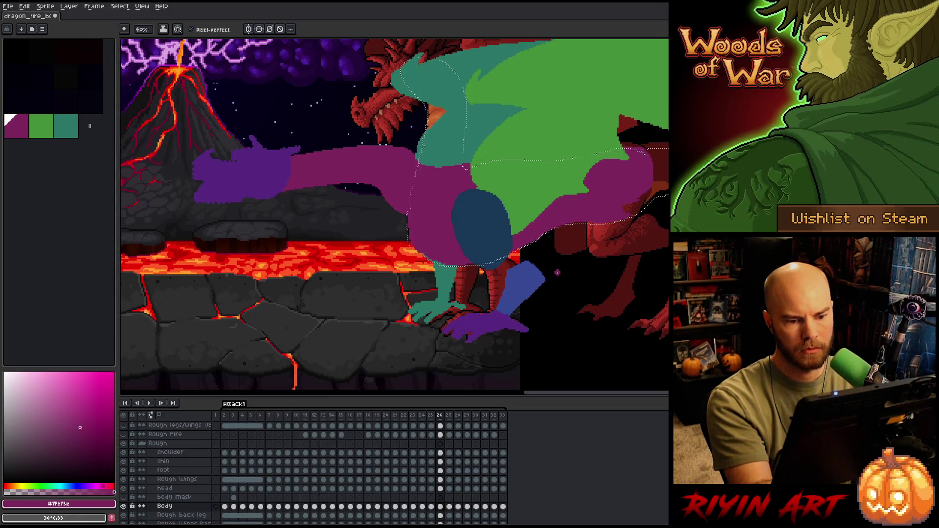
pyautogui.press('.')
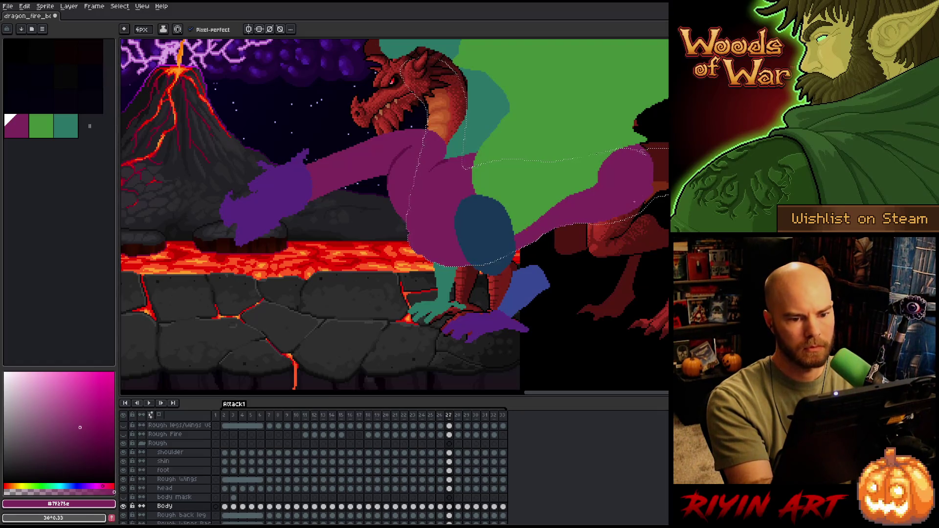
pyautogui.press(',')
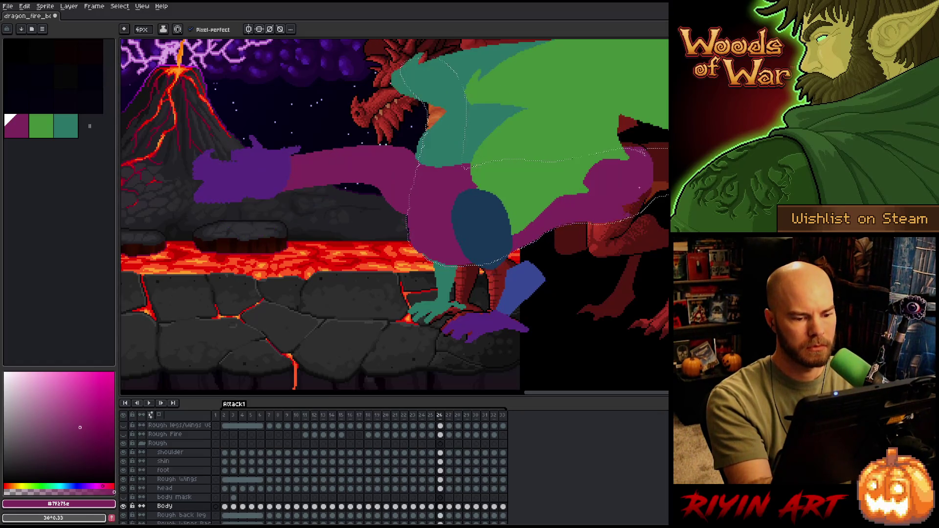
pyautogui.press('.')
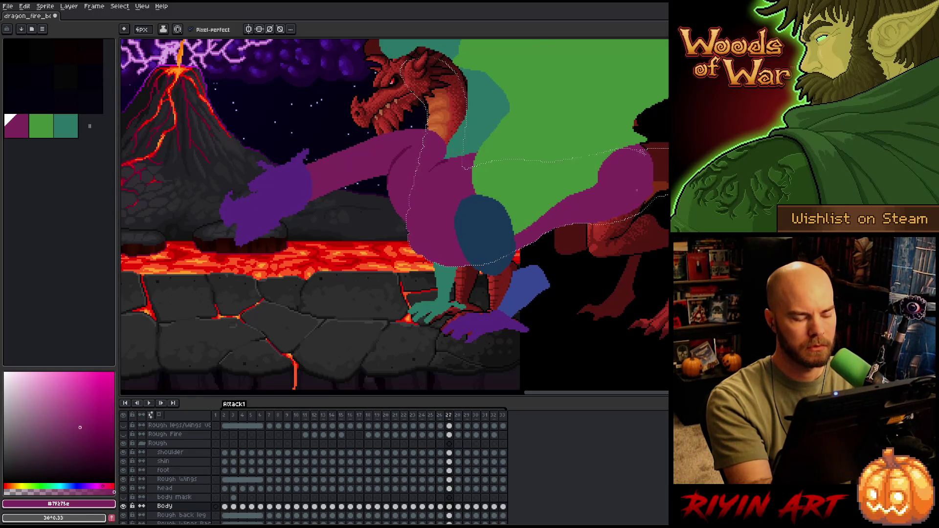
pyautogui.press(',')
pyautogui.press('.')
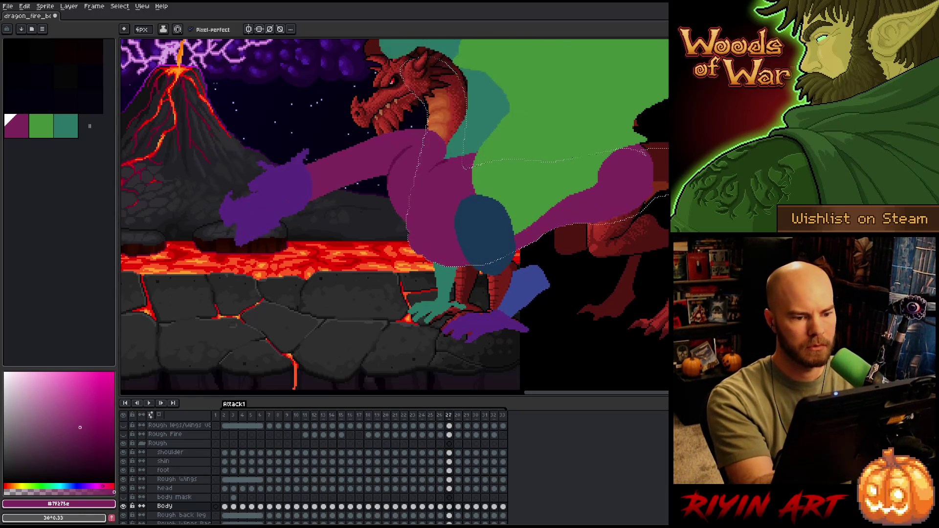
pyautogui.press('b')
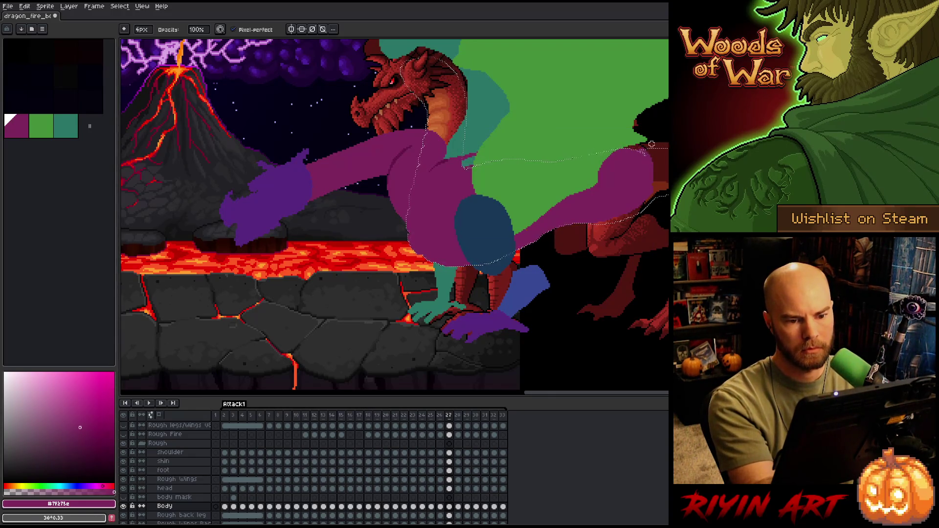
pyautogui.press('Return')
pyautogui.press('Return')
pyautogui.press('Left')
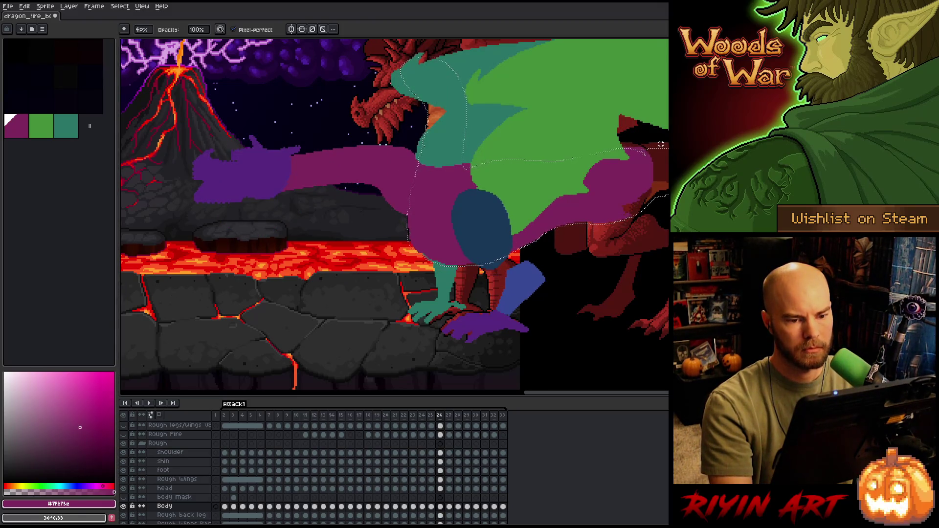
pyautogui.press('Right')
pyautogui.hotkey('ctrl', 'd')
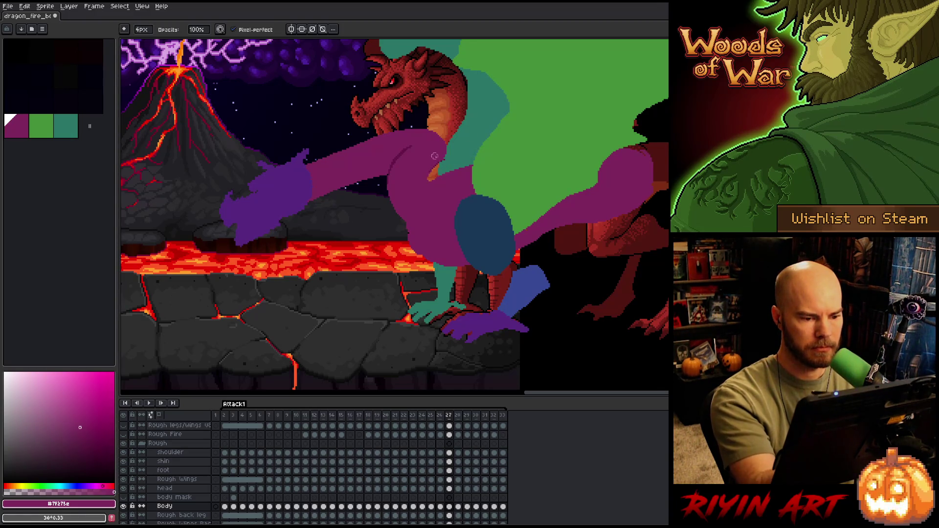
pyautogui.press('e')
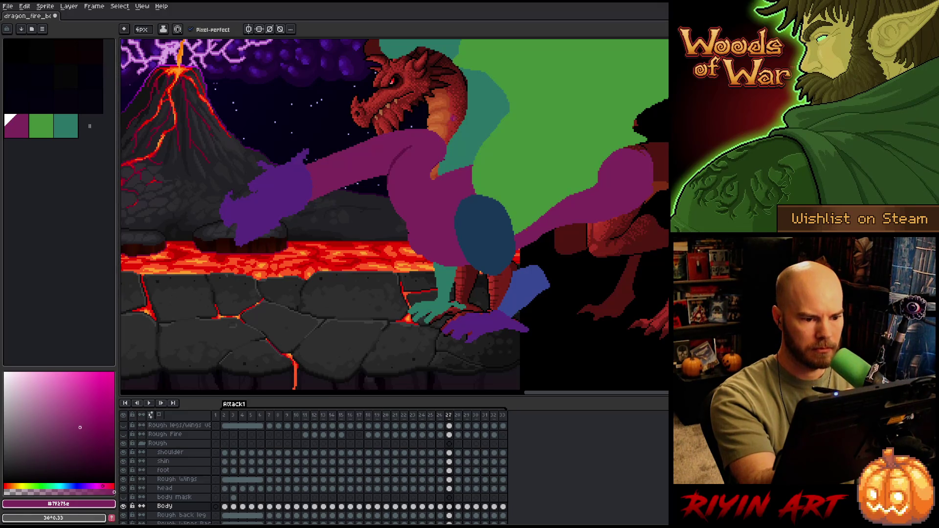
# Magic-wand select the purple body and pick its lighter magenta with the eyedropper
pyautogui.press('b')
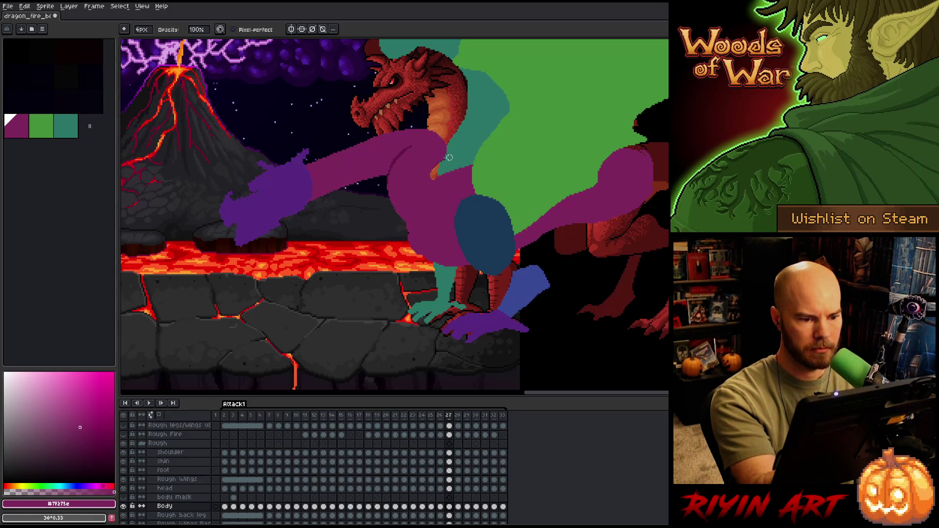
pyautogui.keyDown('alt'); pyautogui.click(446, 176); pyautogui.keyUp('alt')
pyautogui.press('w')
pyautogui.click(445, 176)
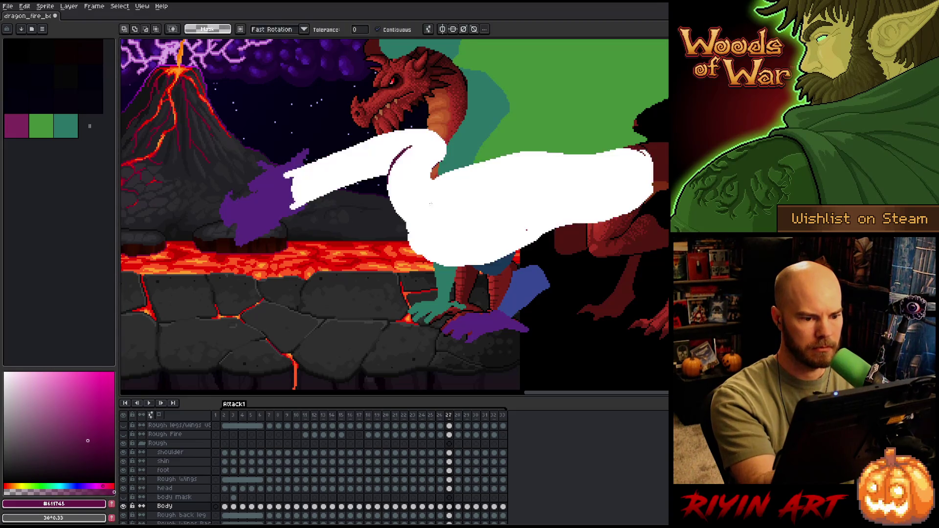
pyautogui.keyDown('alt'); pyautogui.click(430, 190); pyautogui.keyUp('alt')
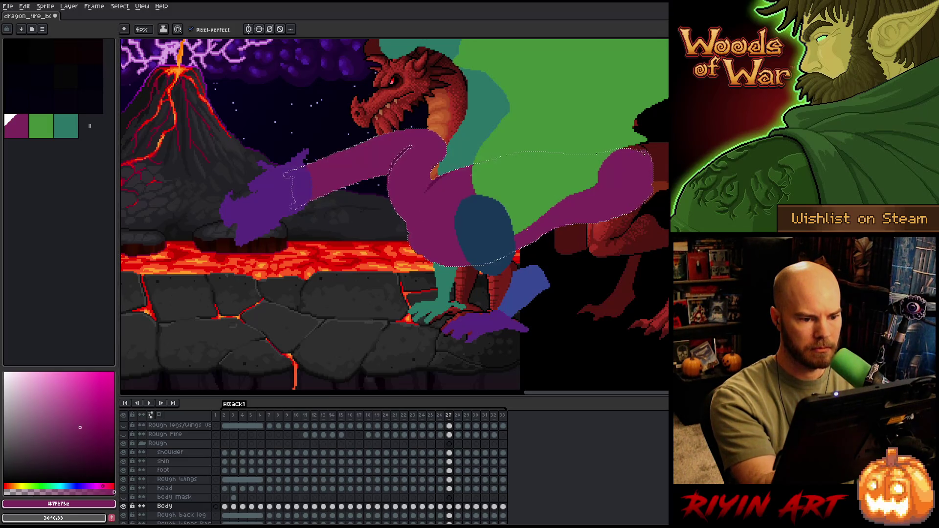
pyautogui.hotkey('ctrl', 'd')
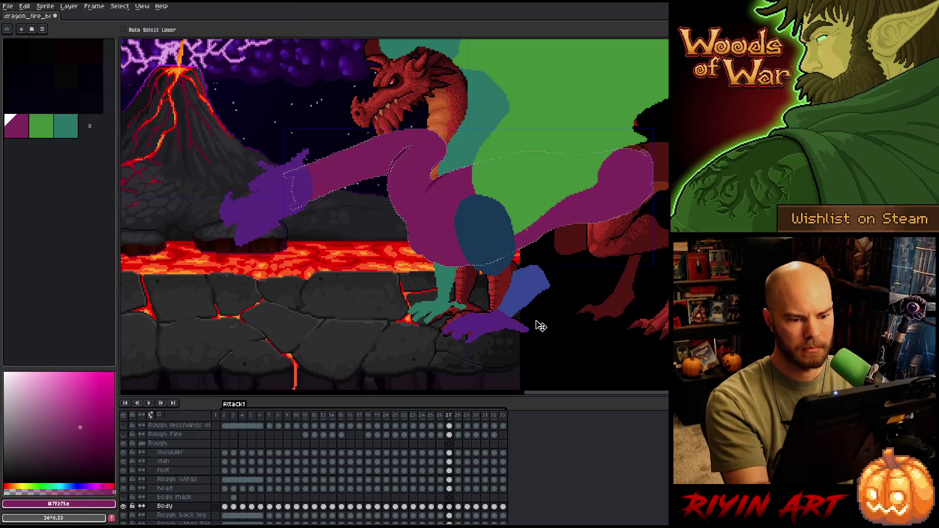
# Compare frame 27's body pose with frame 26, then load the body mask's outline as a selection
pyautogui.press(',')
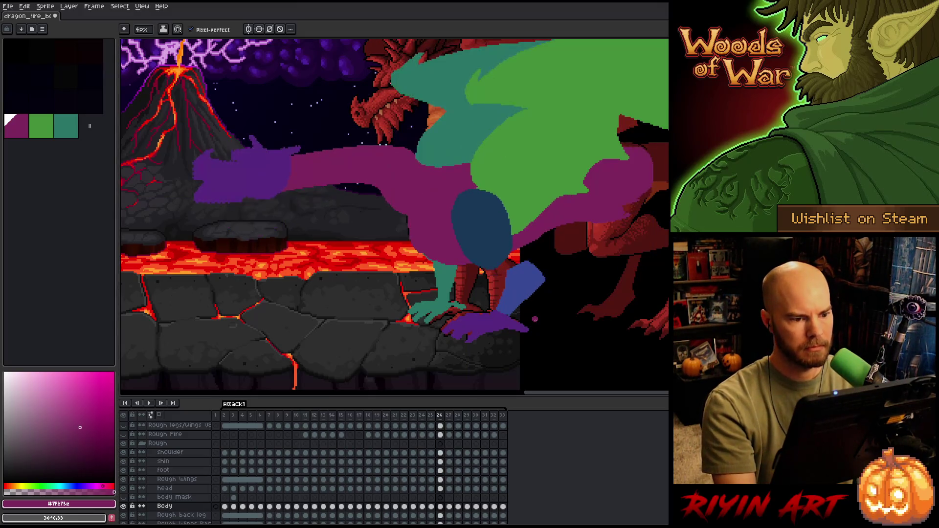
pyautogui.press('.')
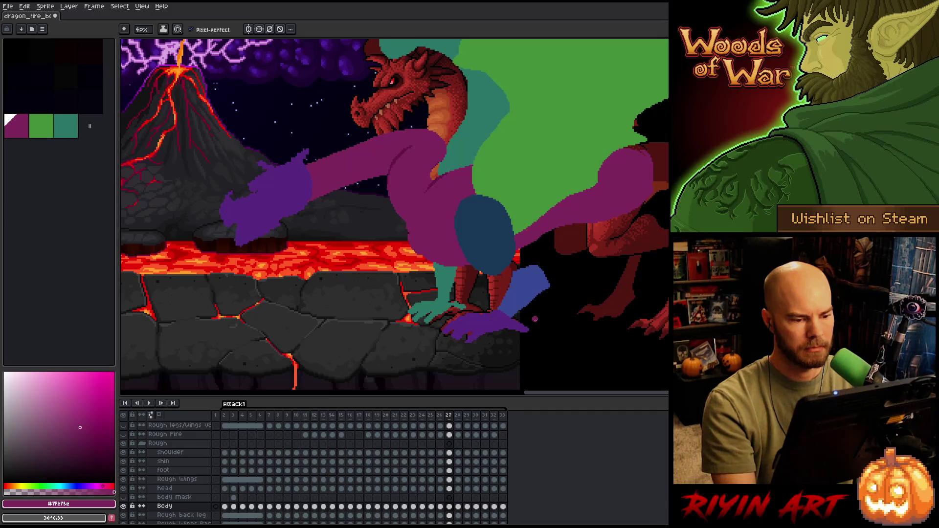
pyautogui.press(',')
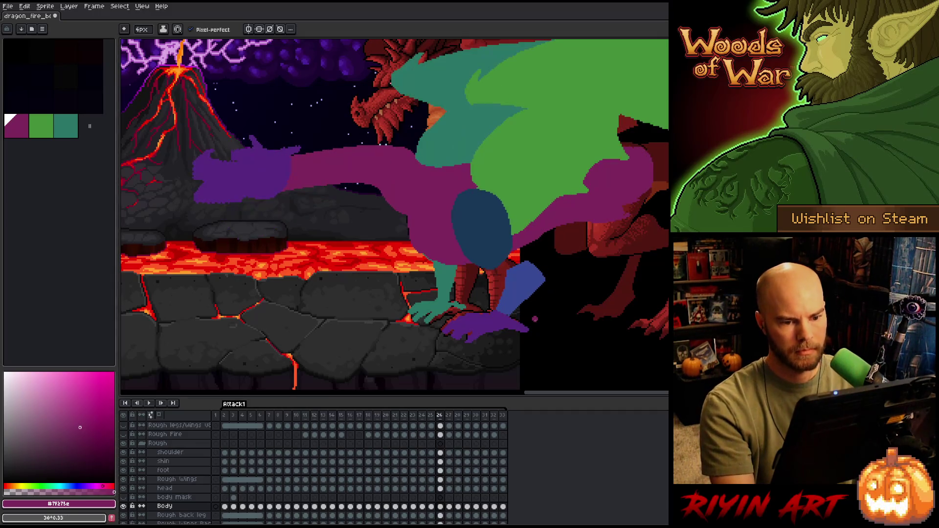
pyautogui.press('.')
pyautogui.press(',')
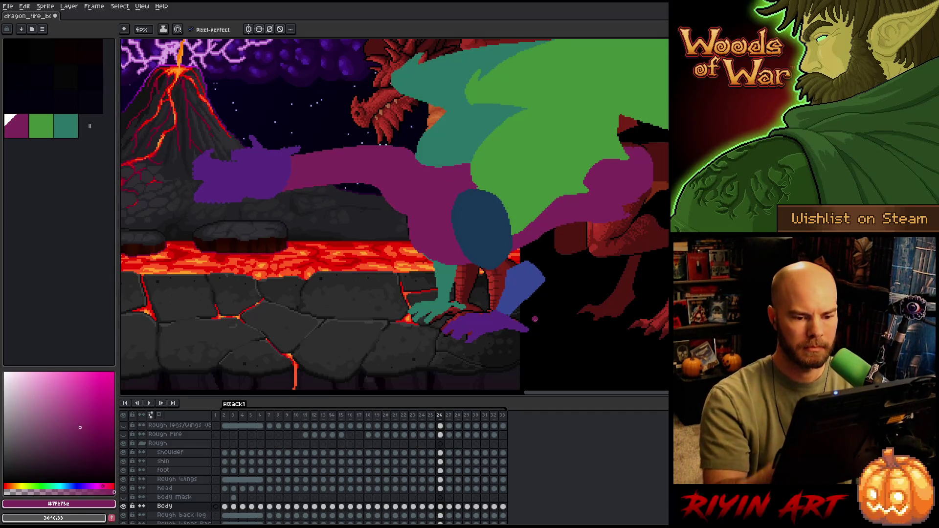
pyautogui.press('i')
pyautogui.press('b')
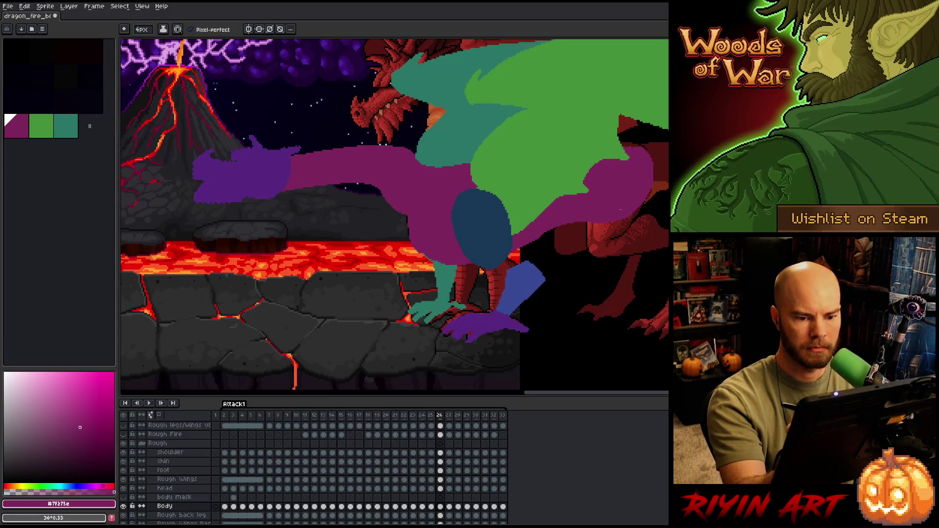
pyautogui.press('.')
pyautogui.press('.')
pyautogui.press(',')
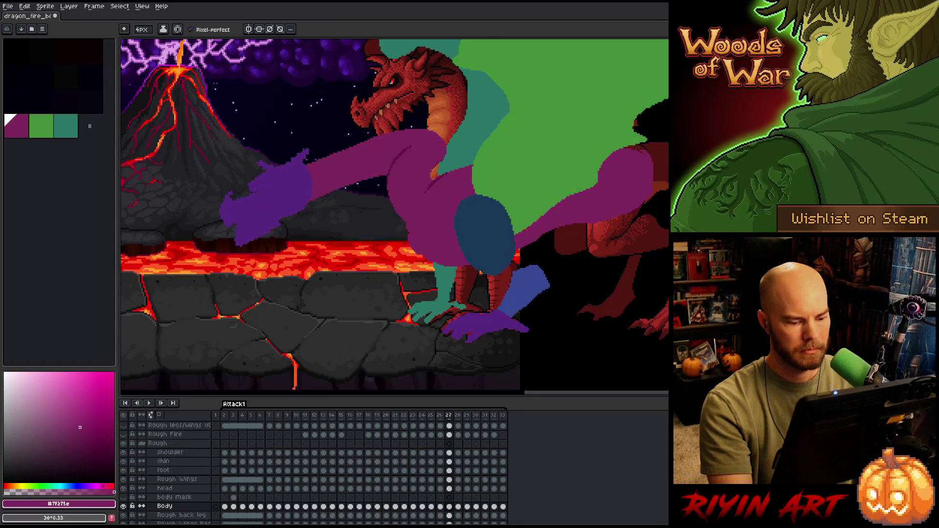
pyautogui.keyDown('ctrl'); pyautogui.click(234, 498); pyautogui.keyUp('ctrl')
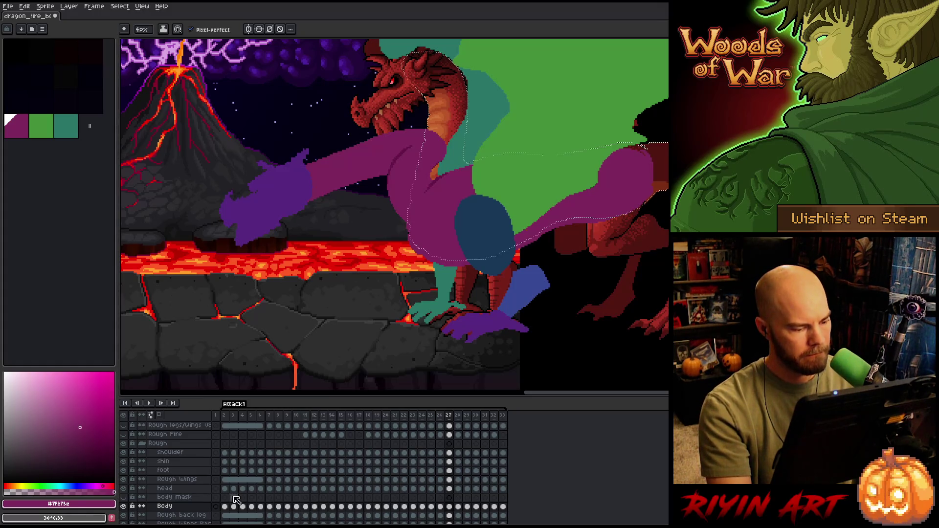
# On frame 28, transform the body so the neck arcs down toward the lava, touching up with the pencil
pyautogui.press('.')
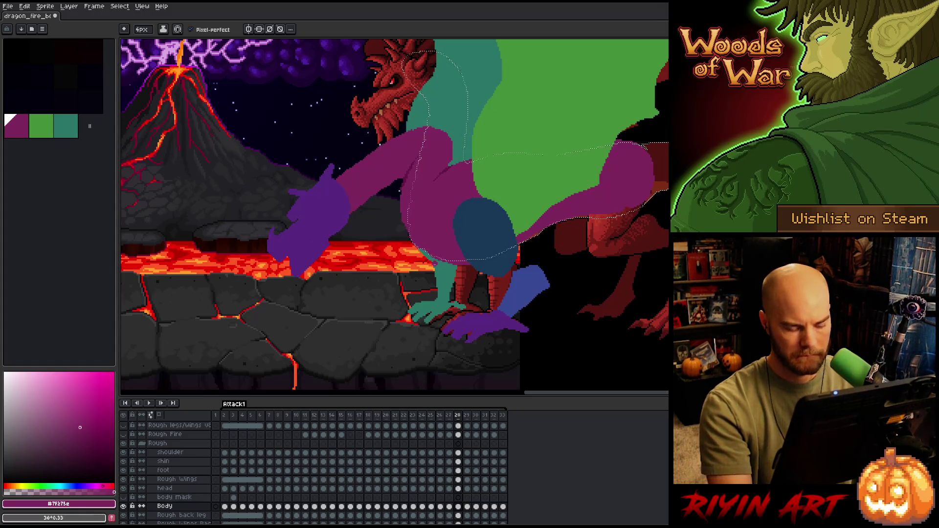
pyautogui.press('m')
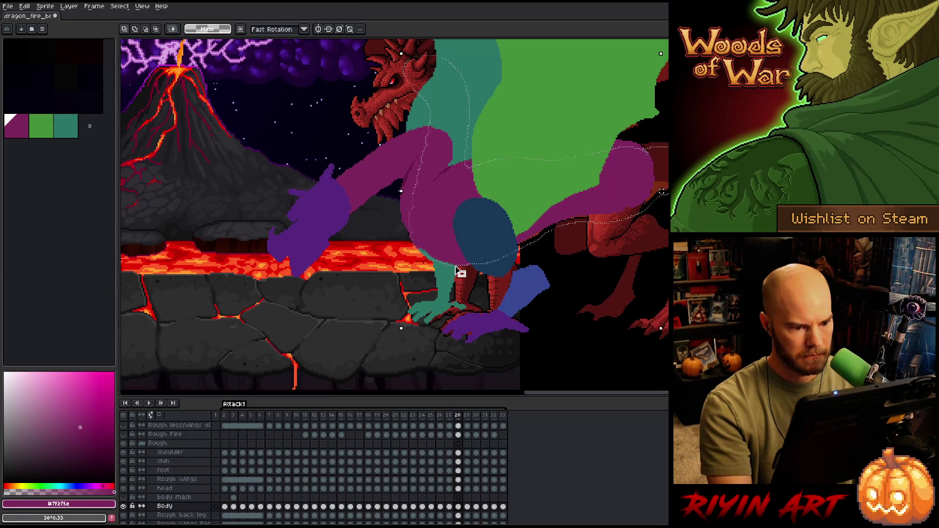
pyautogui.press('b')
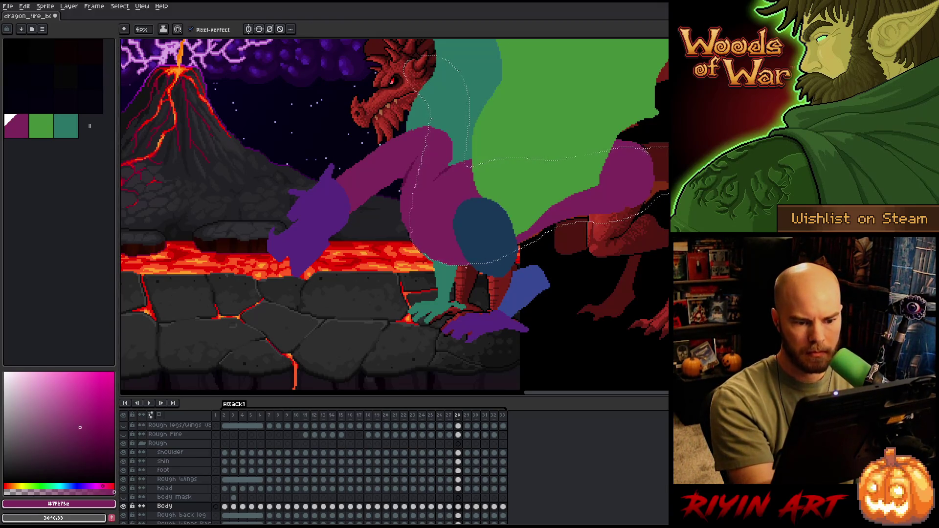
pyautogui.press('Left')
pyautogui.press('Right')
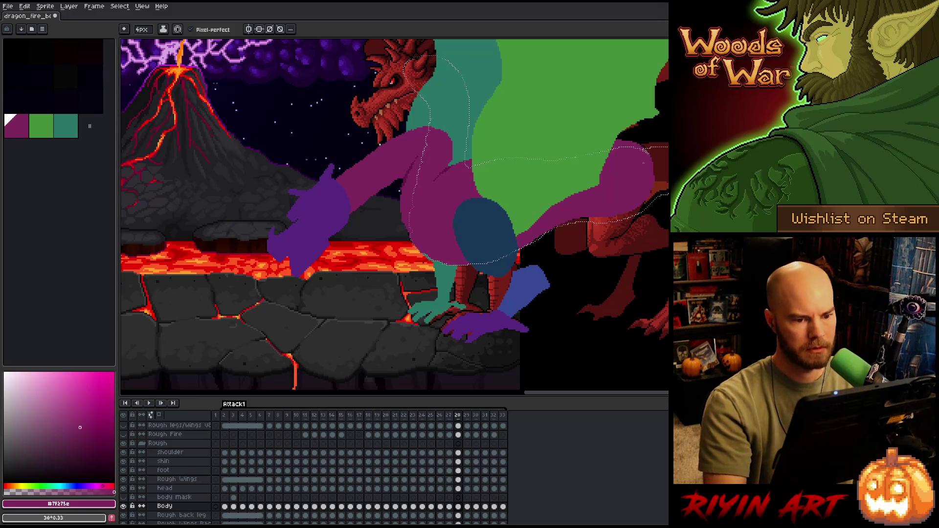
pyautogui.press('b')
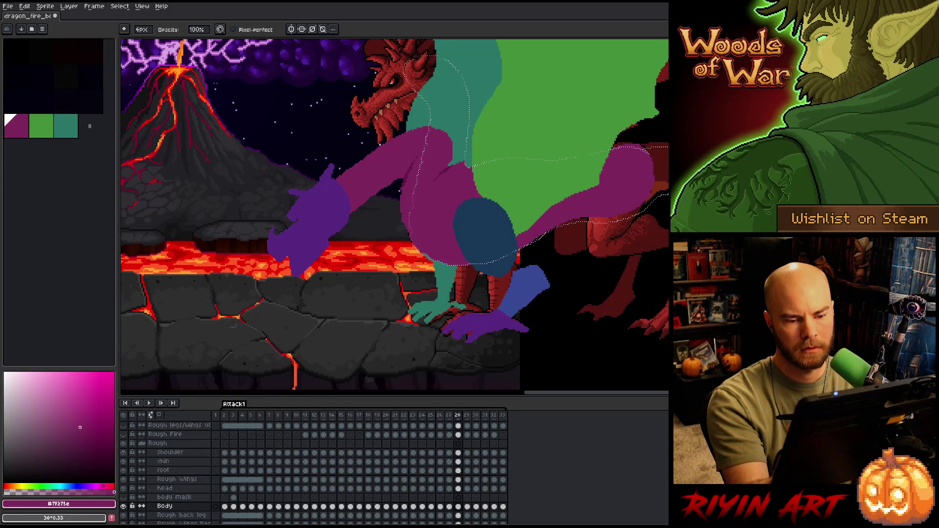
pyautogui.press('m')
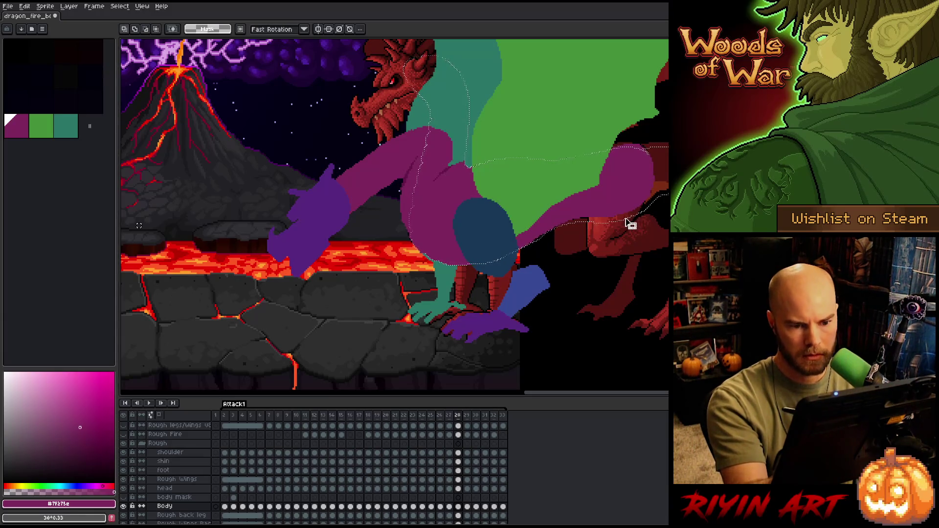
pyautogui.press('v')
pyautogui.press('b')
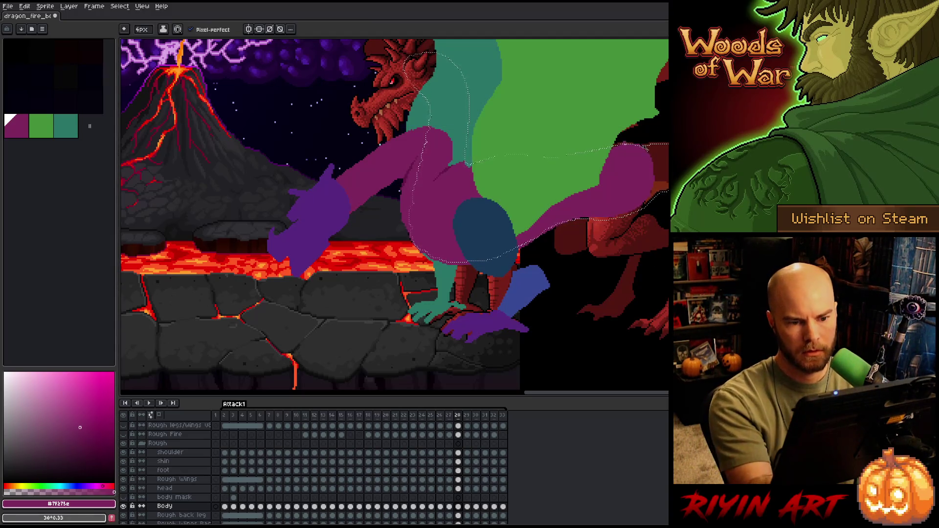
pyautogui.hotkey('ctrl', 'd')
# Erase purple along the body's upper edge on frame 28 and pick a lighter magenta
pyautogui.press('e')
pyautogui.moveTo(453, 170); pyautogui.dragTo(461, 164)
pyautogui.press('b')
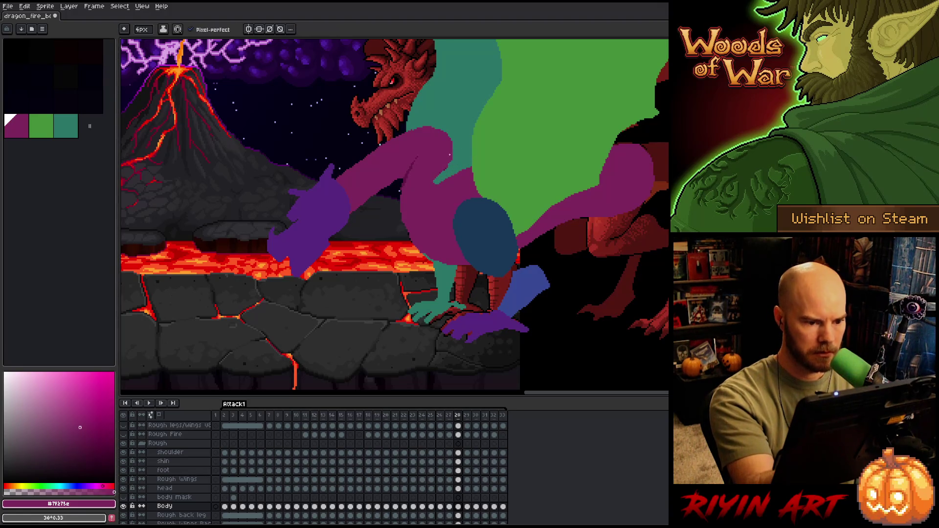
pyautogui.press('w')
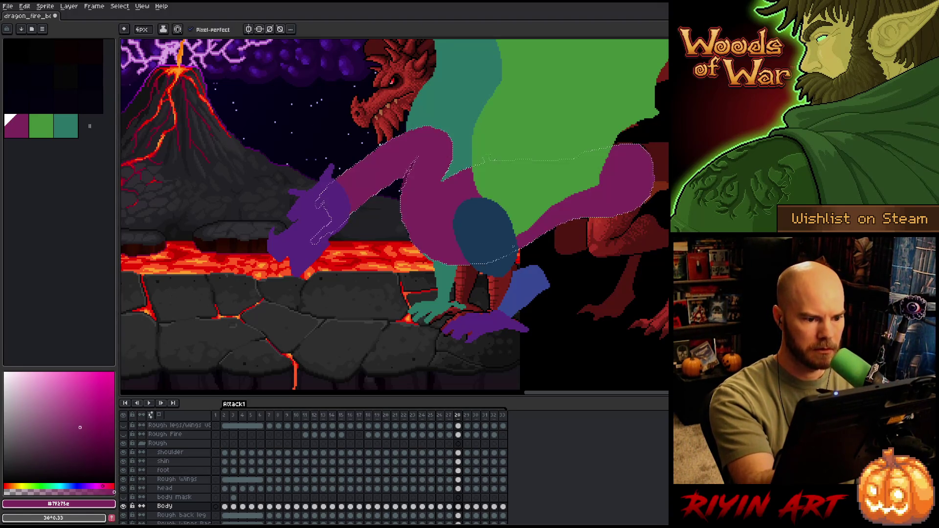
pyautogui.click(471, 173)
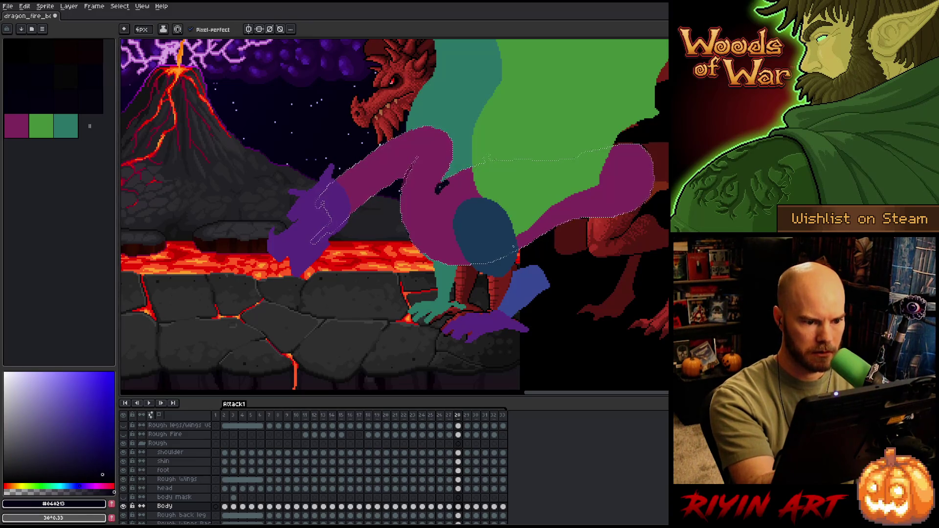
pyautogui.keyDown('alt'); pyautogui.click(454, 177); pyautogui.keyUp('alt')
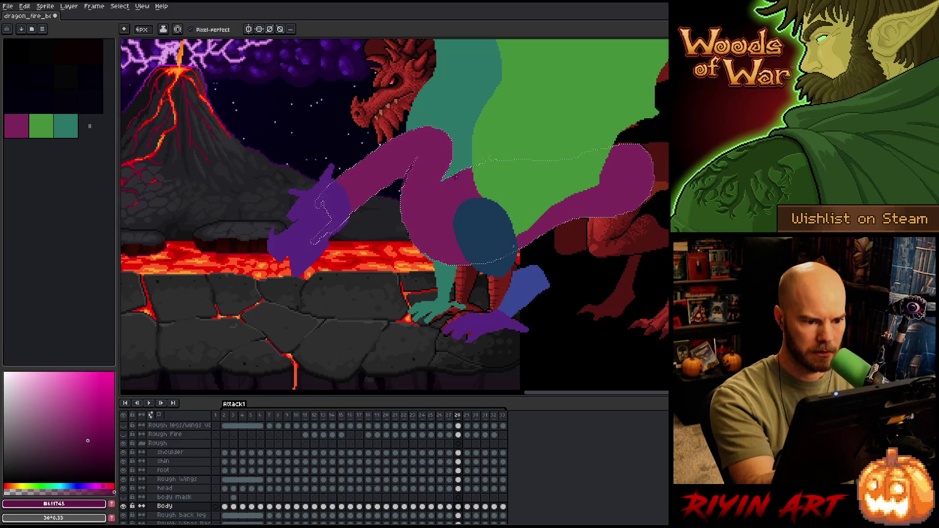
pyautogui.click(80, 427)
# Transform the selected body on frame 28, flipping against frame 27 to match the pose
pyautogui.press('Left')
pyautogui.press('Right')
pyautogui.press('Left')
pyautogui.press('Right')
pyautogui.press('Left')
pyautogui.press('Right')
pyautogui.press('Left')
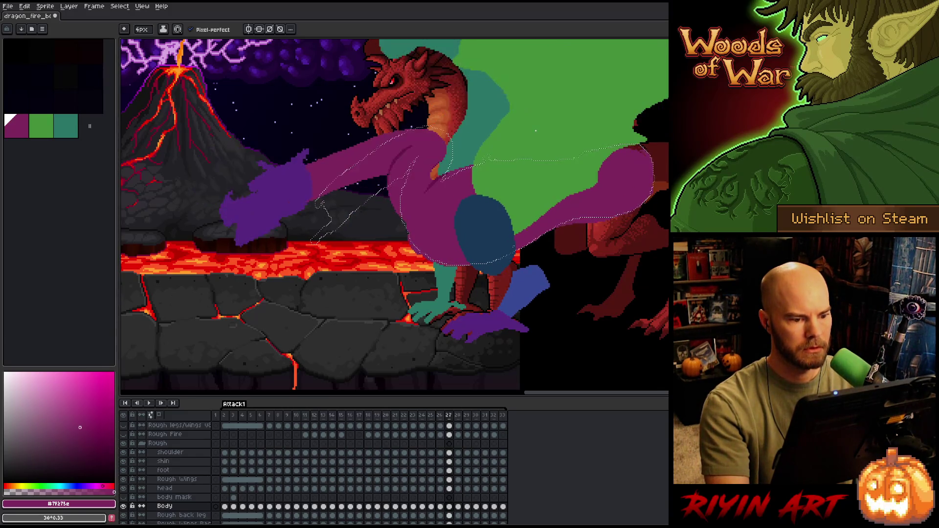
pyautogui.press('Right')
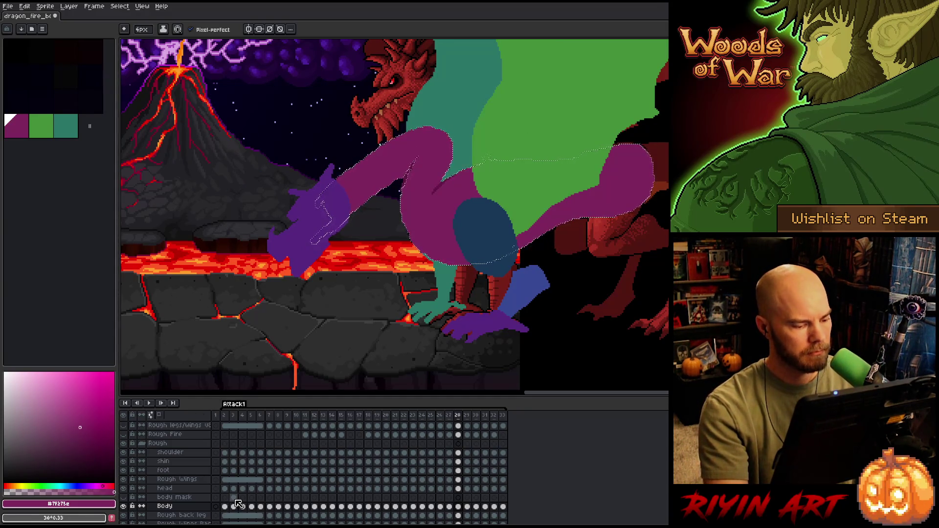
pyautogui.hotkey('ctrl', 't')
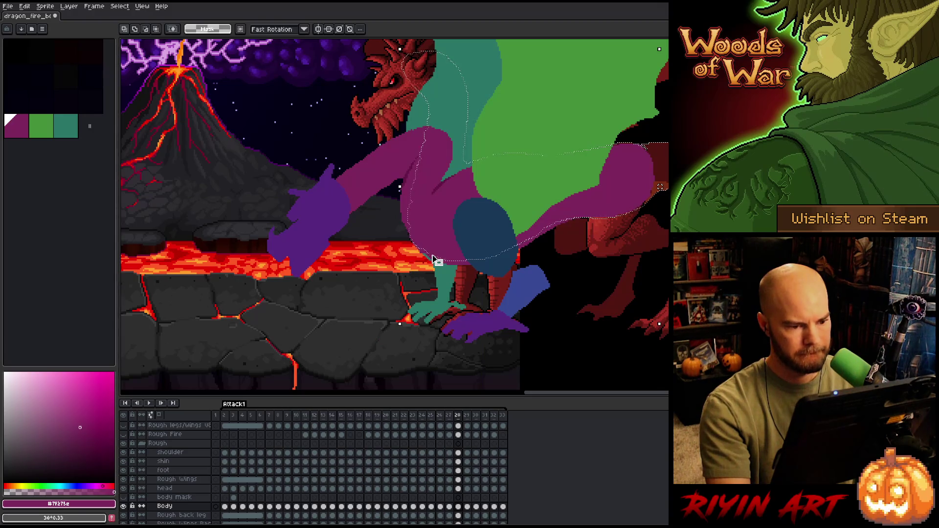
pyautogui.press('Left')
pyautogui.press('Right')
pyautogui.press('Left')
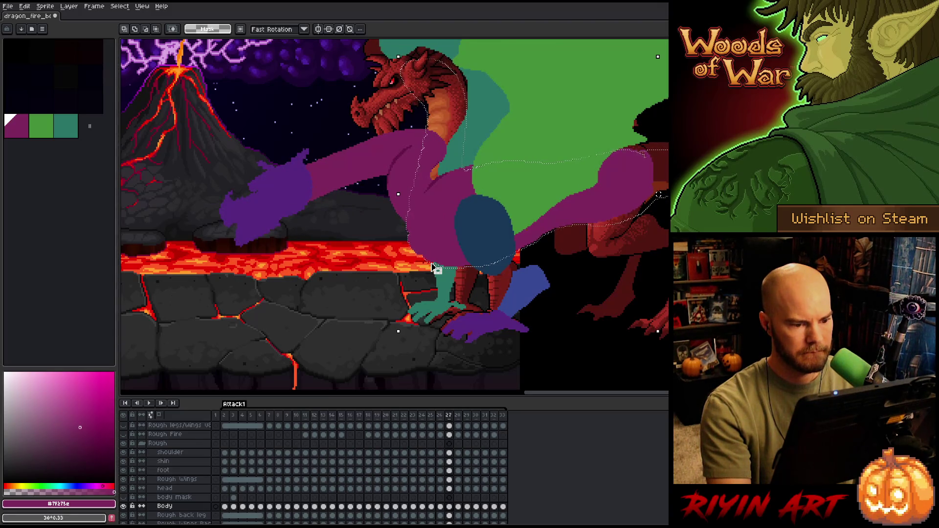
pyautogui.press('Left')
pyautogui.press('Right')
pyautogui.press('Right')
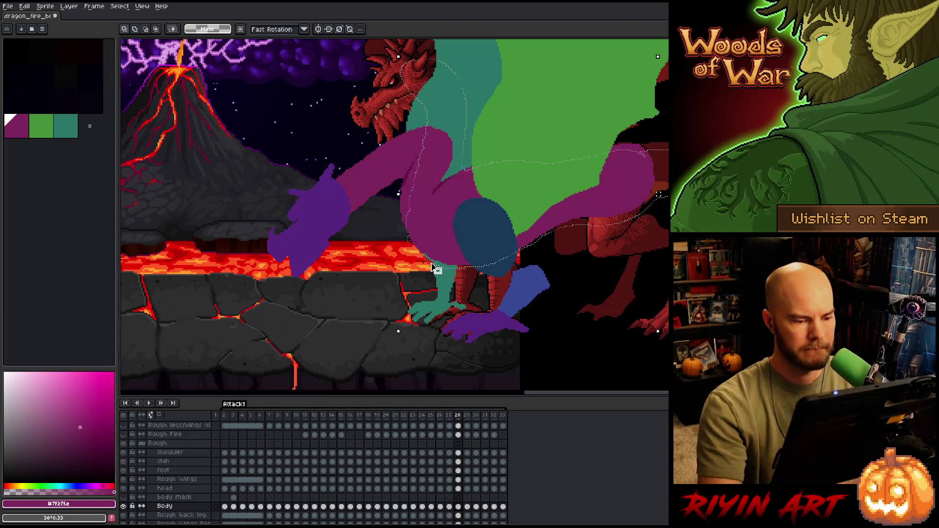
pyautogui.press('b')
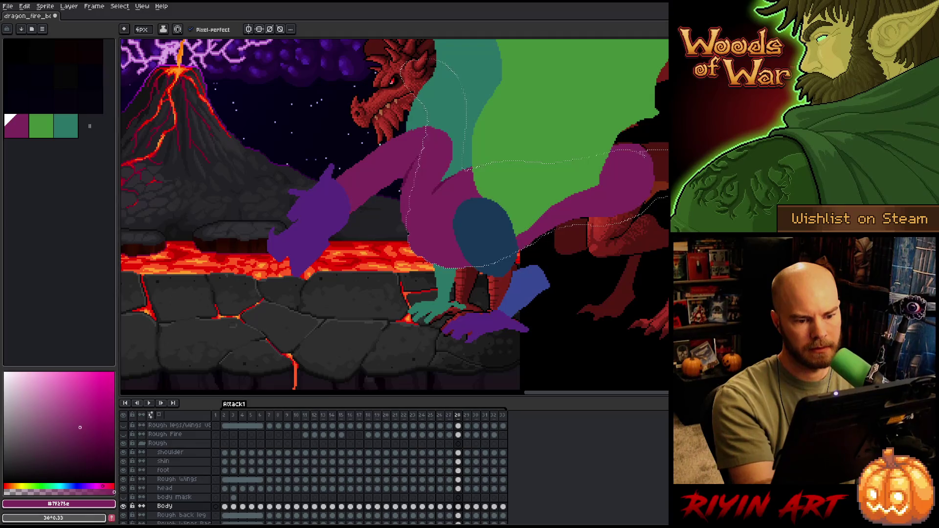
# Clear the selection and touch up frame 28 with the pencil and eraser
pyautogui.hotkey('ctrl', 'd')
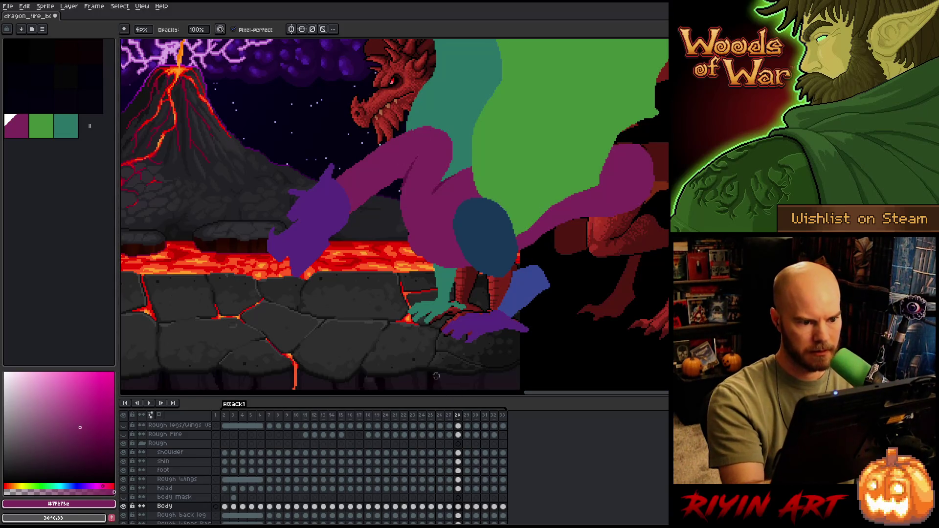
pyautogui.press('e')
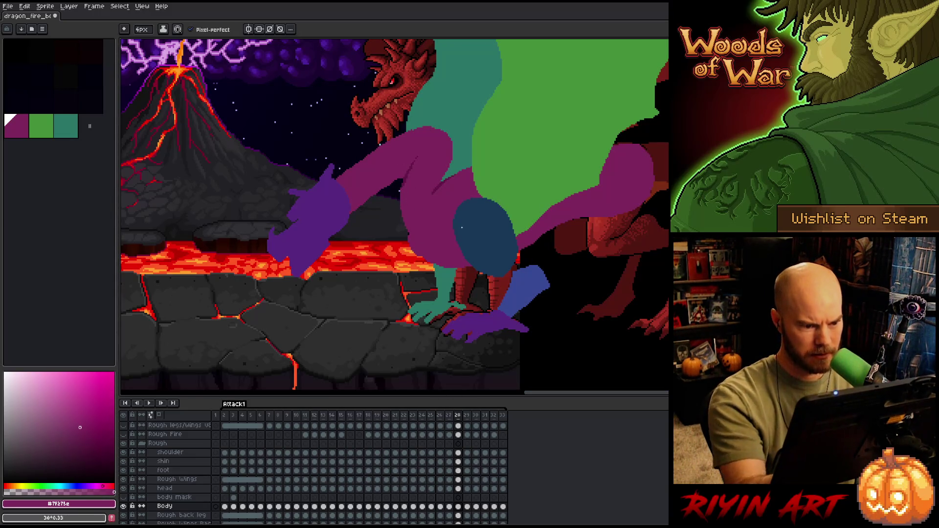
pyautogui.press('b')
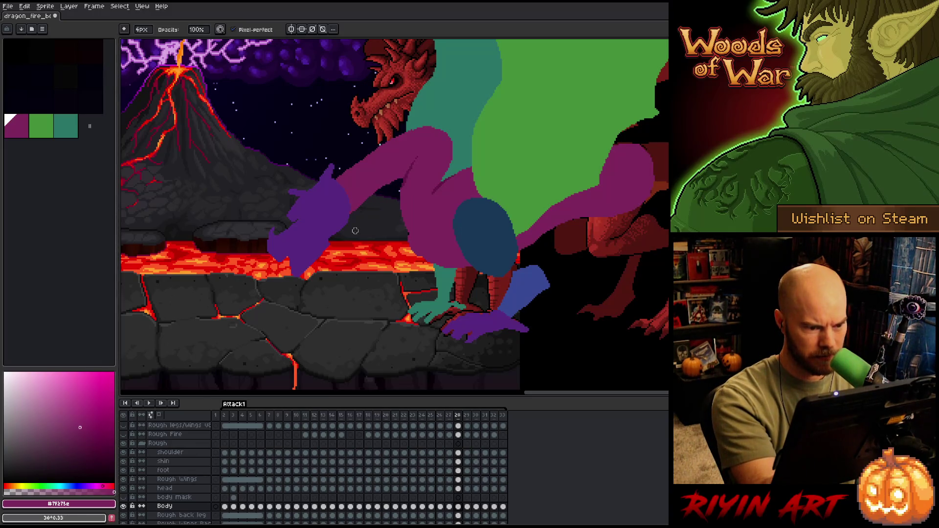
pyautogui.press('w')
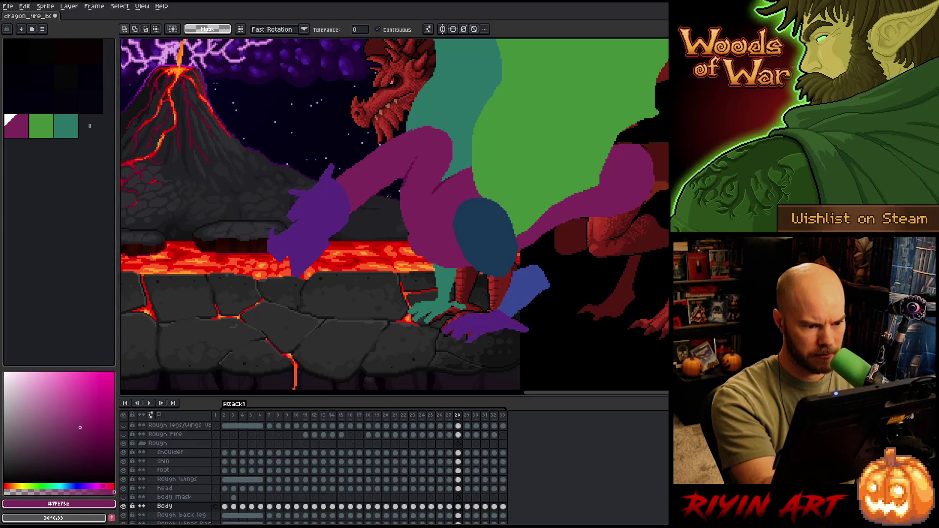
pyautogui.press('b')
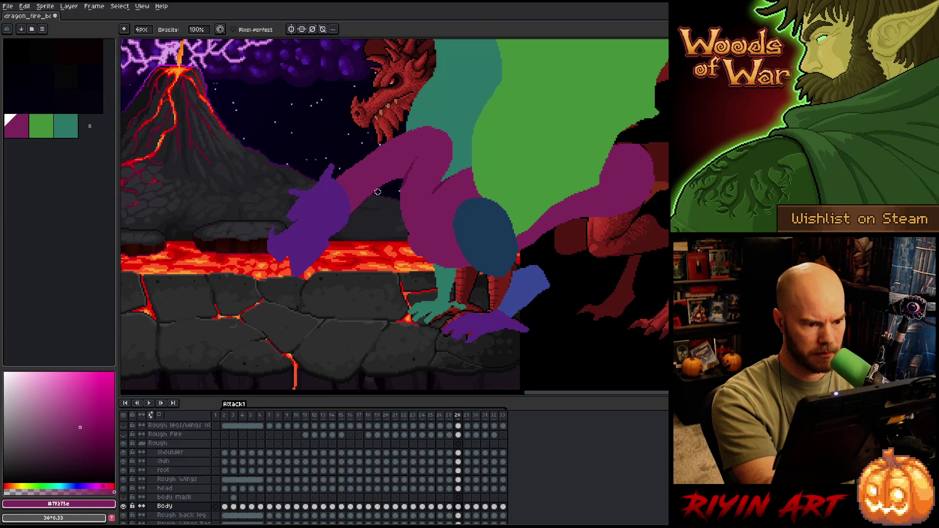
pyautogui.press('e')
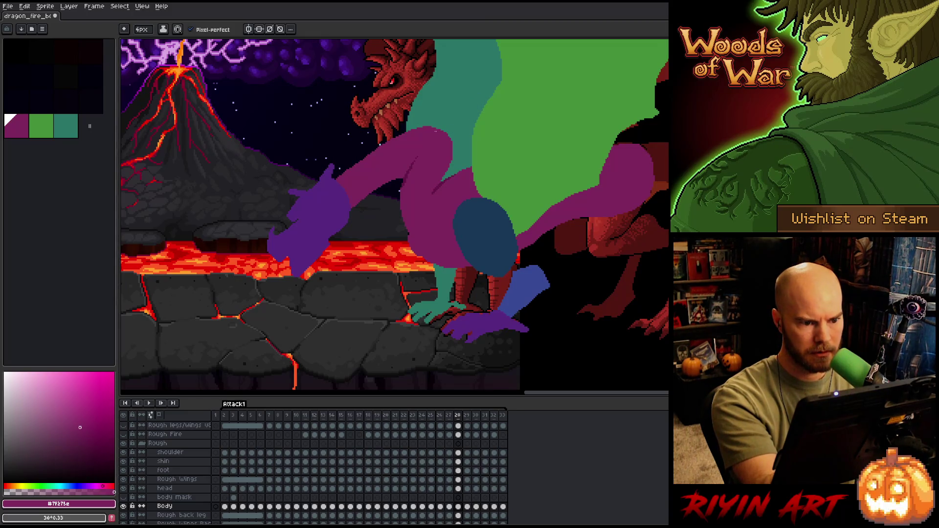
# Lasso the purple arm, body and wing, compare frames 26–28, and advance to frame 29
pyautogui.moveTo(455, 238)
pyautogui.mouseDown()
pyautogui.moveTo(478, 115)
pyautogui.moveTo(650, 161)
pyautogui.moveTo(518, 259)
pyautogui.moveTo(426, 196)
pyautogui.mouseUp()
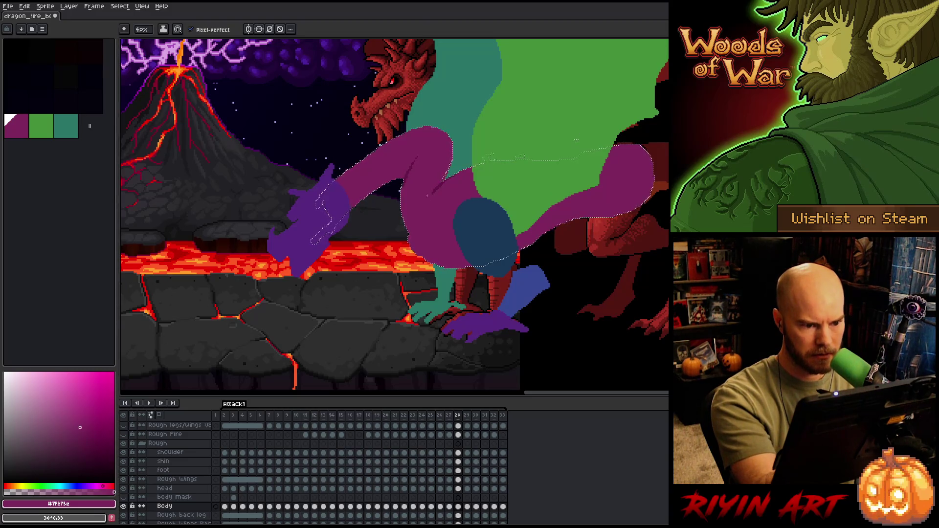
pyautogui.press('v')
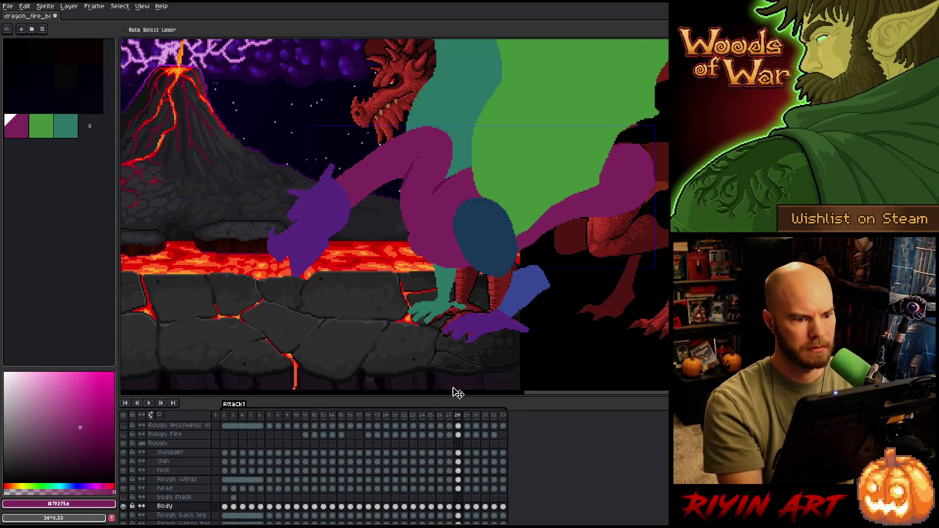
pyautogui.rightClick(457, 392)
pyautogui.press('b')
pyautogui.press(',')
pyautogui.press('.')
pyautogui.press(',')
pyautogui.press('.')
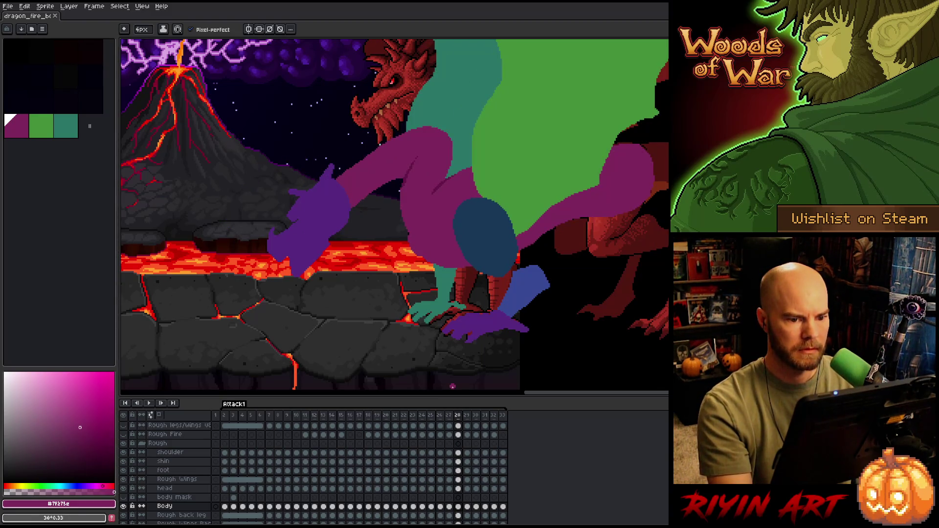
pyautogui.press(',')
pyautogui.press(',')
pyautogui.press('.')
pyautogui.press('.')
pyautogui.press('.')
pyautogui.press(',')
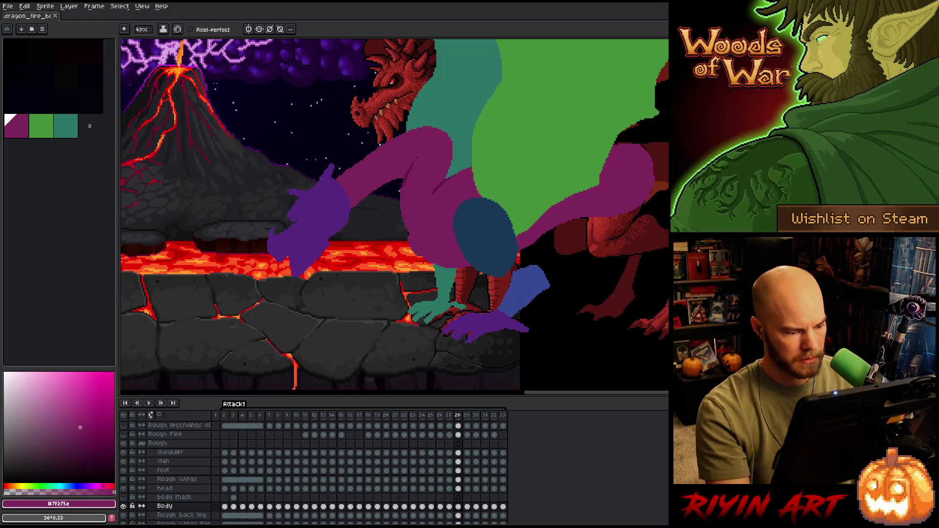
pyautogui.press('.')
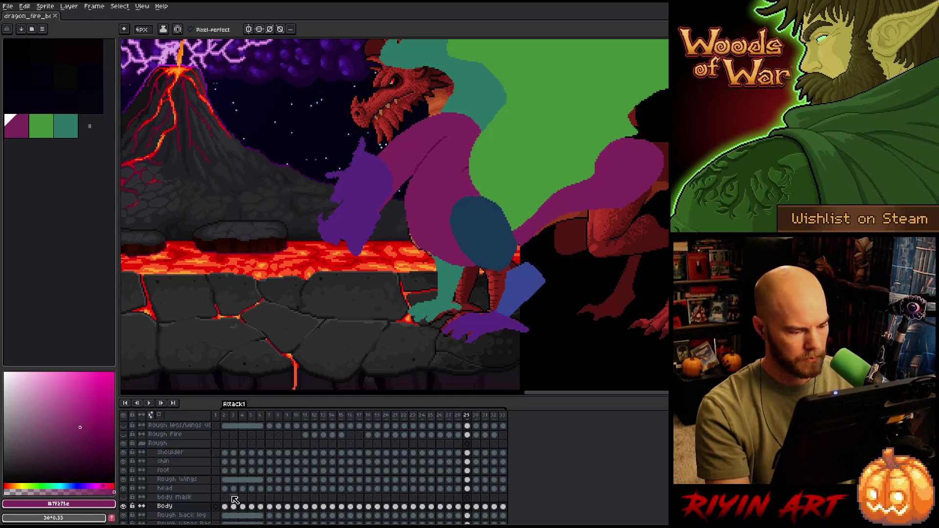
# Select the purple body on frame 29 and transform it, comparing against frame 28
pyautogui.hotkey('ctrl', 'shift', 'd')
pyautogui.press('Left')
pyautogui.press('Right')
pyautogui.hotkey('ctrl', 't')
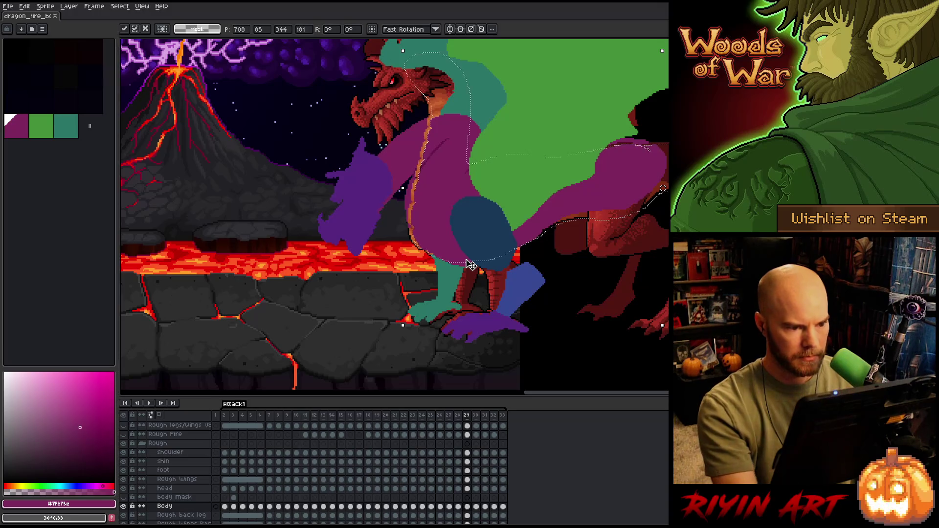
pyautogui.press('Return')
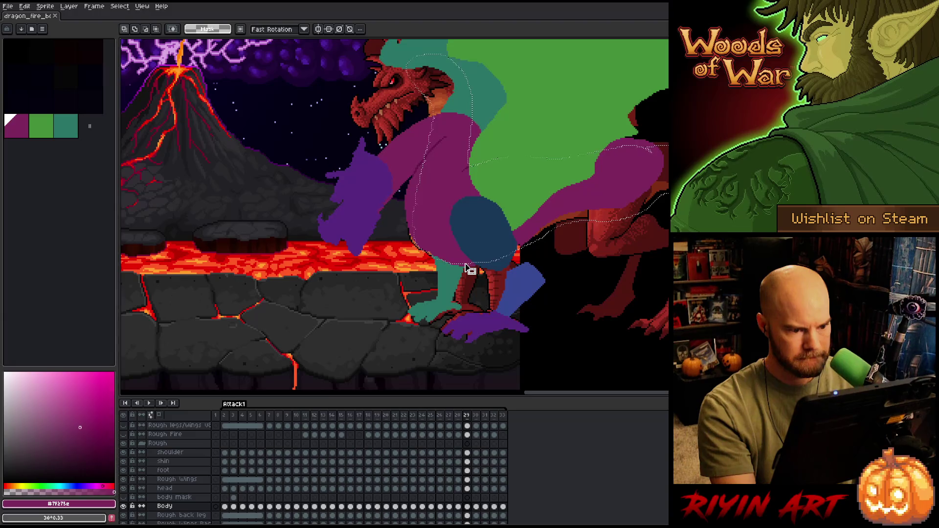
pyautogui.press(',')
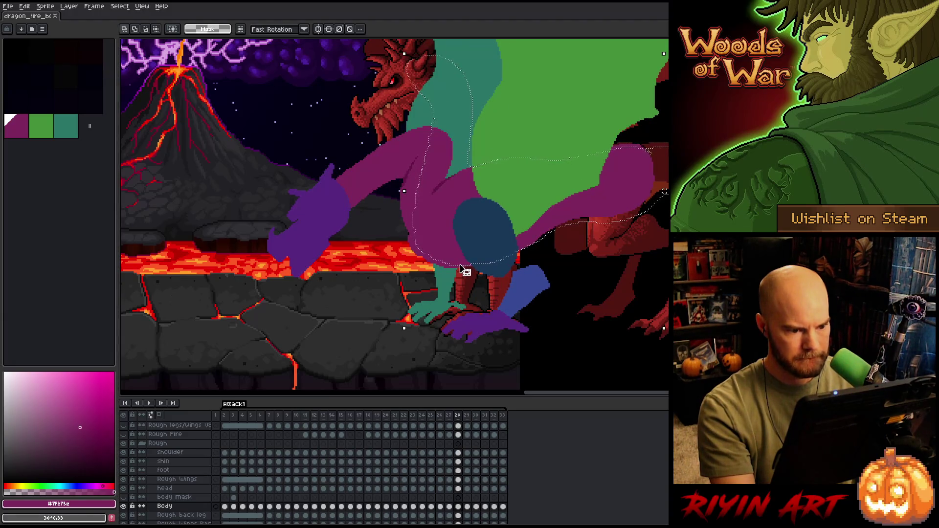
pyautogui.press(',')
pyautogui.press('.')
pyautogui.press('.')
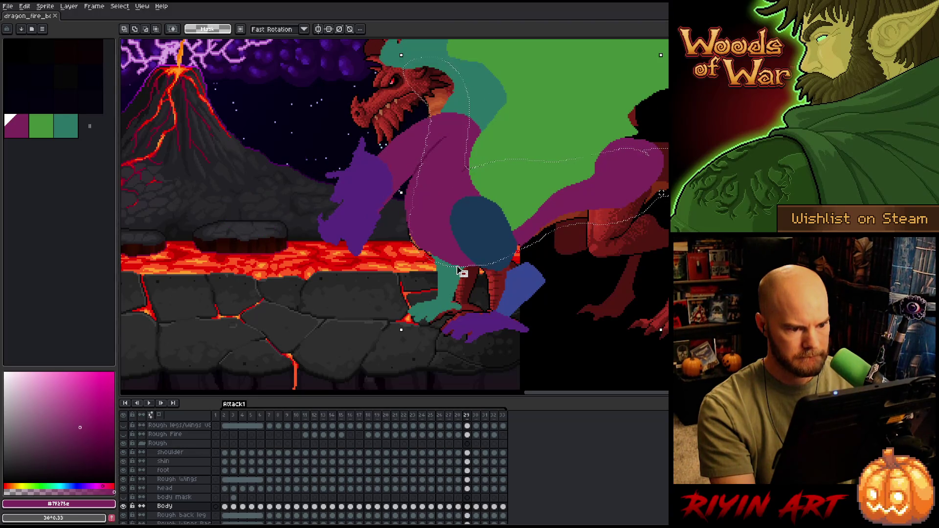
pyautogui.press(',')
pyautogui.press('.')
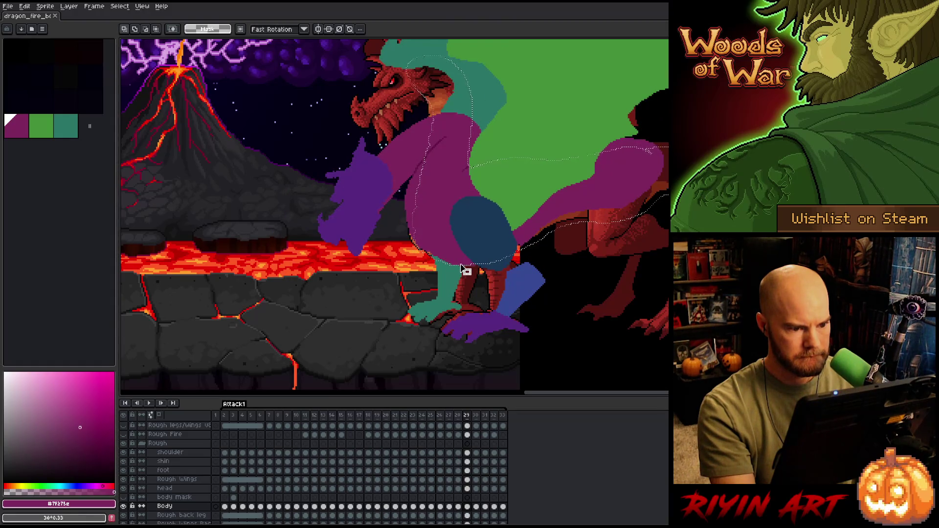
# Touch up the upright purple body with pencil and eraser, checking against frame 30
pyautogui.press('b')
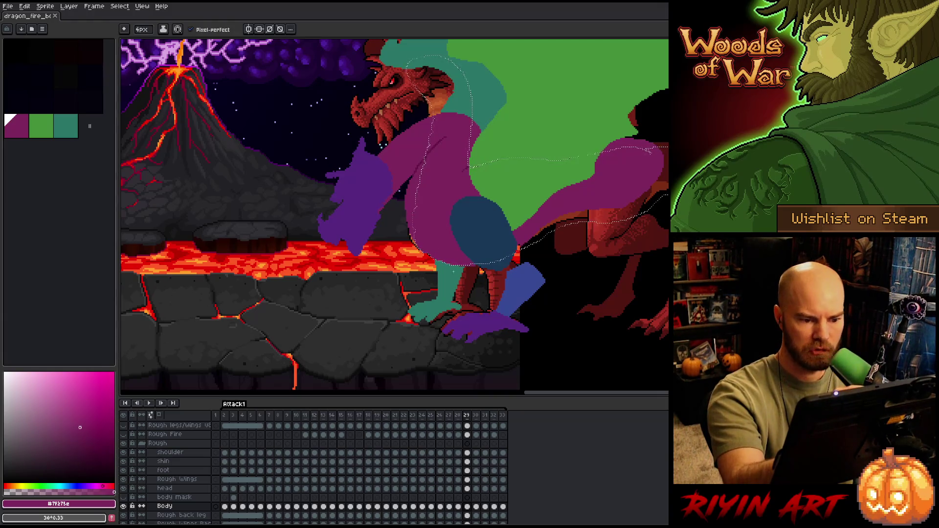
pyautogui.click(440, 225)
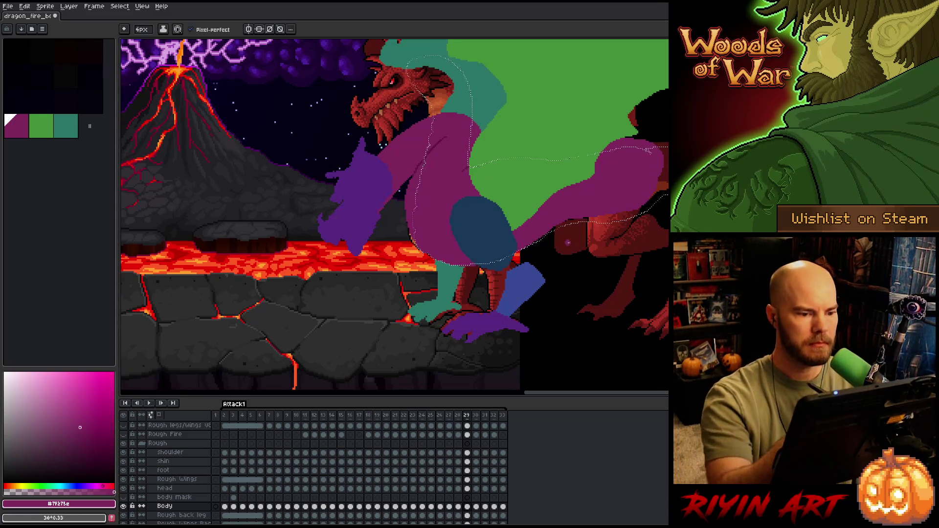
pyautogui.press('b')
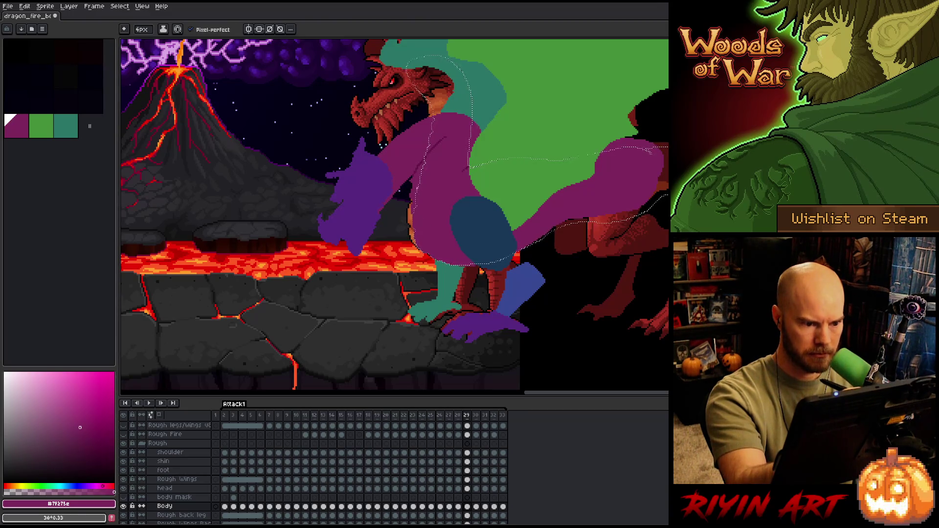
pyautogui.press('e')
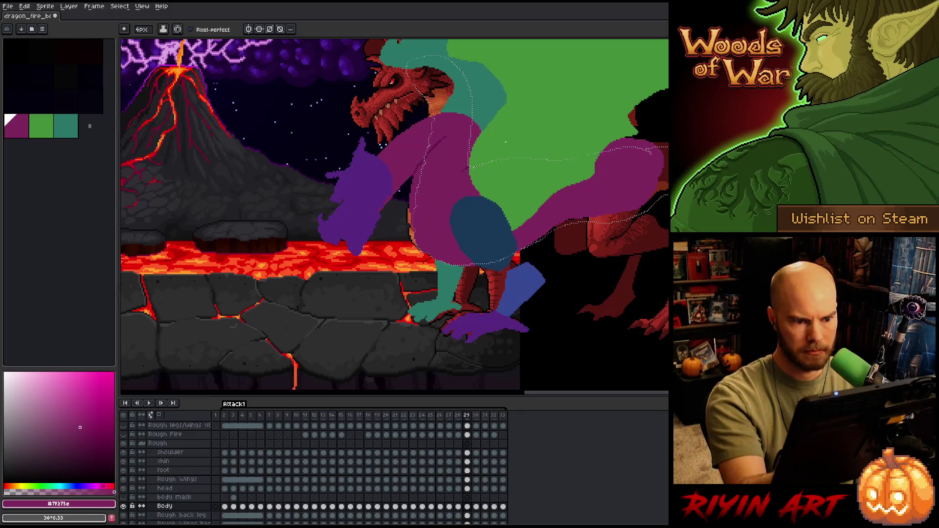
pyautogui.press('b')
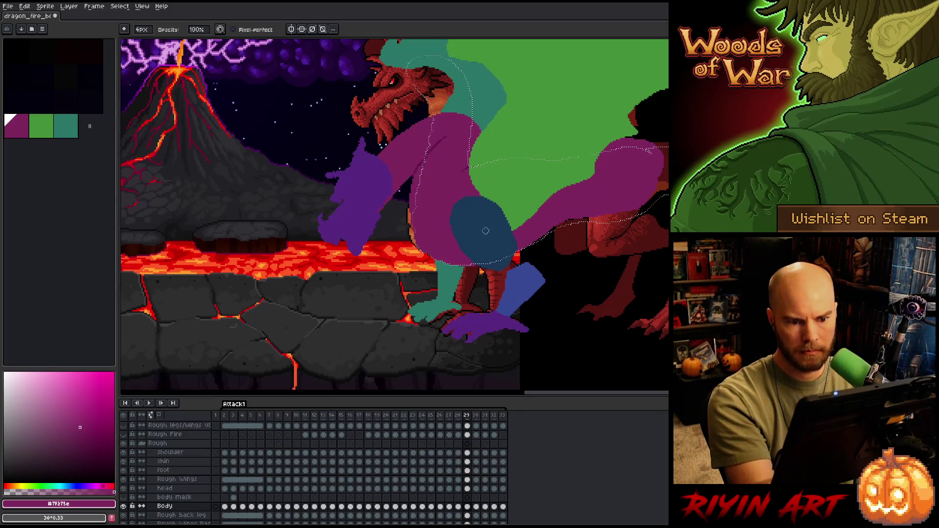
pyautogui.press('m')
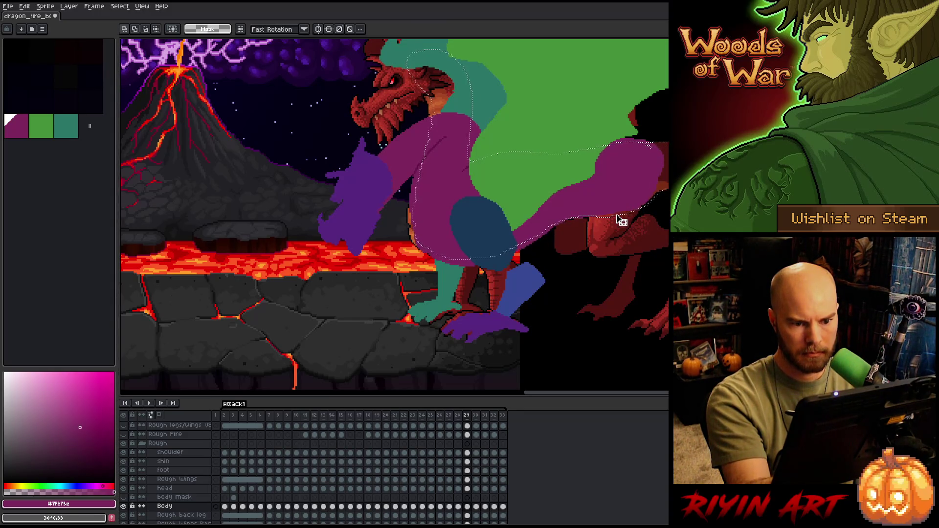
pyautogui.press('e')
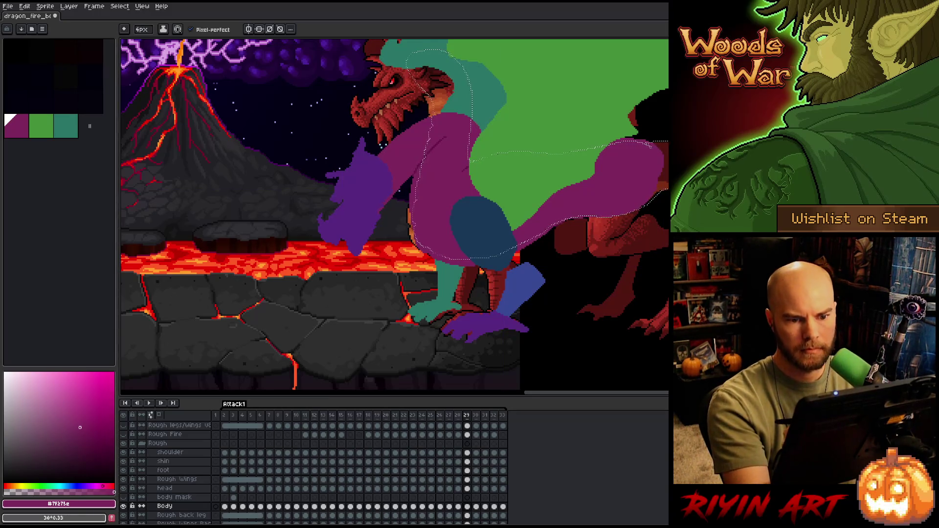
pyautogui.press('b')
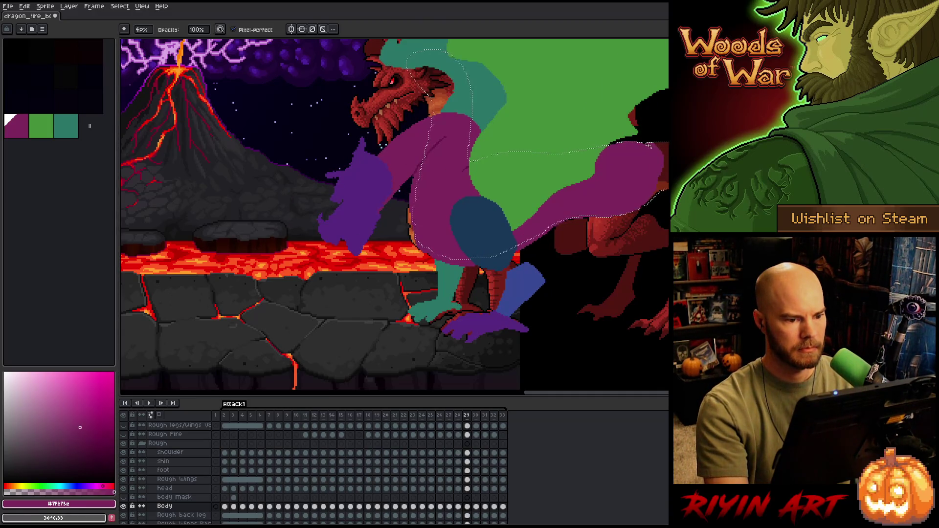
pyautogui.press('.')
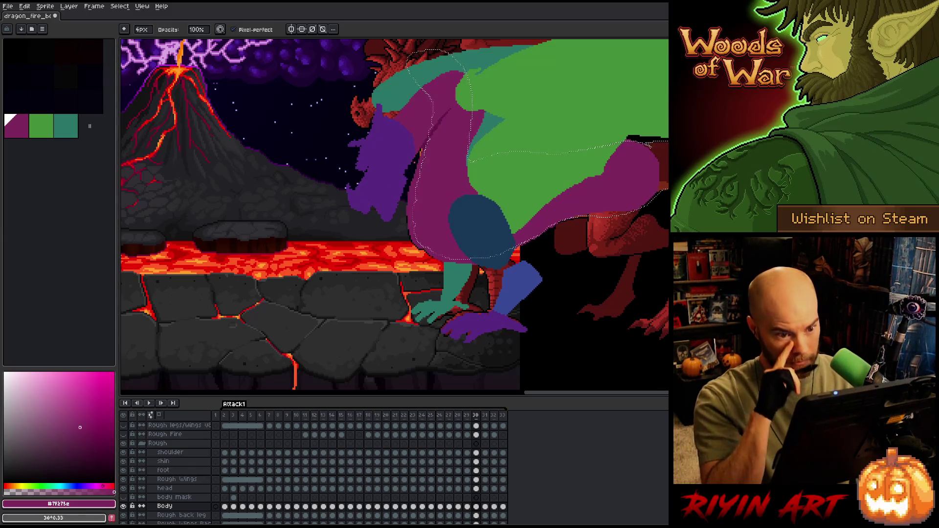
pyautogui.press(',')
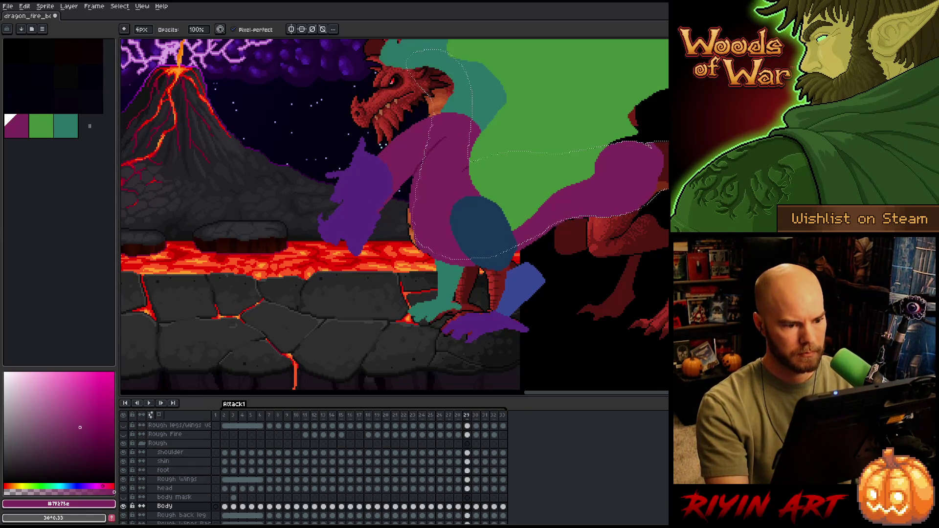
pyautogui.press('v')
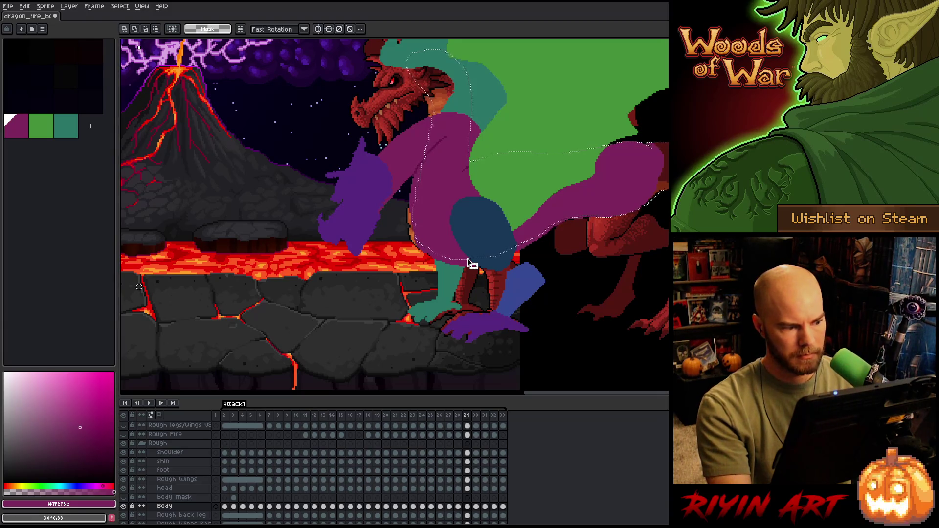
# Zoom the canvas in on the dragon and flip between frames 28 and 29 to compare poses
pyautogui.scroll(-3, 467, 263)
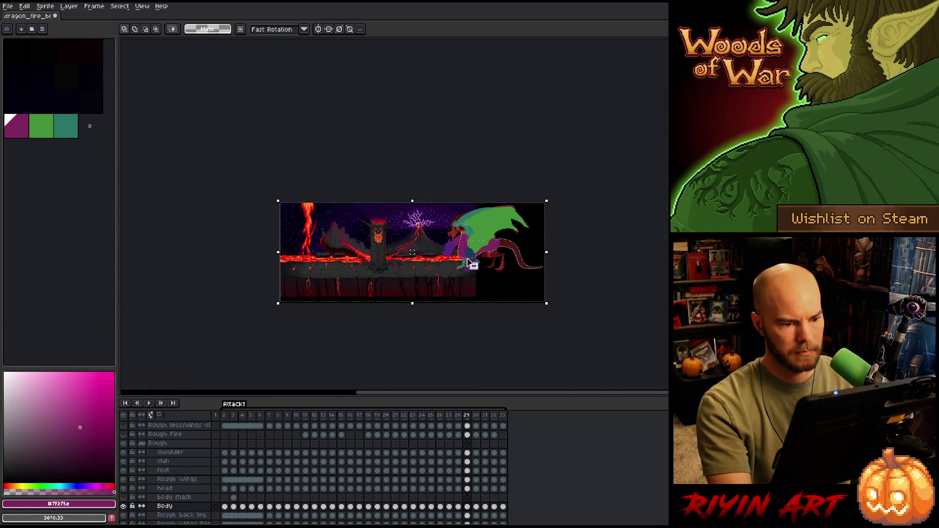
pyautogui.press('i')
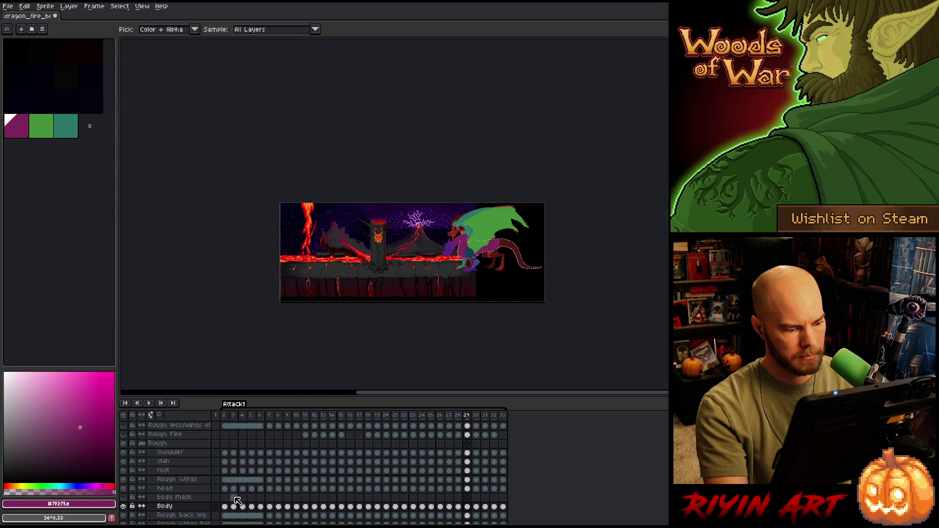
pyautogui.scroll(3, 467, 253)
pyautogui.scroll(1, 479, 266)
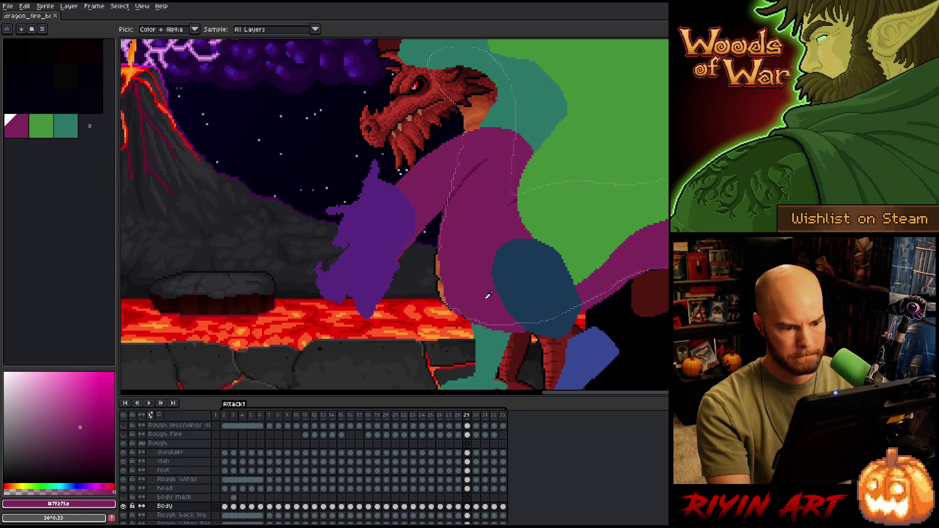
pyautogui.press('v')
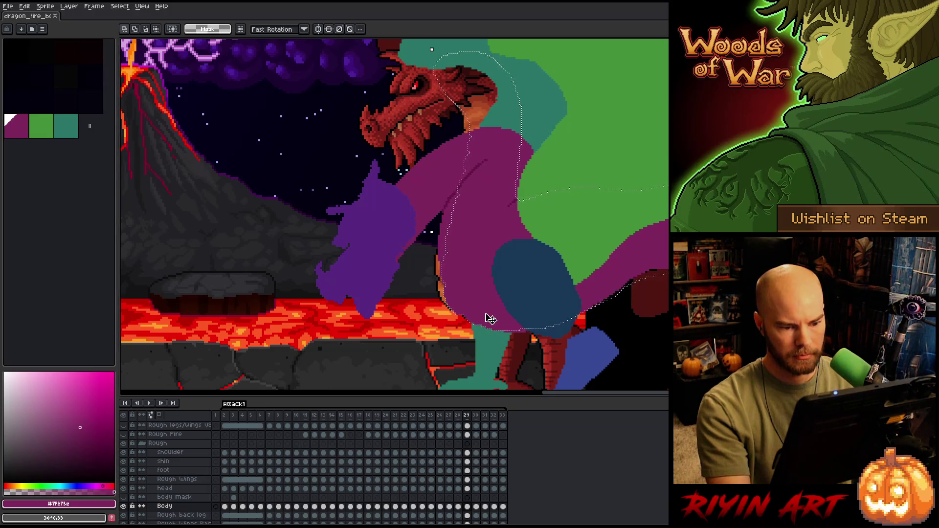
pyautogui.press(',')
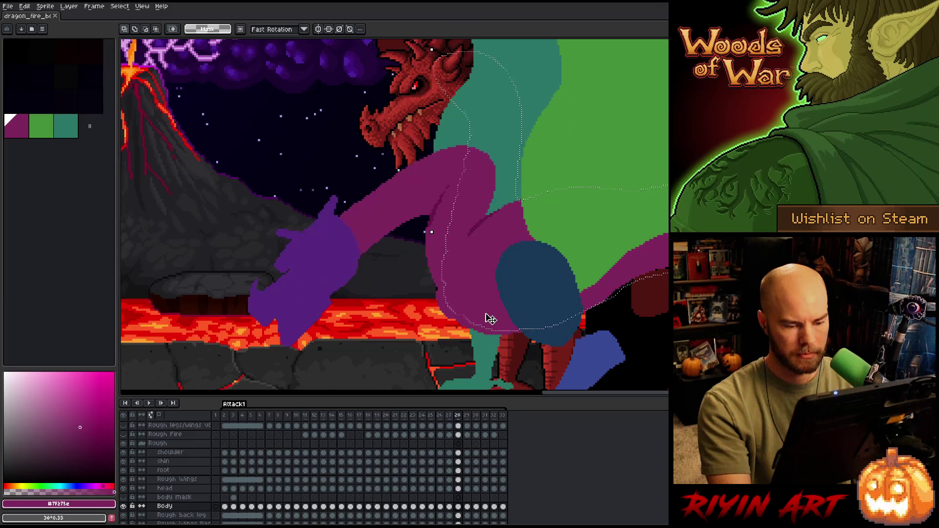
pyautogui.press('.')
pyautogui.press('.')
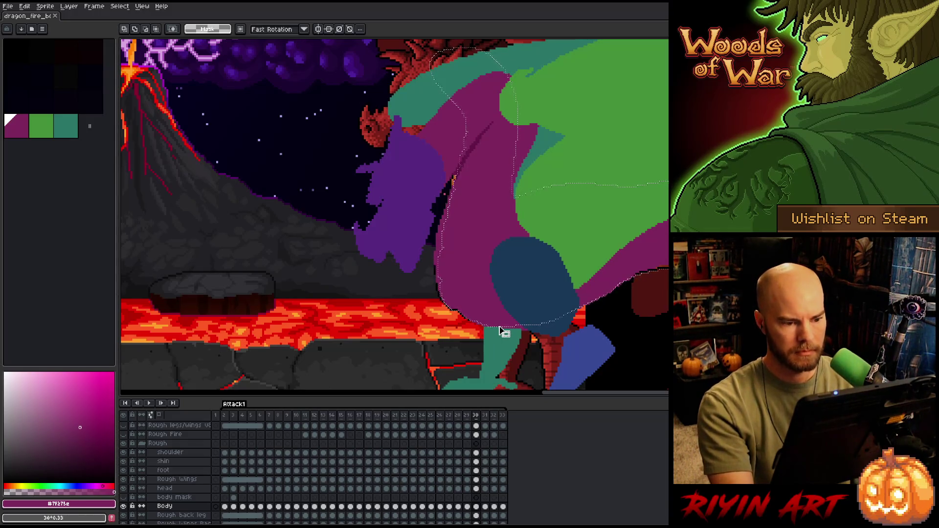
# Refine the purple head and magenta neck on frame 30 against frame 29, then advance to frame 31
pyautogui.press('b')
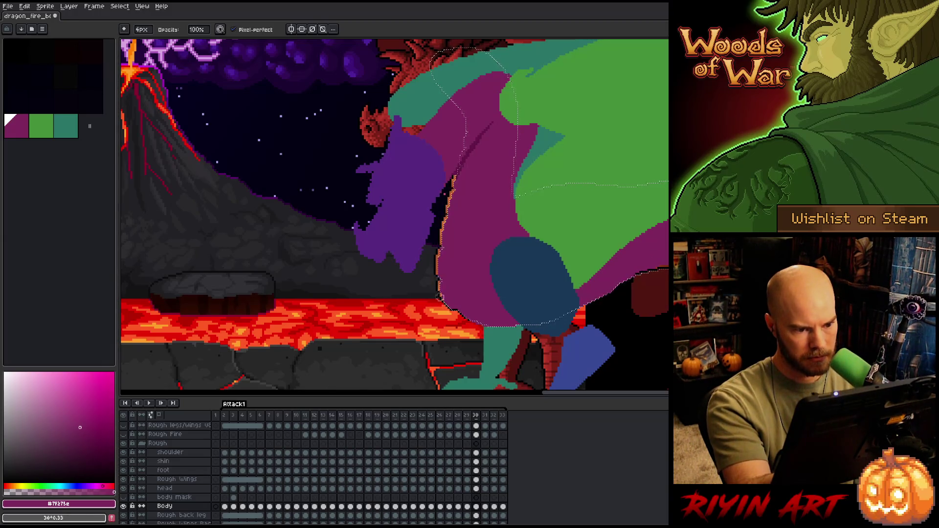
pyautogui.press(',')
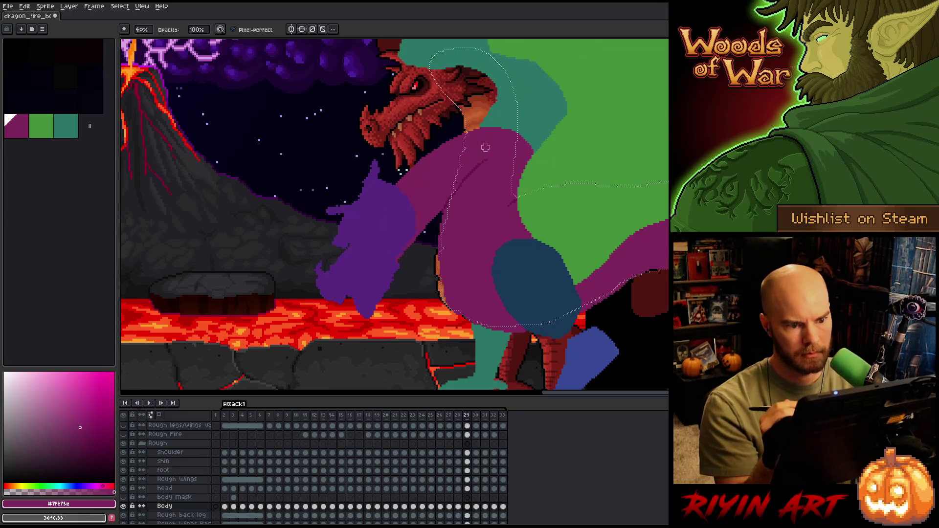
pyautogui.press('.')
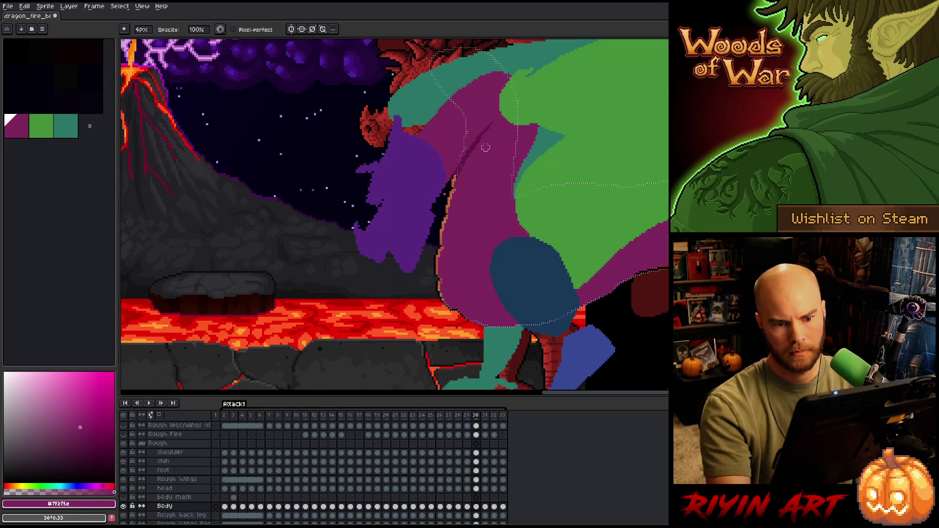
pyautogui.press('e')
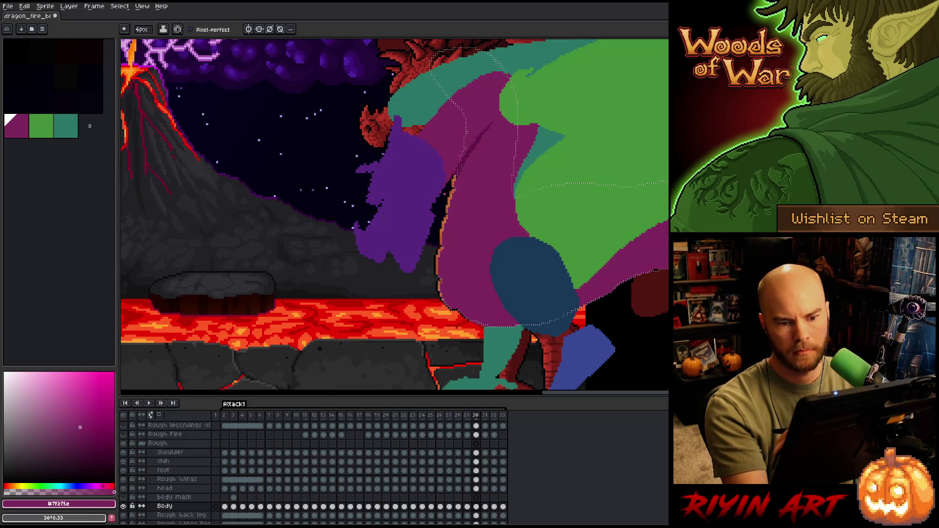
pyautogui.press('b')
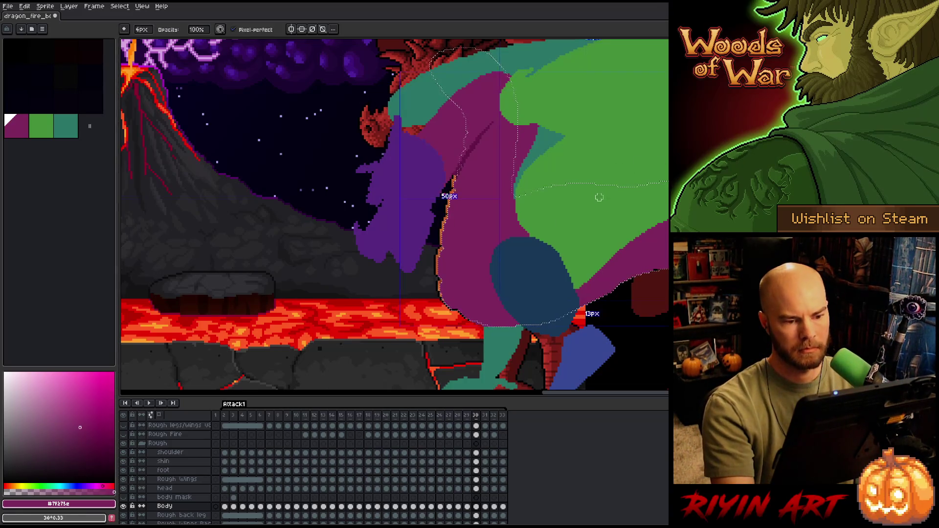
pyautogui.press('e')
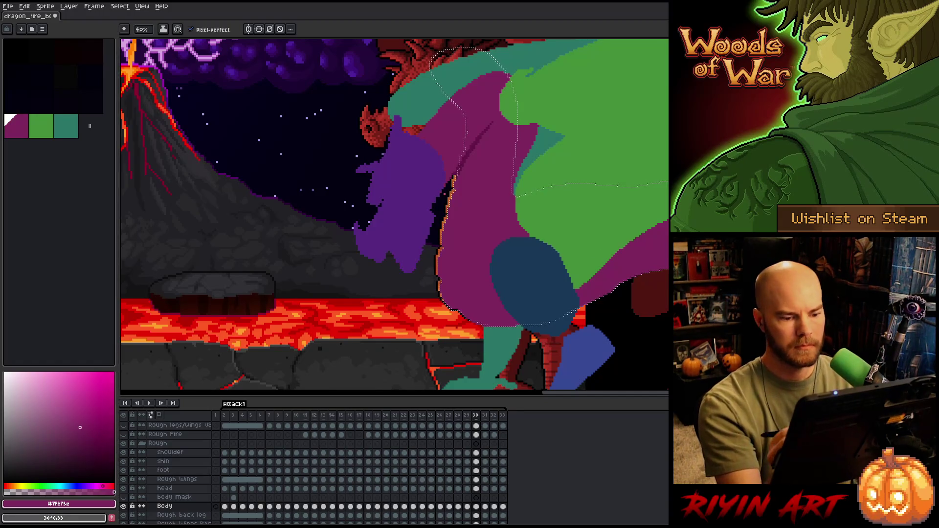
pyautogui.press(',')
pyautogui.press('.')
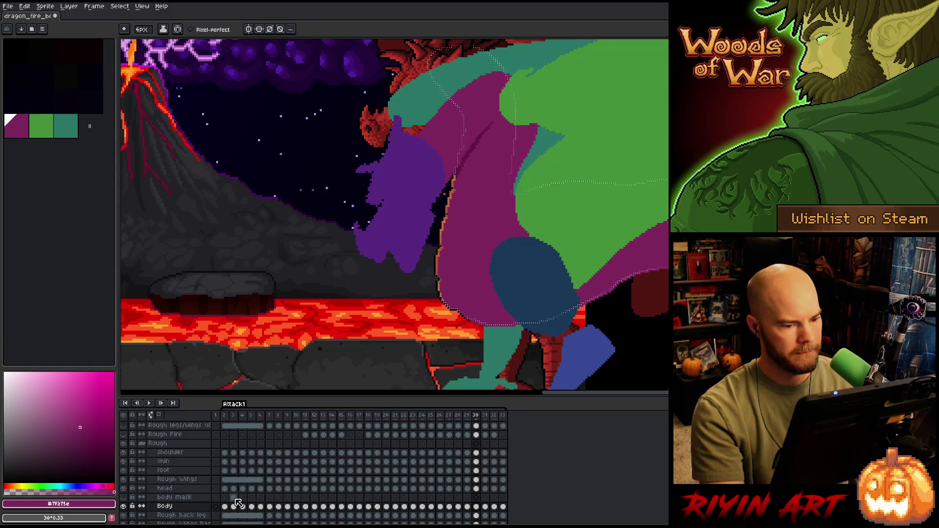
pyautogui.press('.')
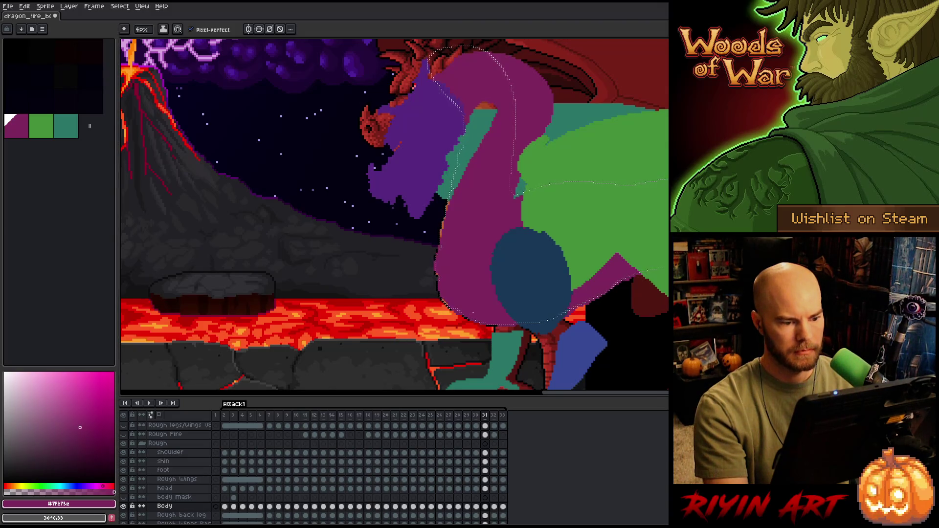
pyautogui.press(',')
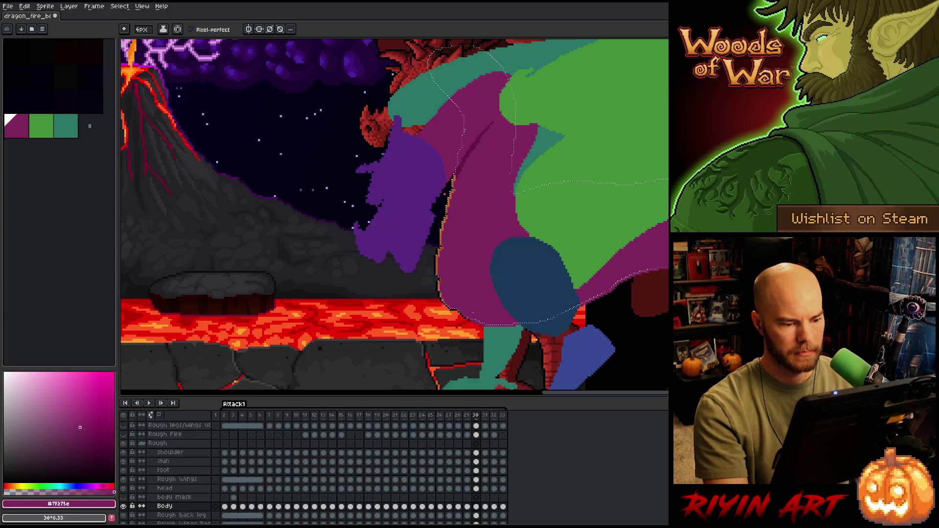
pyautogui.press('m')
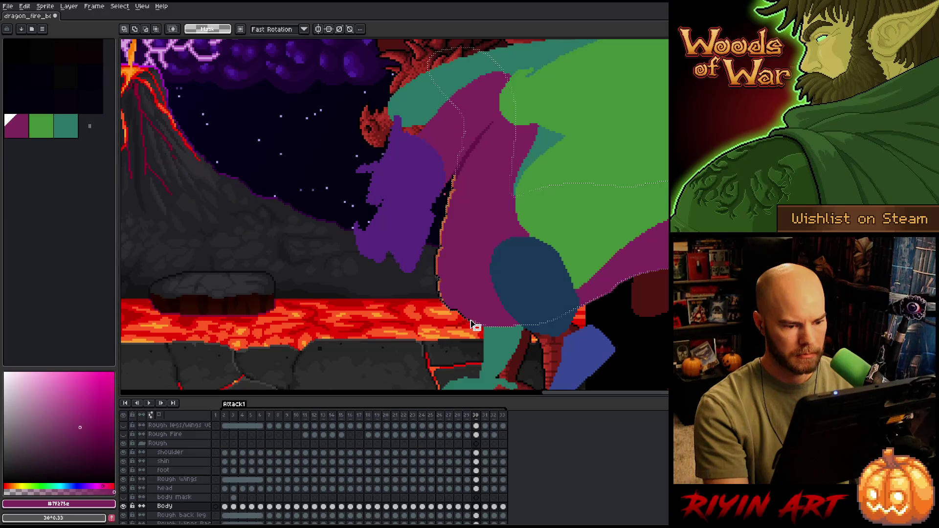
pyautogui.press('.')
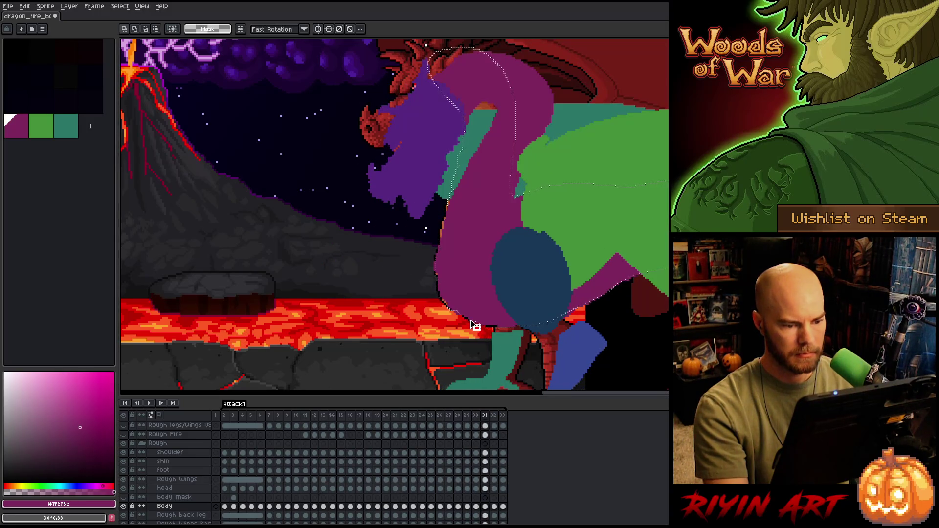
# Tidy the rearing magenta neck and purple head on frame 31, then advance to frame 32
pyautogui.press('b')
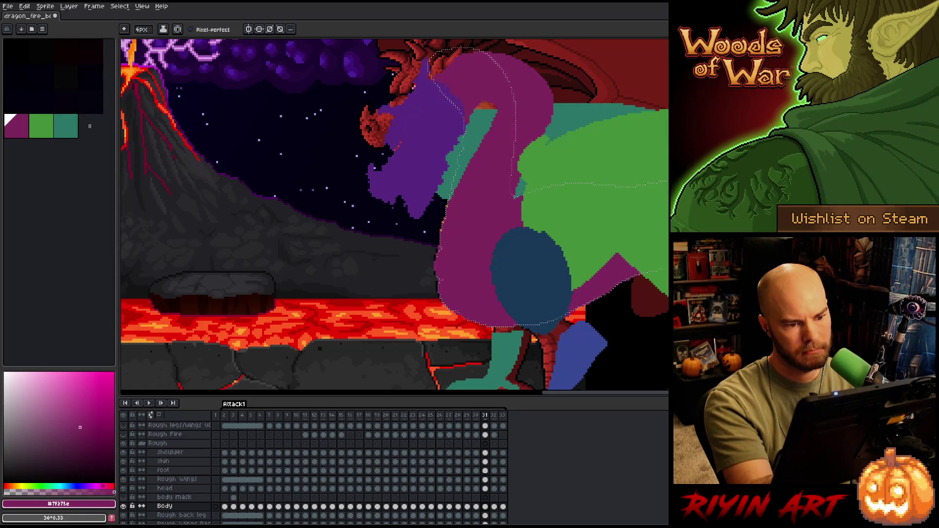
pyautogui.press('b')
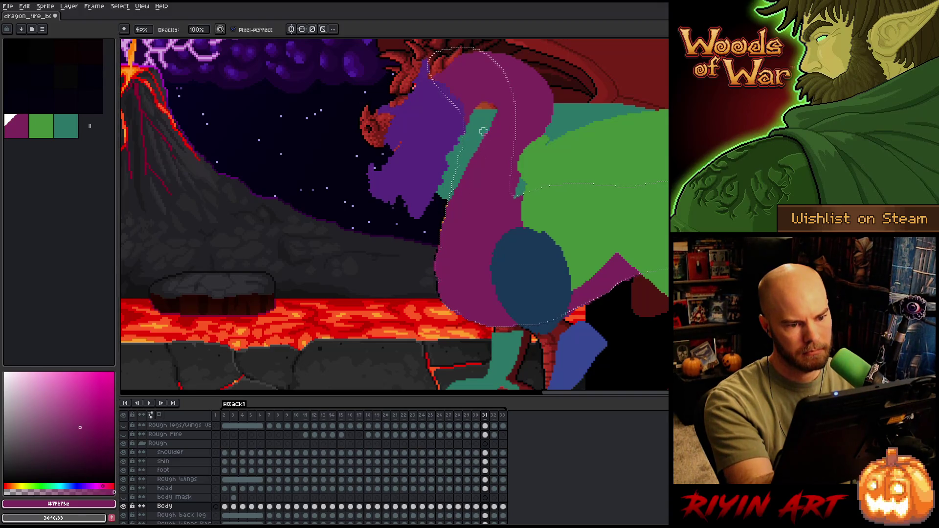
pyautogui.press('e')
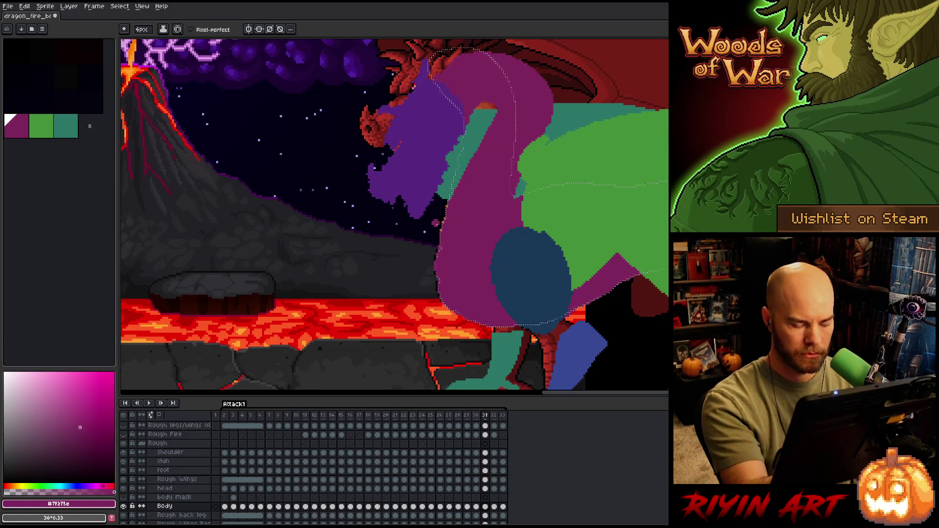
pyautogui.press('b')
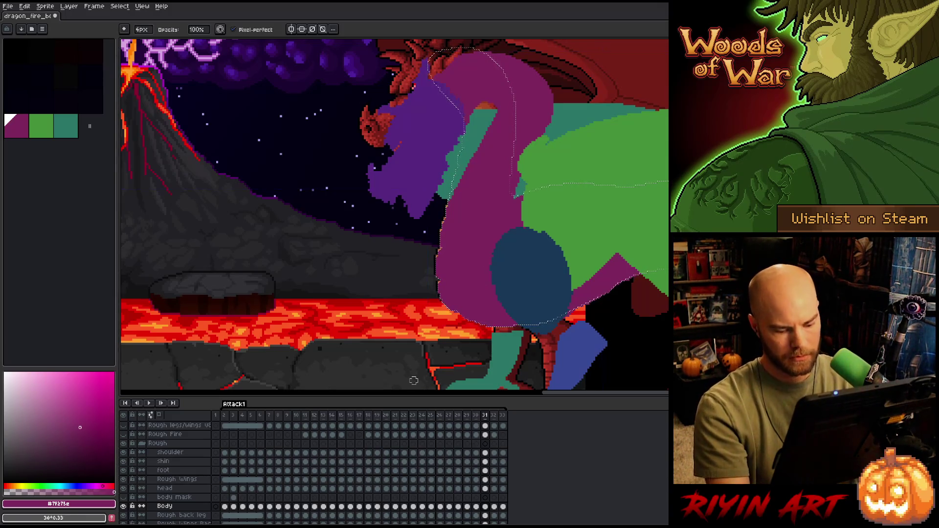
pyautogui.press('Right')
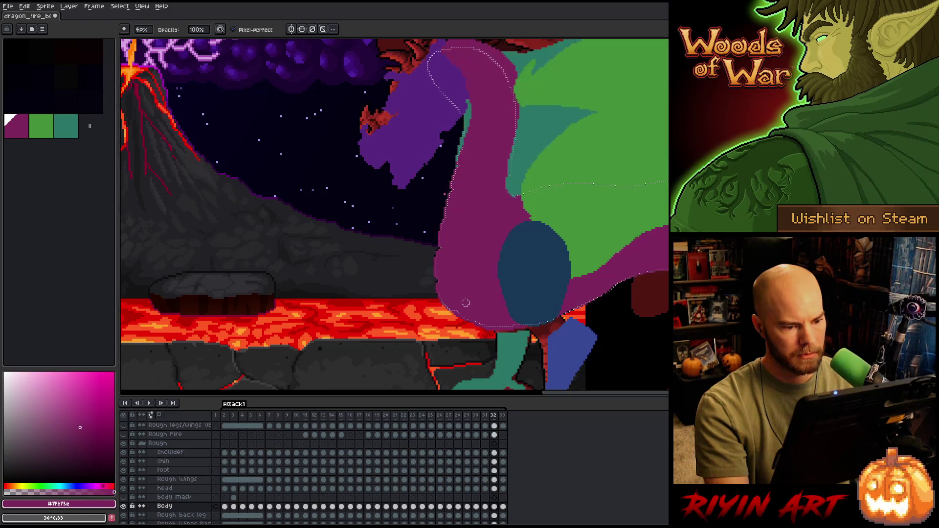
# Adjust the dragon's pose on frame 32, save the file, and advance to frame 33
pyautogui.press('q')
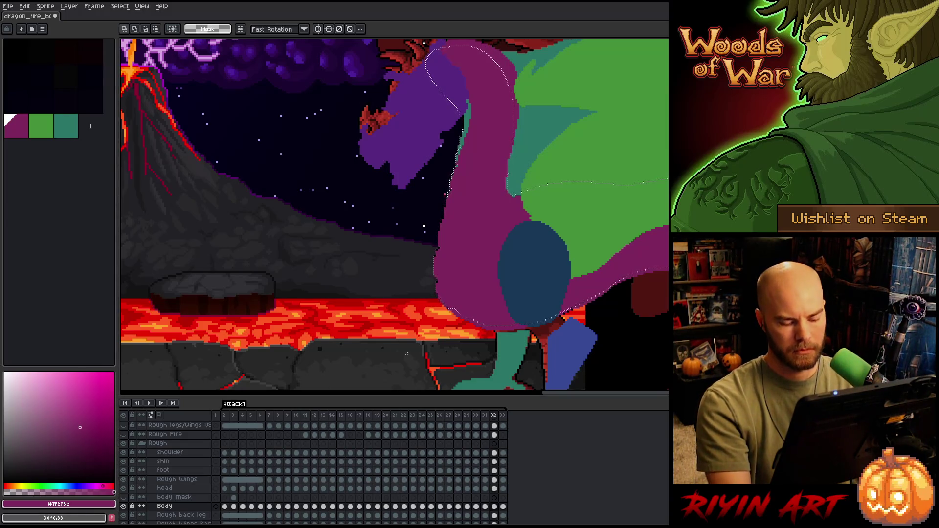
pyautogui.press('b')
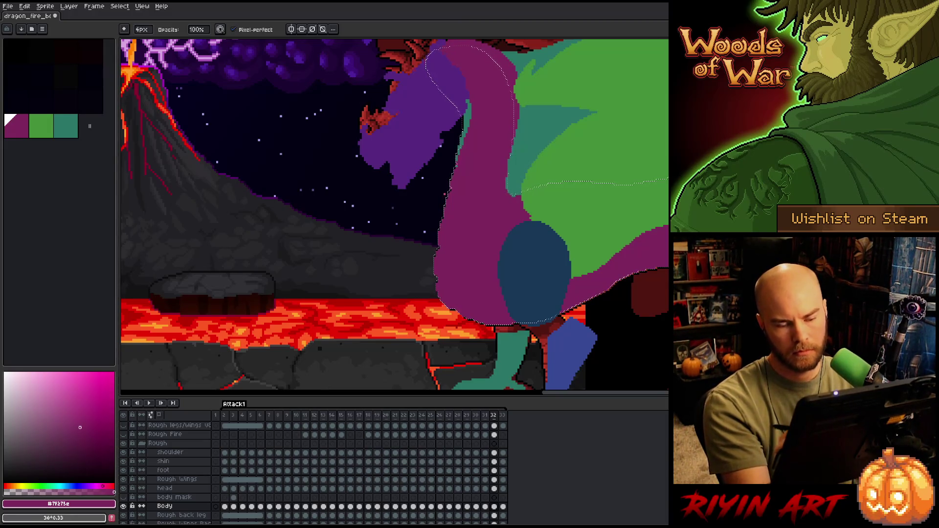
pyautogui.press('e')
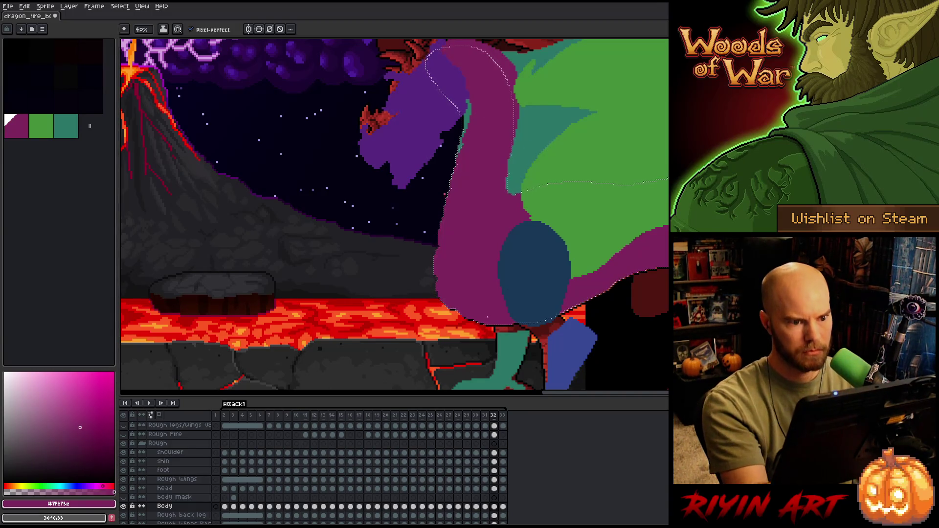
pyautogui.hotkey('ctrl', 's')
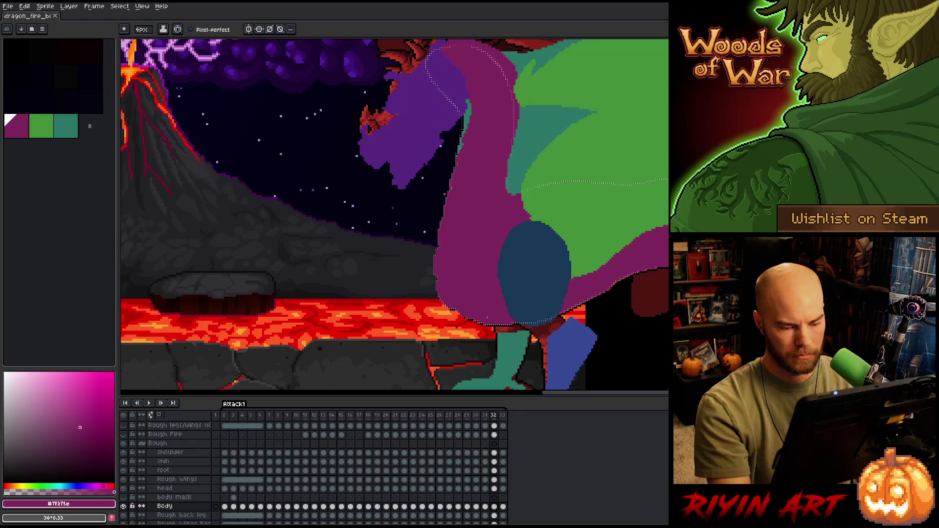
pyautogui.press('Right')
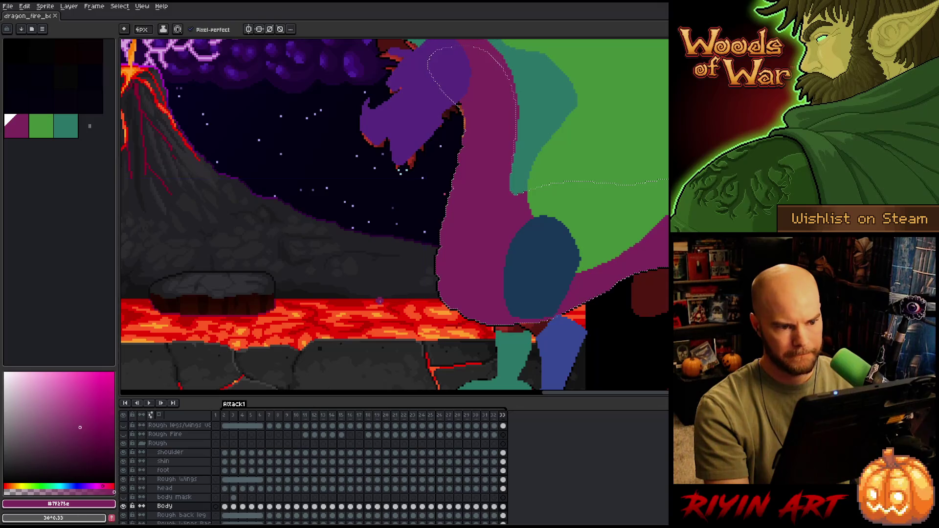
# Play and stop the attack animation, then return to frame 21 zoomed in on the magenta neck
pyautogui.scroll(-2, 379, 301)
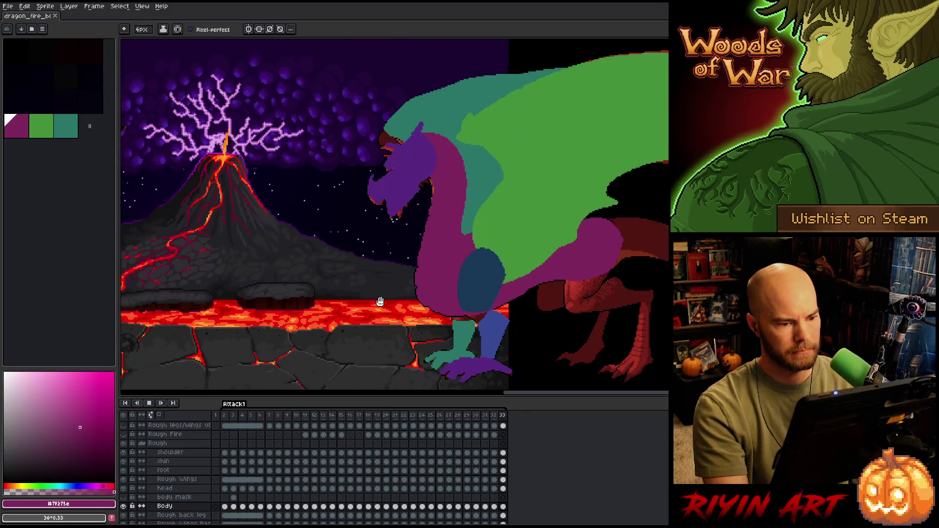
pyautogui.press('Return')
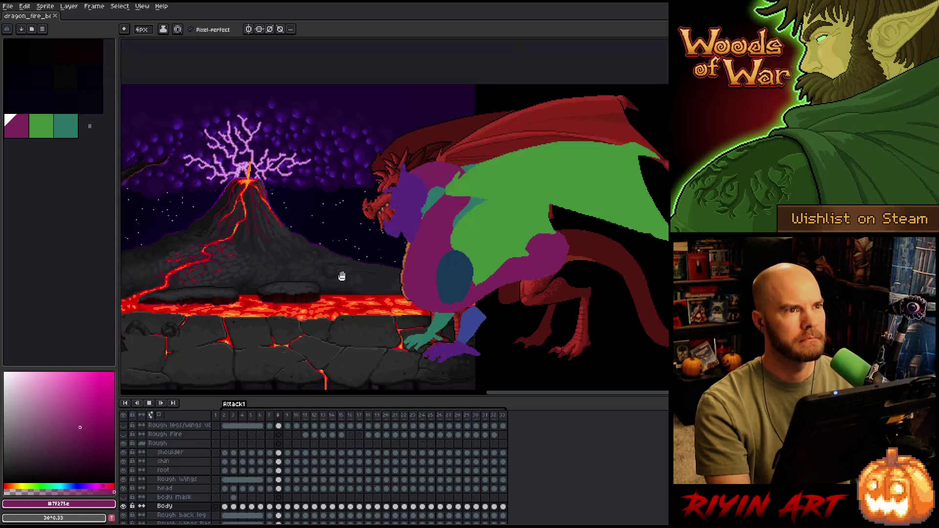
pyautogui.press('Return')
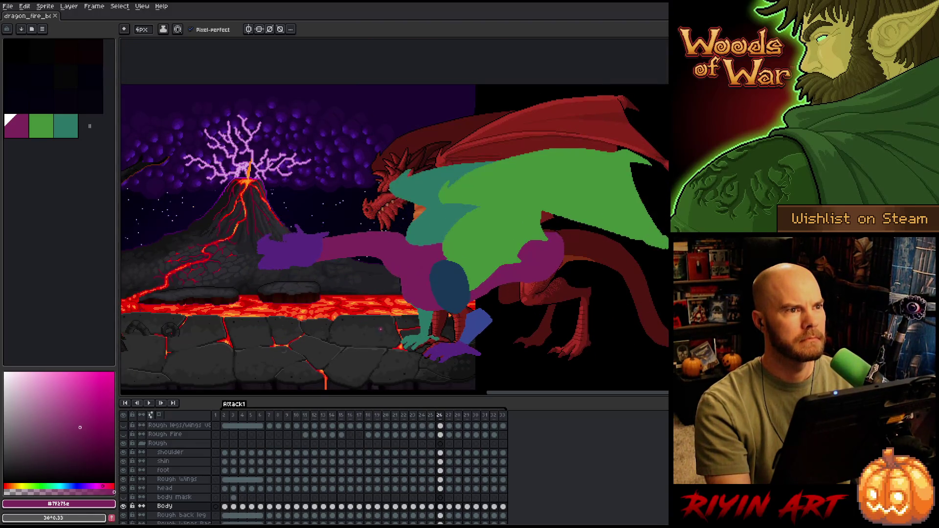
pyautogui.press('Left')
pyautogui.press('Left')
pyautogui.press('Left')
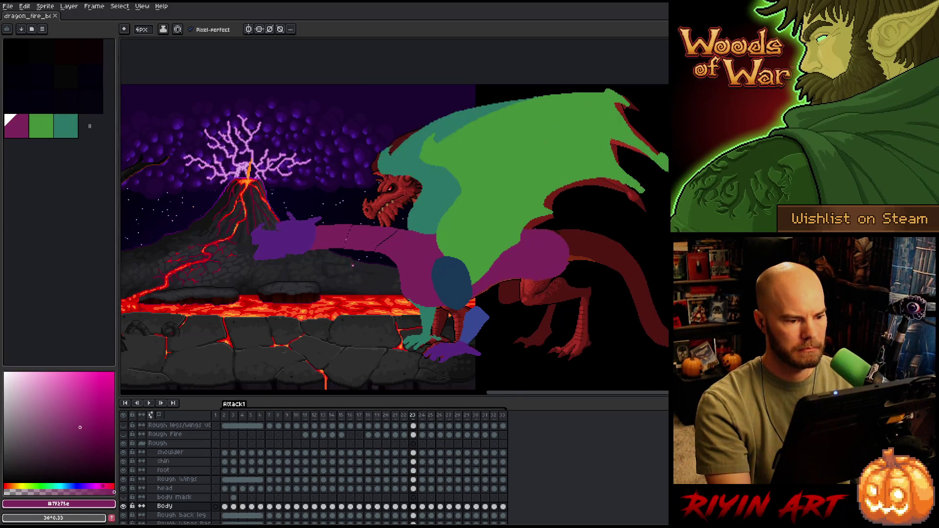
pyautogui.scroll(3, 351, 248)
pyautogui.press('Left')
pyautogui.press('Left')
pyautogui.press('Left')
pyautogui.press('Right')
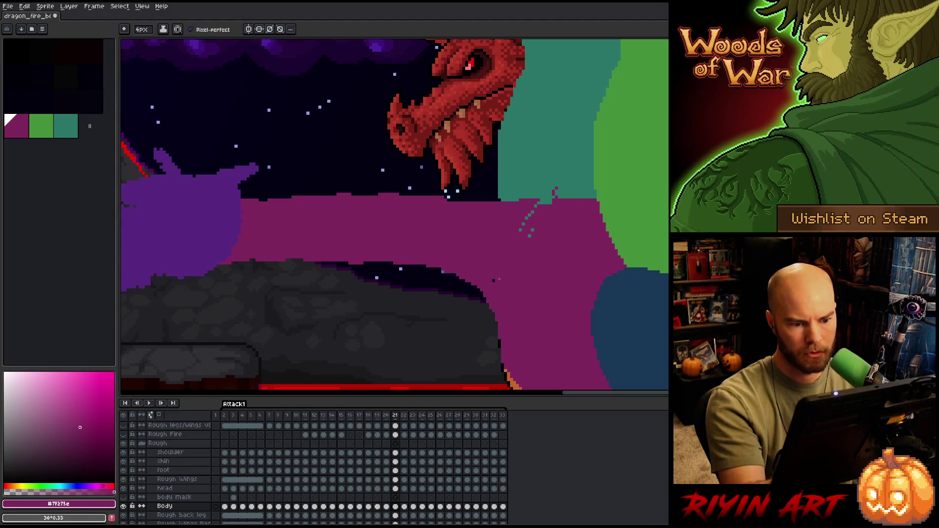
# Smooth the magenta neck's top edge against the teal on frames 21 and 22
pyautogui.moveTo(534, 201); pyautogui.dragTo(597, 193)
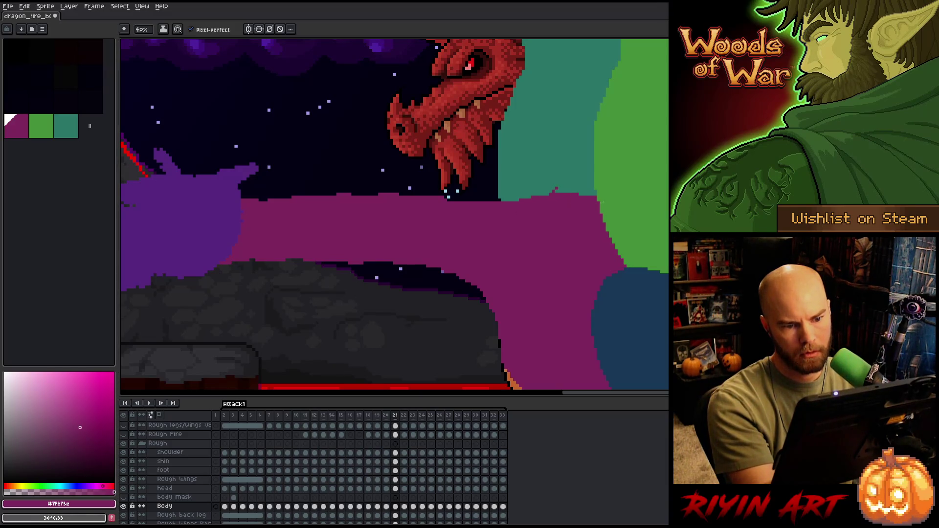
pyautogui.press('b')
pyautogui.moveTo(522, 196); pyautogui.dragTo(579, 197)
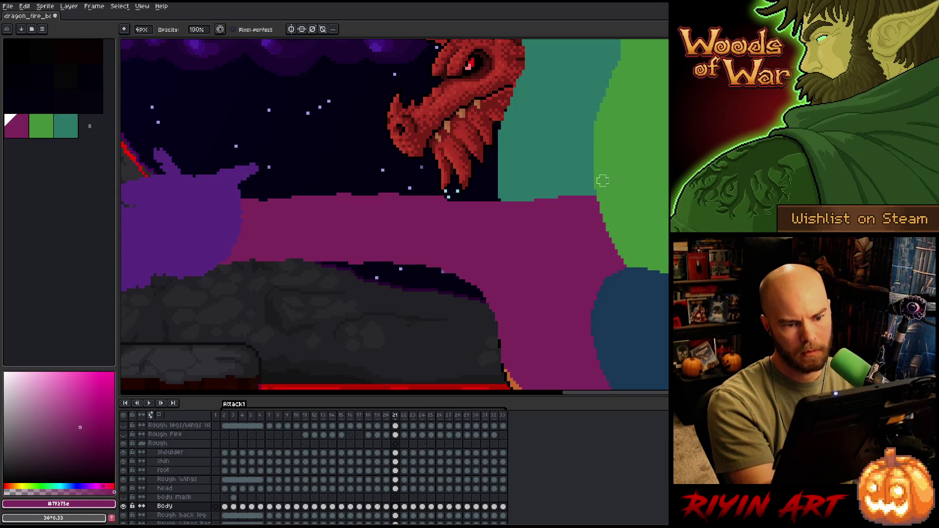
pyautogui.press('Right')
pyautogui.press('e')
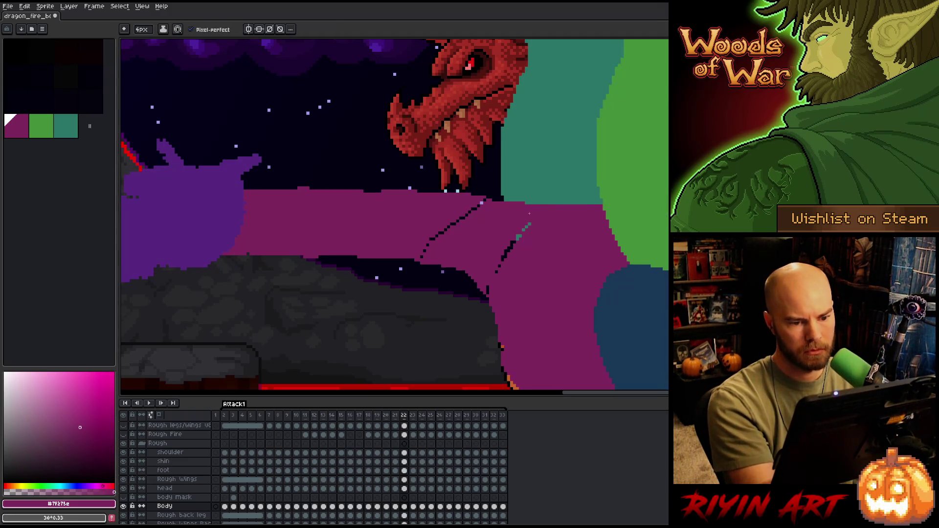
pyautogui.moveTo(472, 202); pyautogui.dragTo(602, 197)
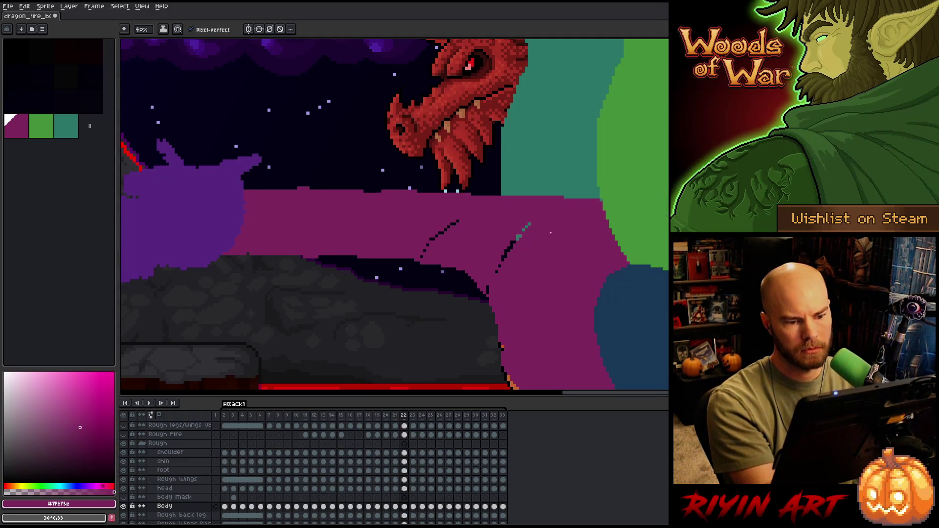
pyautogui.hotkey('ctrl', 'z')
pyautogui.moveTo(505, 198); pyautogui.dragTo(552, 201)
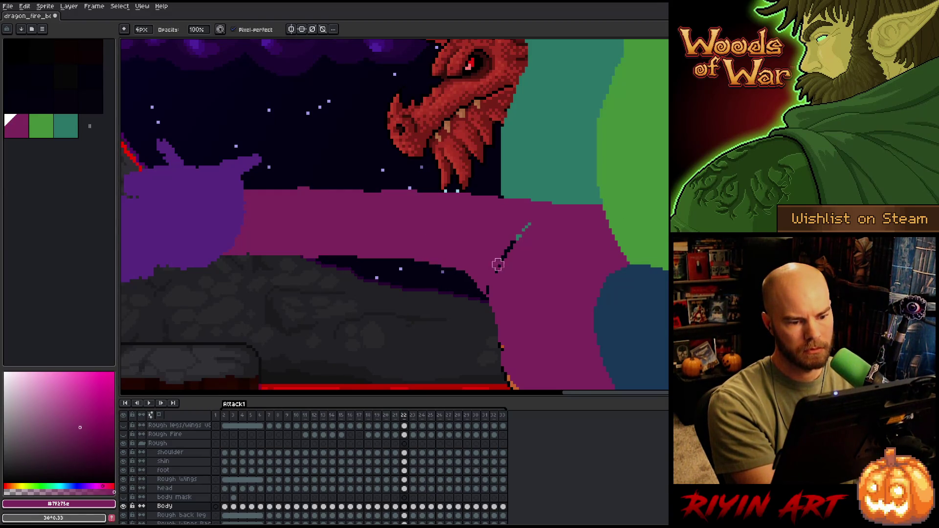
# Erase the stray dark neck line on frames 22–23, then play the animation
pyautogui.moveTo(530, 224); pyautogui.dragTo(507, 256)
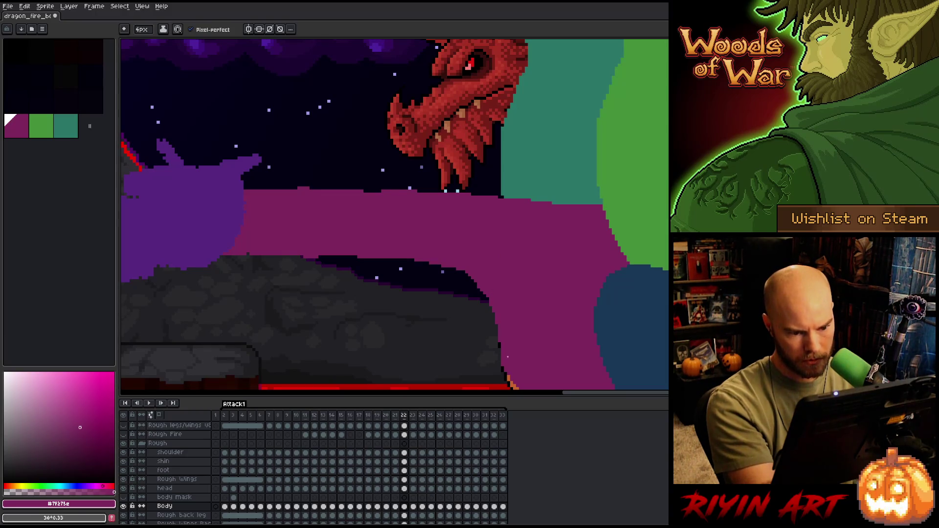
pyautogui.press('.')
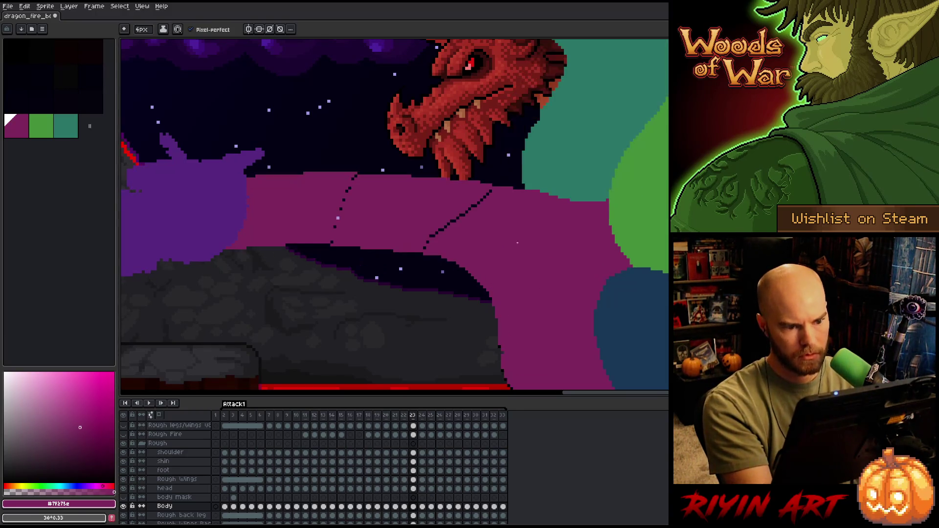
pyautogui.moveTo(424, 243); pyautogui.dragTo(469, 208)
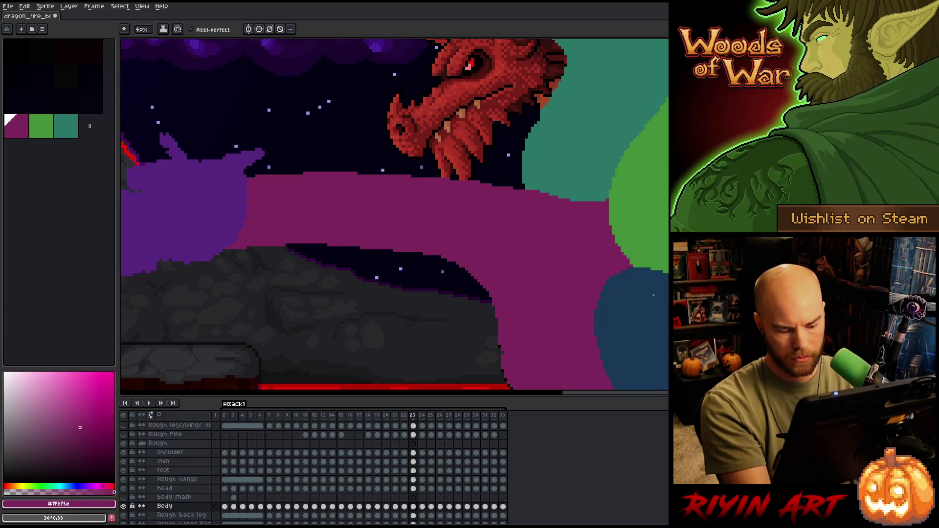
pyautogui.press('b')
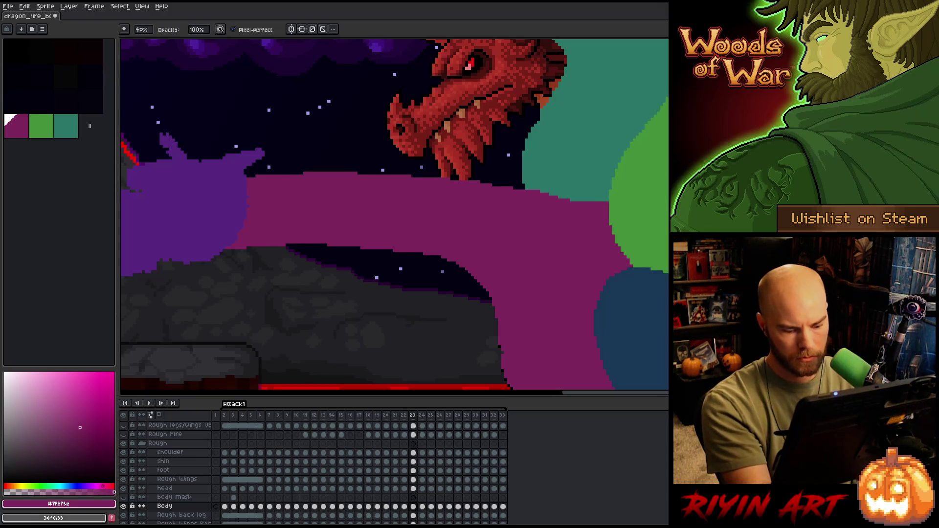
pyautogui.press('.')
pyautogui.press('e')
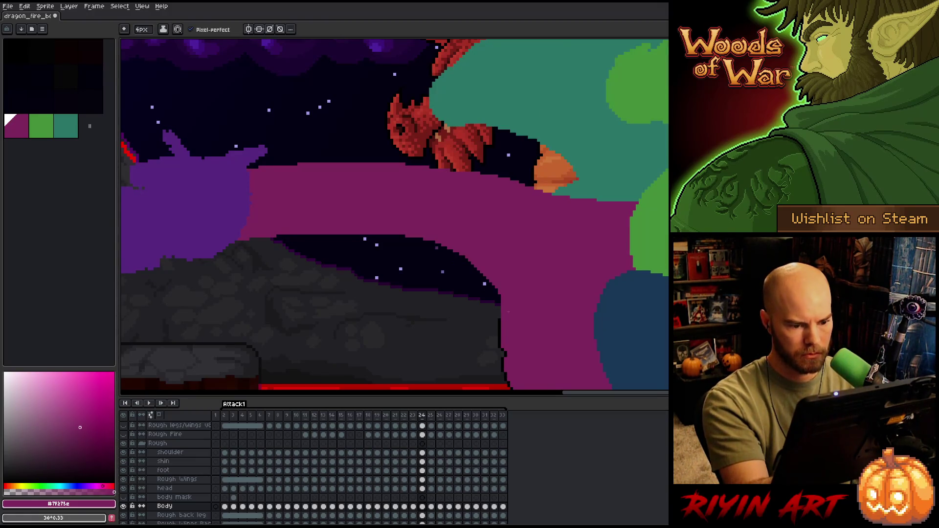
pyautogui.press('.')
pyautogui.scroll(-3, 370, 262)
pyautogui.press('Return')
pyautogui.scroll(1, 370, 262)
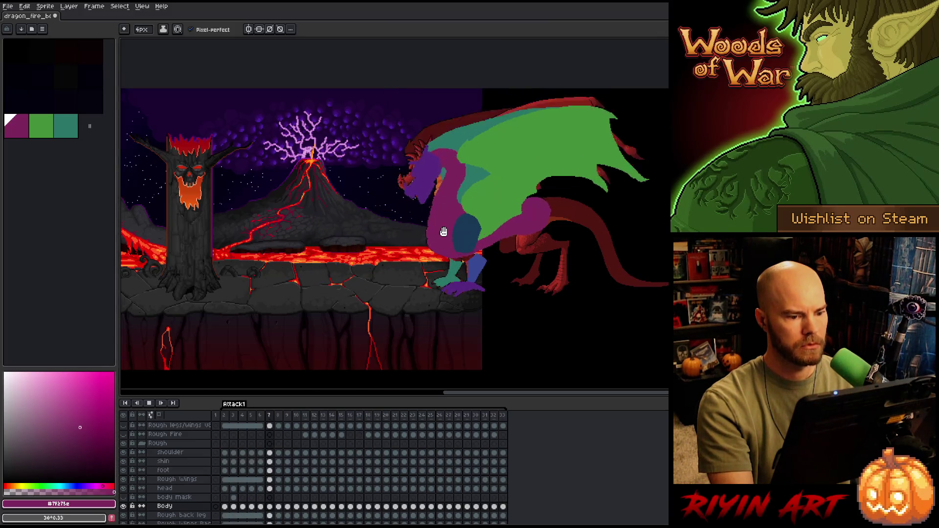
# Save the animation and shift the view of the lava scene up slightly during playback
pyautogui.scroll(1, 443, 232)
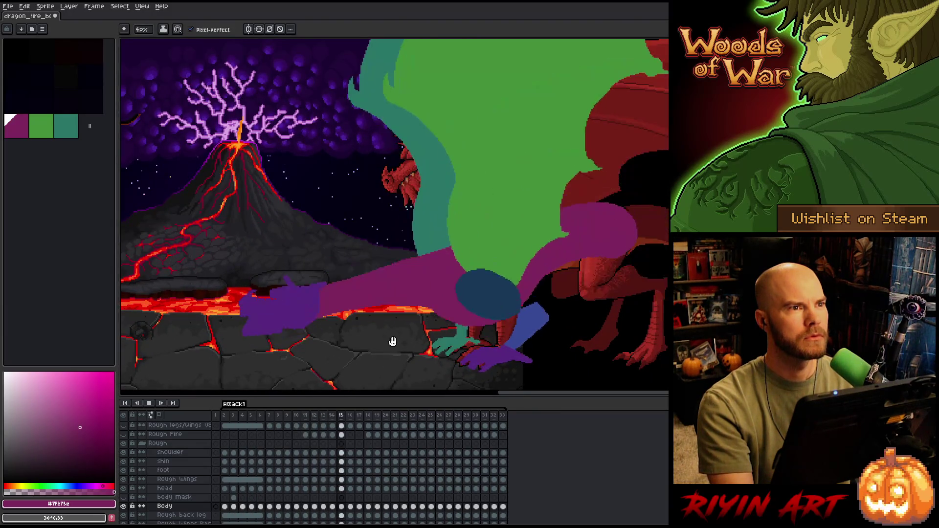
pyautogui.scroll(-1, 392, 342)
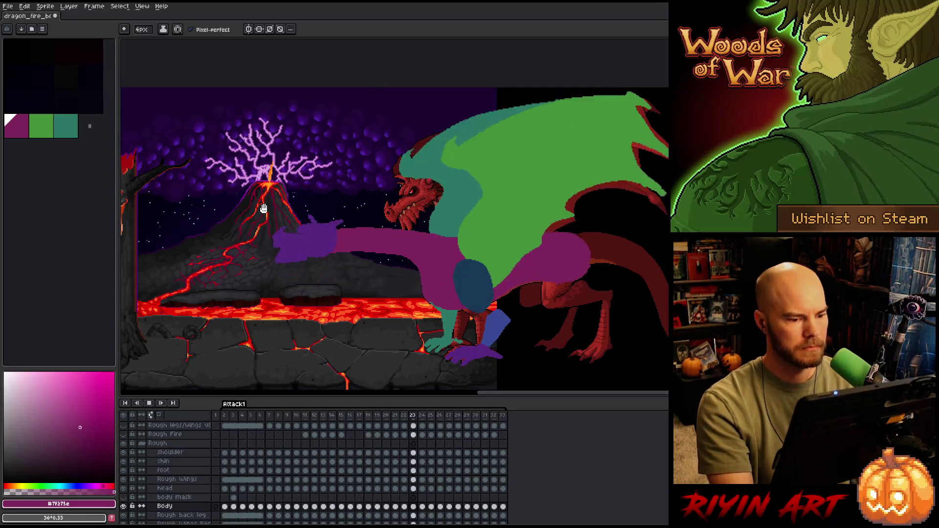
pyautogui.press('ctrl')
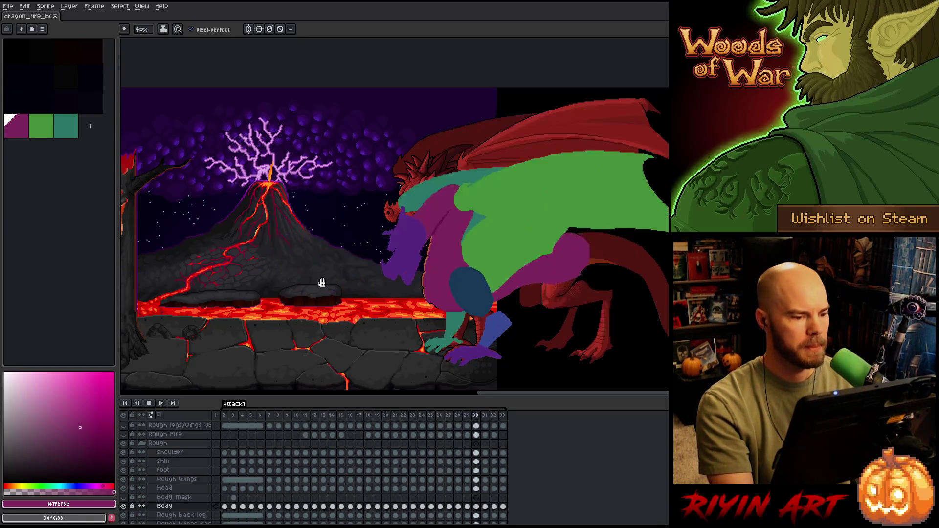
pyautogui.scroll(2, 286, 289)
pyautogui.moveTo(294, 314); pyautogui.dragTo(297, 291)
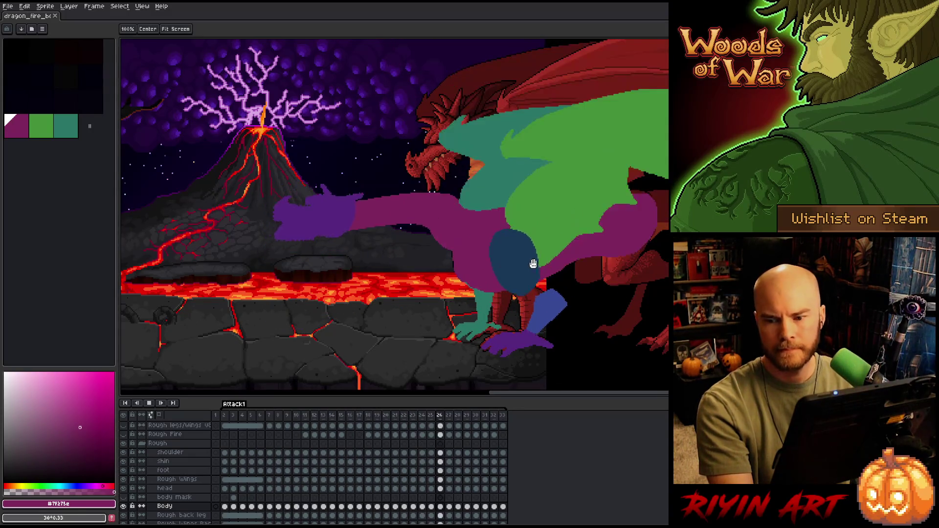
pyautogui.press('b')
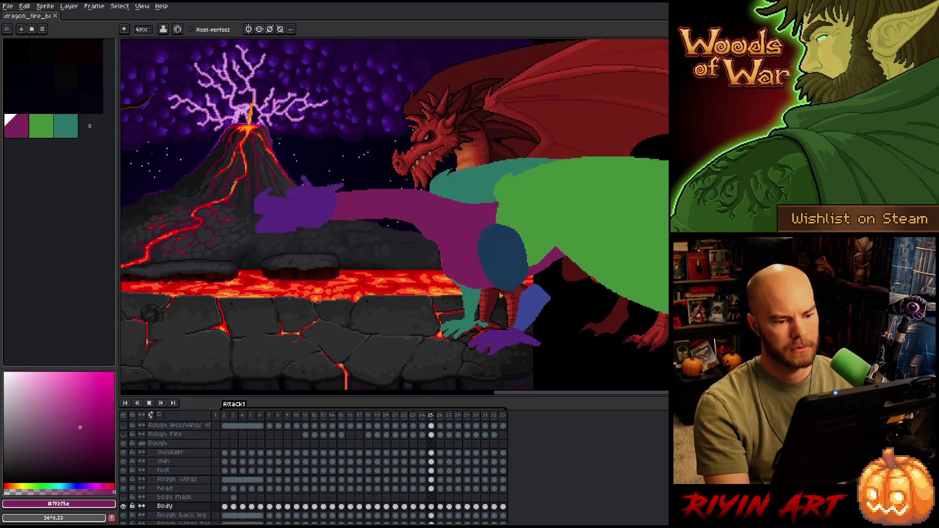
# Stop playback and step between frames 29–32 and back toward frame 27
pyautogui.click(467, 415)
pyautogui.press('Right')
pyautogui.press('Right')
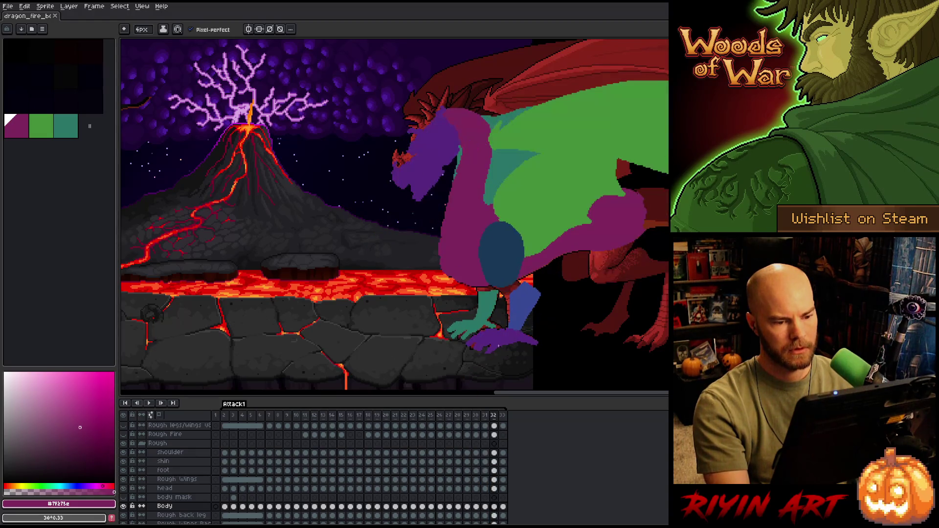
pyautogui.press('Right')
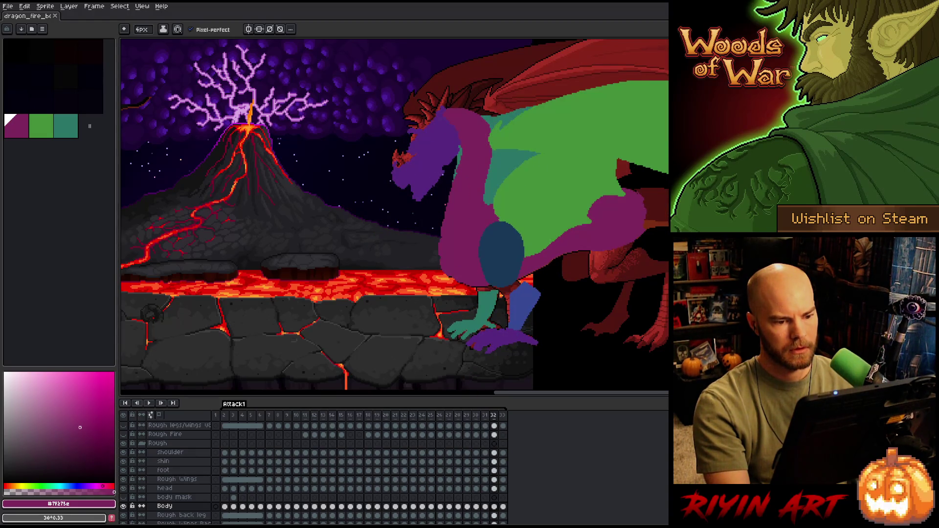
pyautogui.scroll(1, 548, 248)
pyautogui.press('Left')
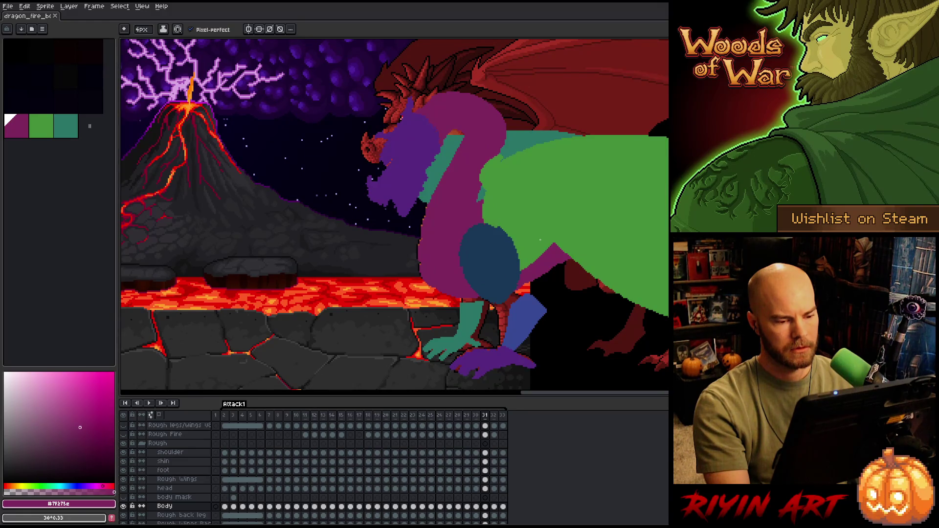
pyautogui.press('Left')
pyautogui.press('Left')
pyautogui.press('Left')
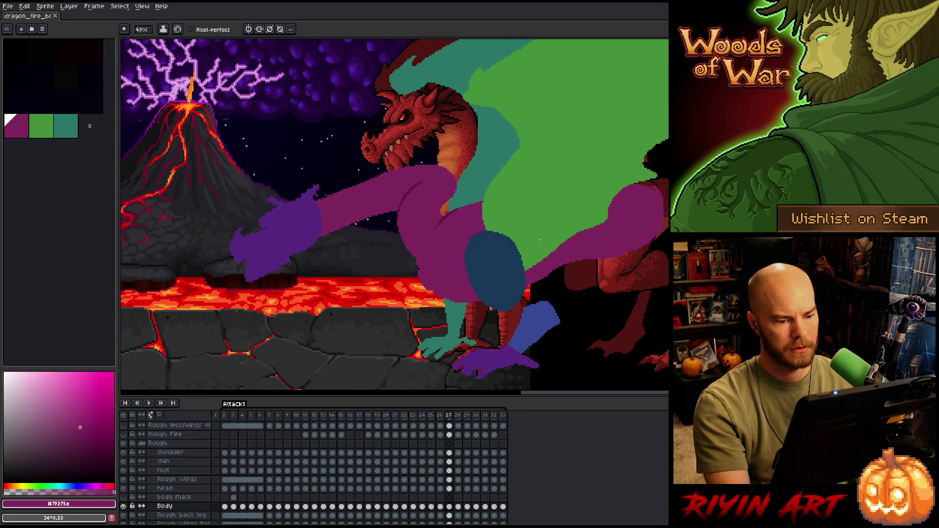
# Set the Move tool to auto-select layers and pick the shoulder layer by its shape
pyautogui.scroll(1, 540, 240)
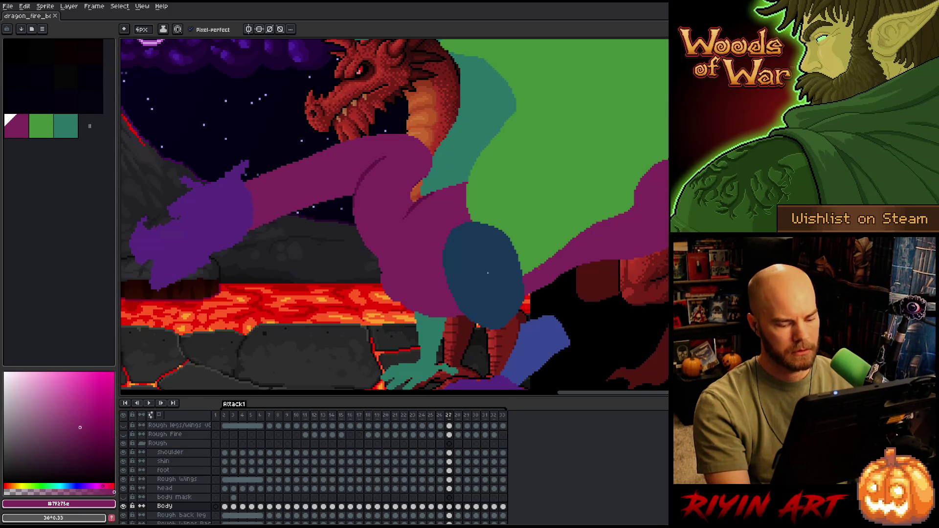
pyautogui.press('v')
pyautogui.click(146, 30)
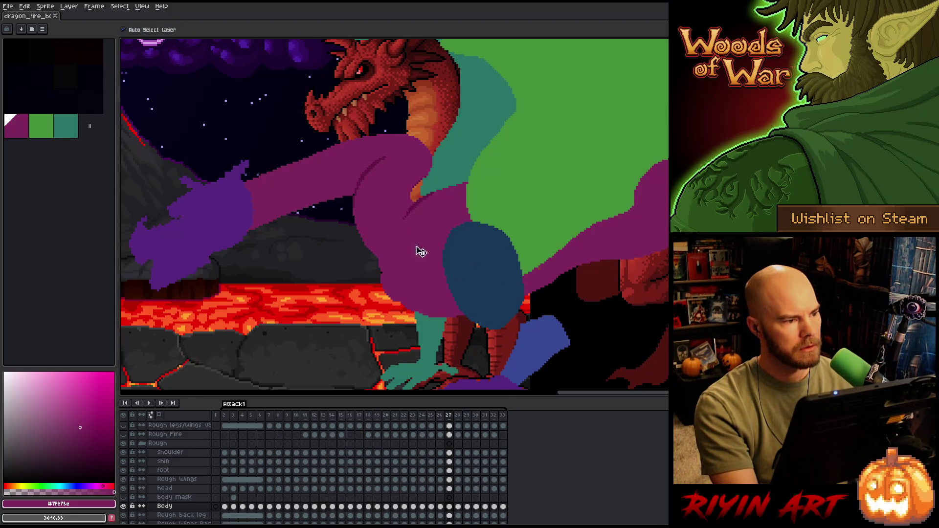
pyautogui.click(478, 274)
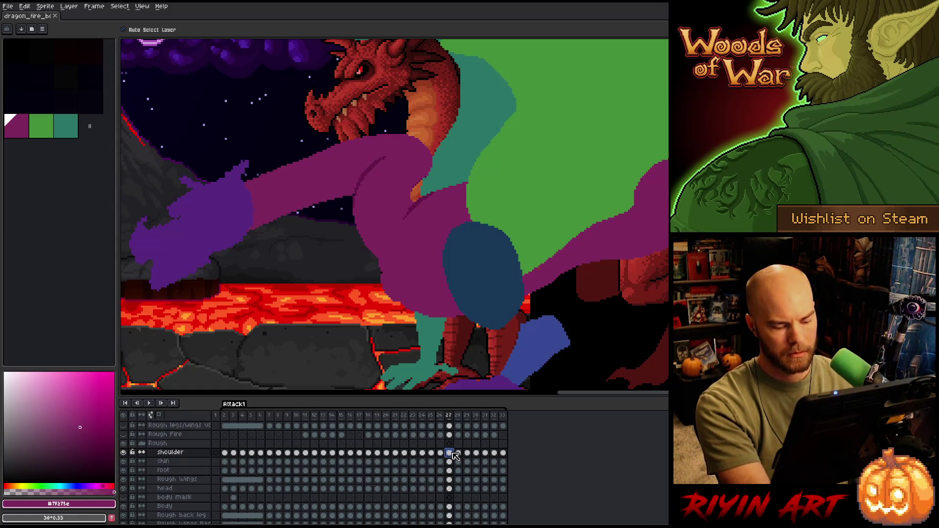
# Compare poses across frames 27–29, then paste the blue shoulder oval onto frame 30
pyautogui.click(456, 453)
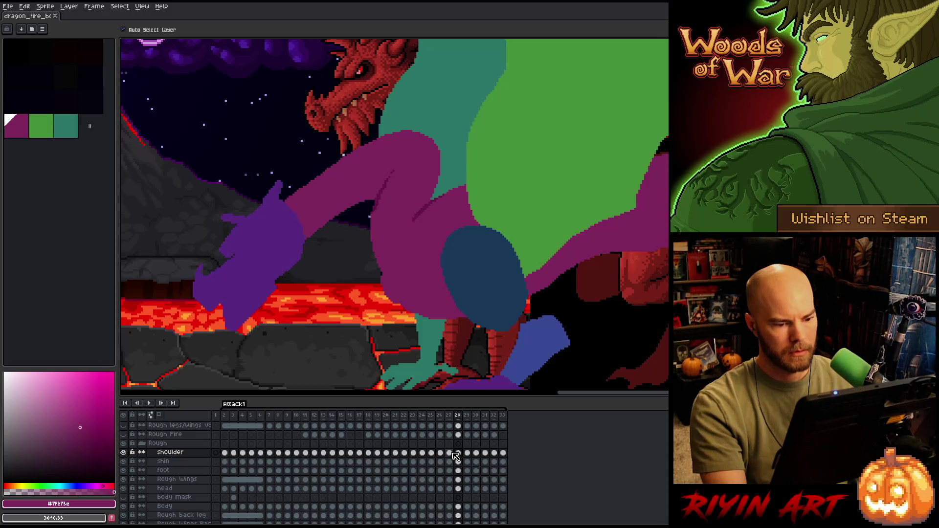
pyautogui.click(450, 453)
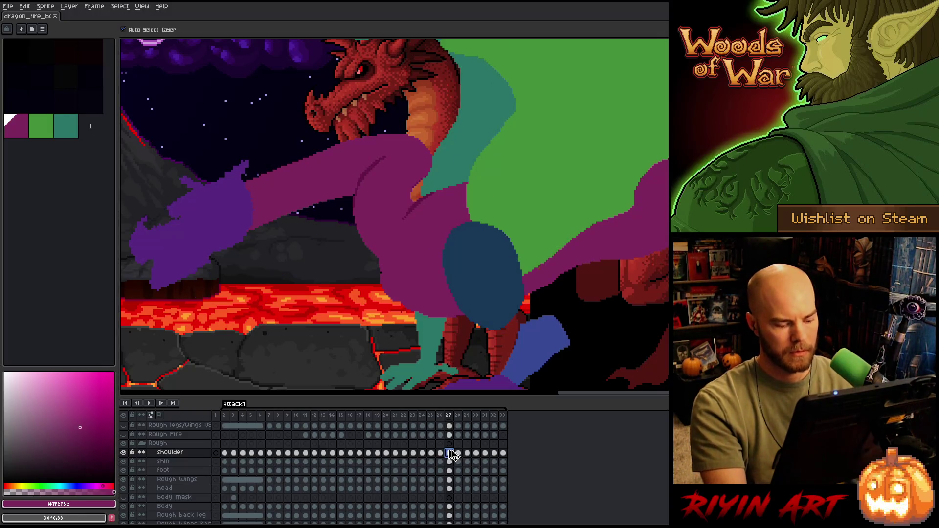
pyautogui.press('Right')
pyautogui.press('Right')
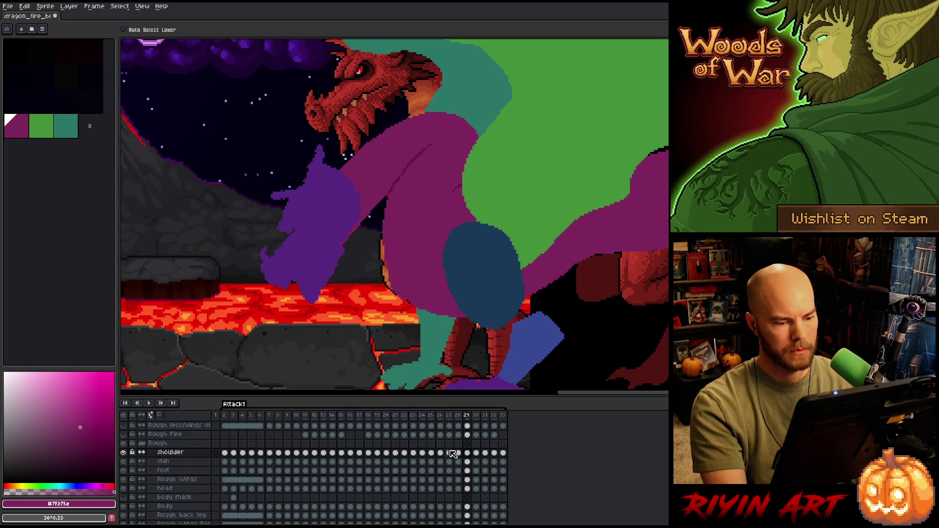
pyautogui.press('Left')
pyautogui.press('Left')
pyautogui.press('Right')
pyautogui.press('Left')
pyautogui.press('Right')
pyautogui.press('Right')
pyautogui.press('Right')
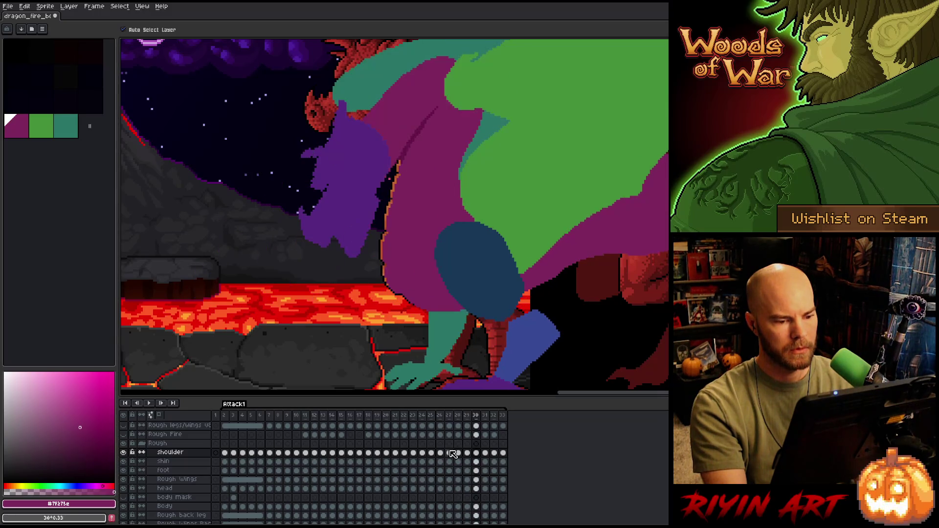
pyautogui.hotkey('ctrl', 'z')
pyautogui.press('Left')
pyautogui.press('Left')
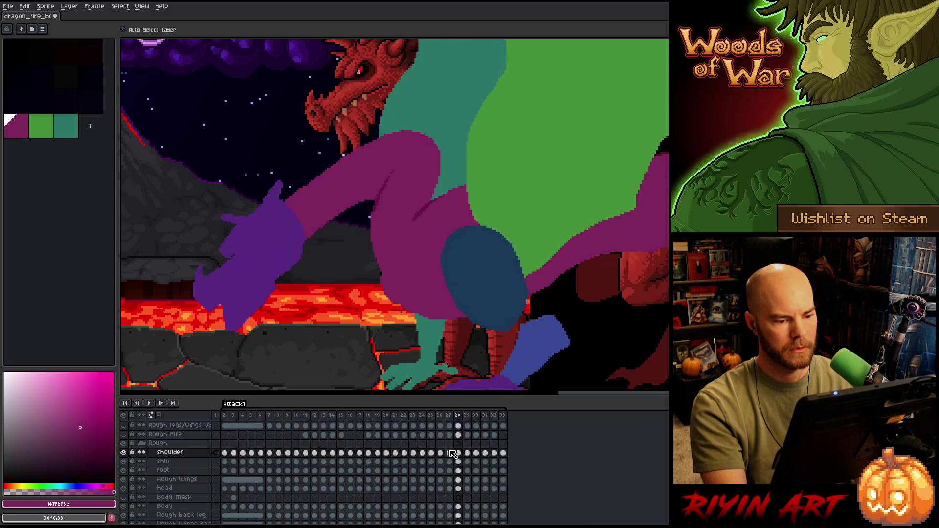
pyautogui.press('Right')
pyautogui.press('Right')
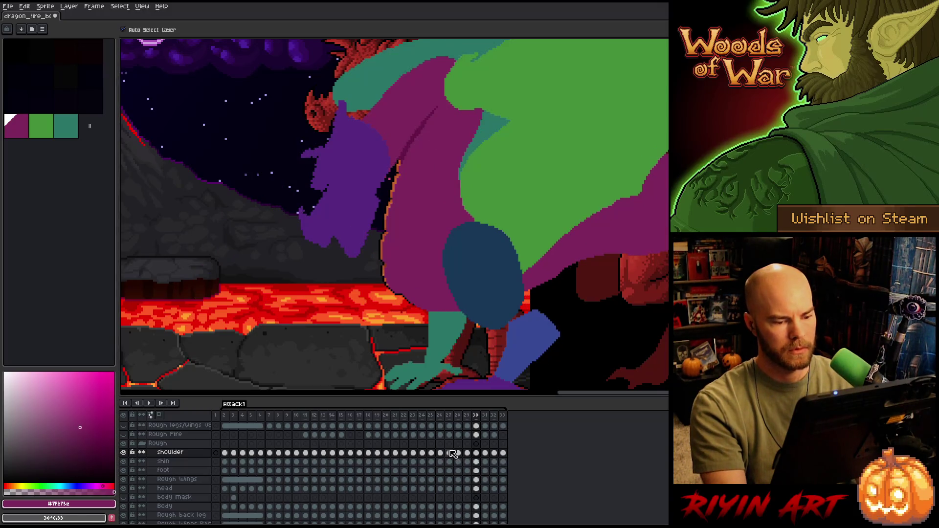
pyautogui.hotkey('ctrl', 'v')
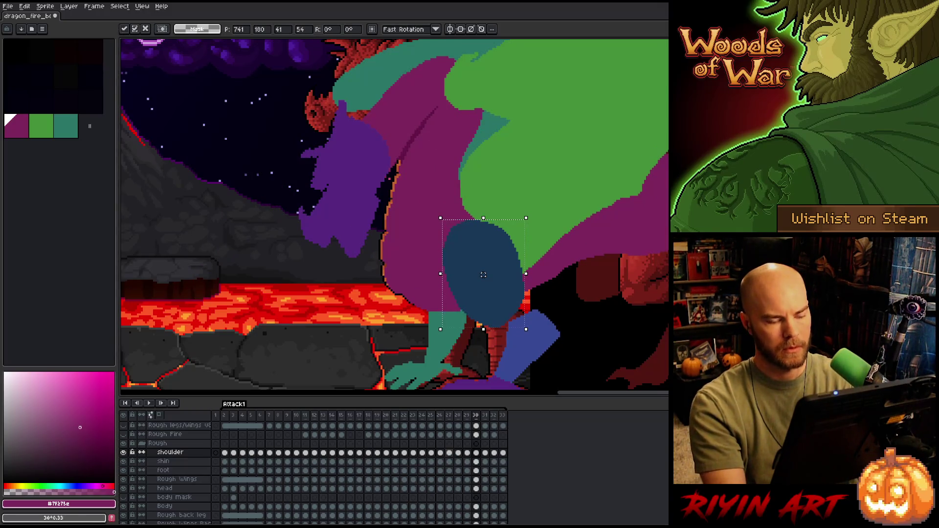
# Paste and commit the shoulder oval on the neighbouring frames, ending on frame 31
pyautogui.press('Left')
pyautogui.press('Right')
pyautogui.press('Right')
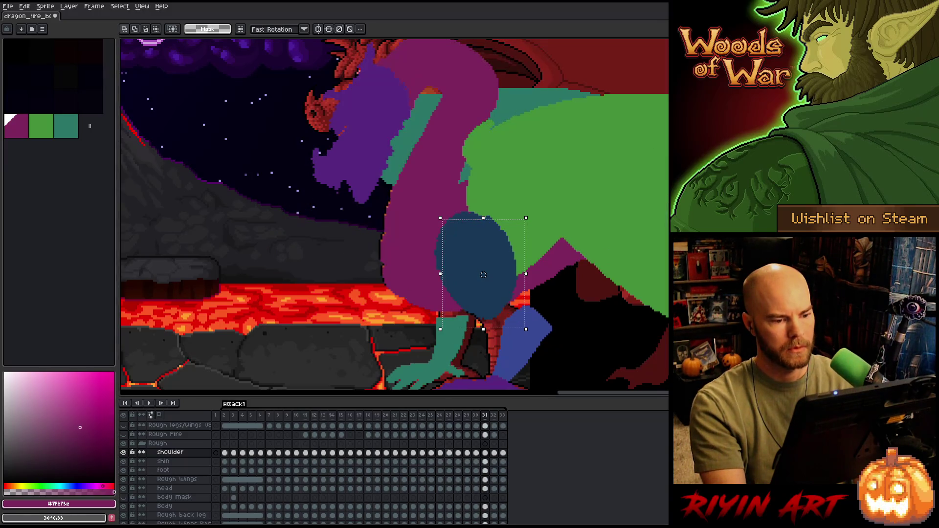
pyautogui.press('Left')
pyautogui.hotkey('ctrl', 'v')
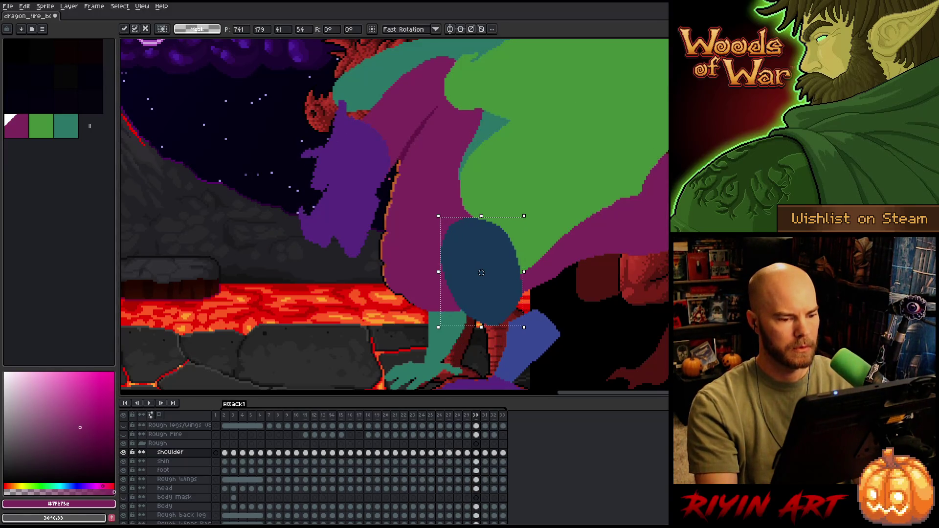
pyautogui.press('Left')
pyautogui.press('Right')
pyautogui.press('Right')
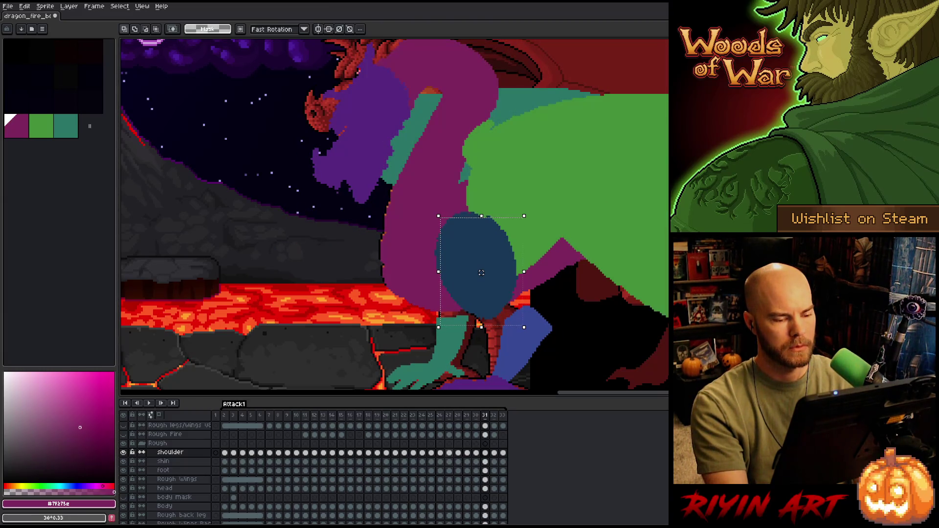
pyautogui.press('Right')
pyautogui.press('Left')
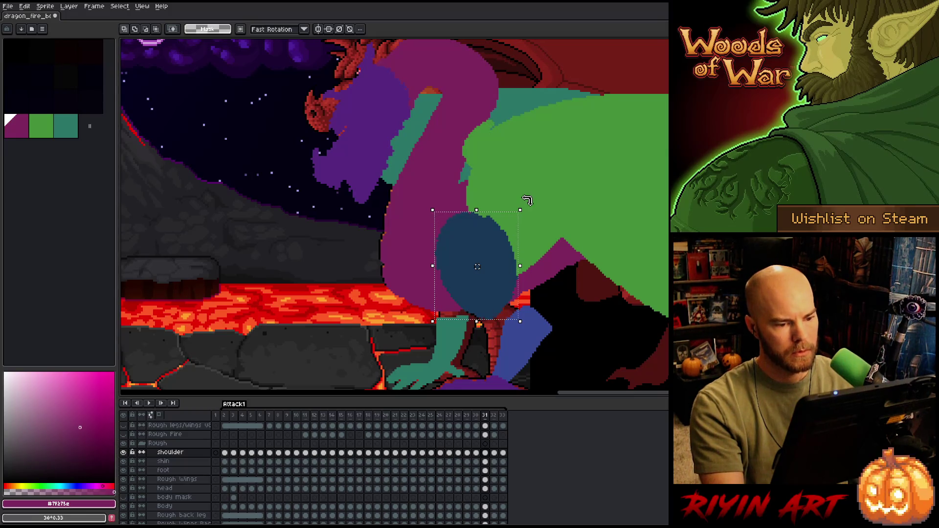
# Try tilting the shoulder oval, undo it, and nudge it 4 px down, comparing frames 30–32
pyautogui.moveTo(527, 201); pyautogui.dragTo(531, 208)
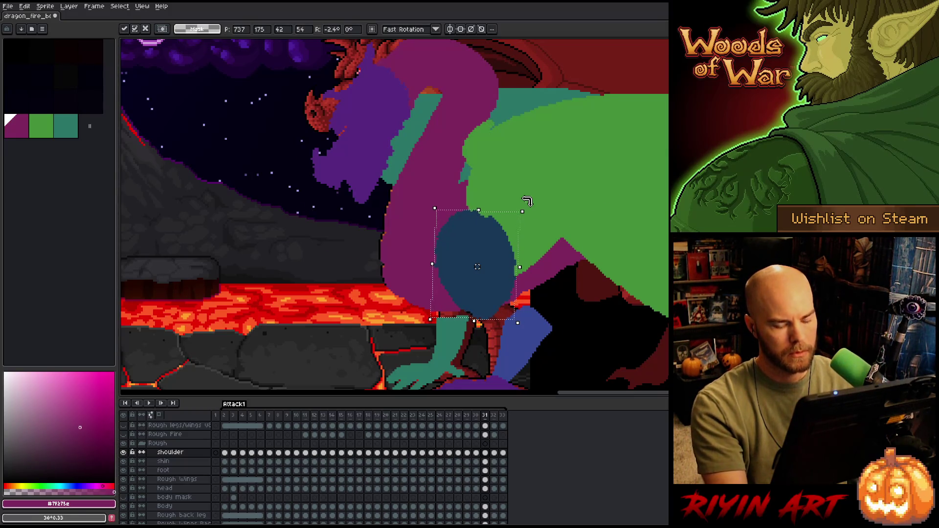
pyautogui.press('Right')
pyautogui.press('Left')
pyautogui.hotkey('ctrl', 'z')
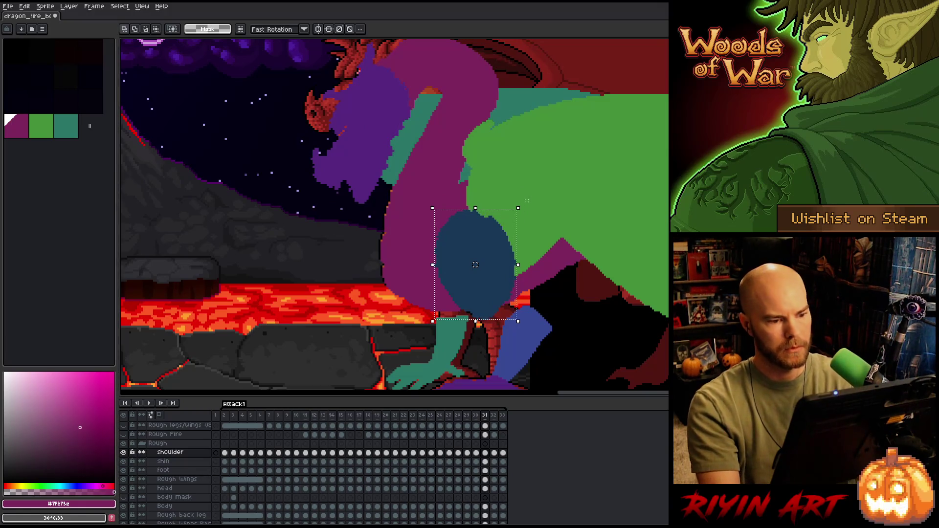
pyautogui.moveTo(475, 265); pyautogui.dragTo(475, 267)
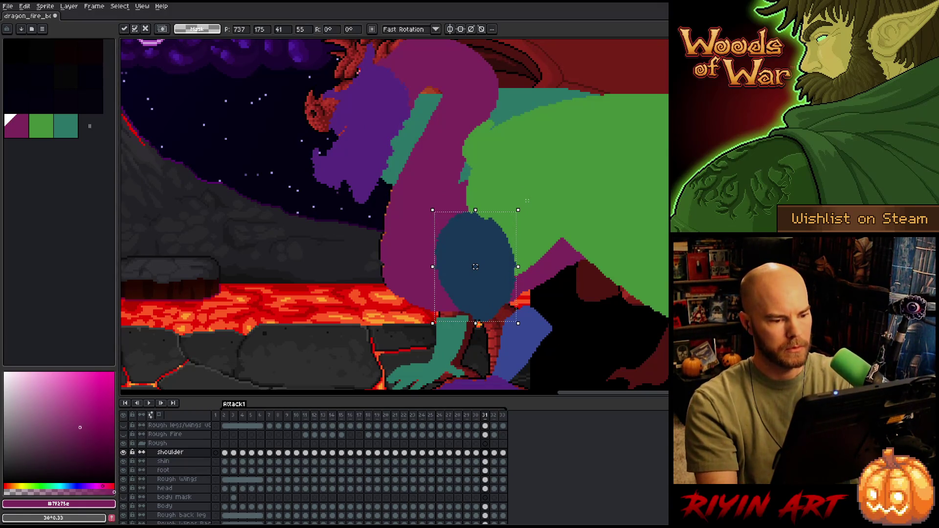
pyautogui.press('Right')
pyautogui.press('Left')
pyautogui.press('Right')
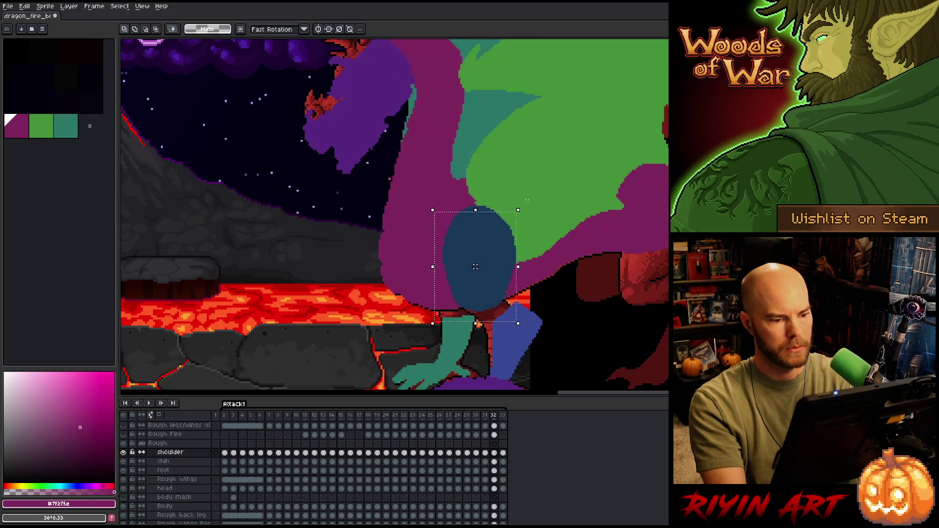
pyautogui.press('Left')
pyautogui.press('Right')
pyautogui.press('Left')
pyautogui.press('Right')
pyautogui.press('Left')
pyautogui.press('Left')
pyautogui.press('Right')
pyautogui.press('Right')
pyautogui.press('Left')
pyautogui.press('Left')
pyautogui.press('Right')
pyautogui.press('Right')
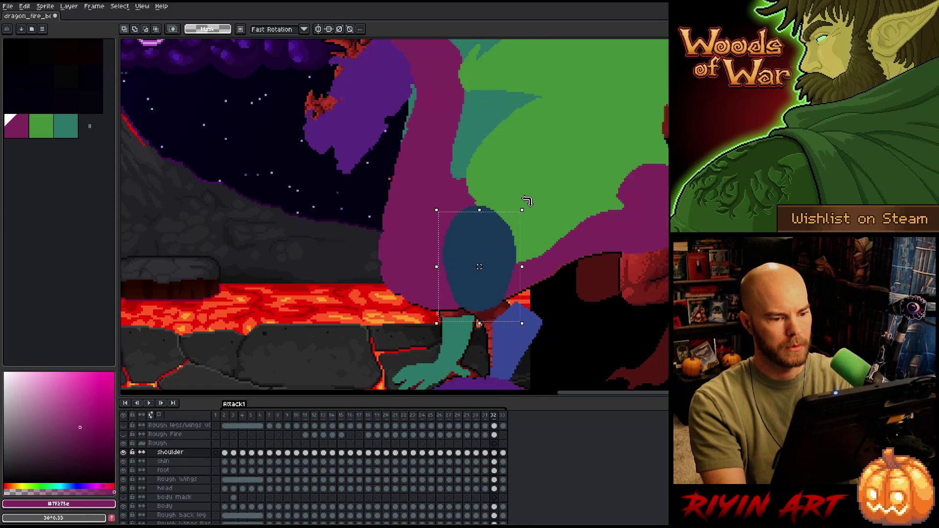
pyautogui.press('Left')
pyautogui.press('Left')
pyautogui.press('Right')
# Drop the selection and make the shoulder's dark blue the pencil colour
pyautogui.hotkey('ctrl', 'd')
pyautogui.press('b')
pyautogui.keyDown('alt'); pyautogui.click(476, 247); pyautogui.keyUp('alt')
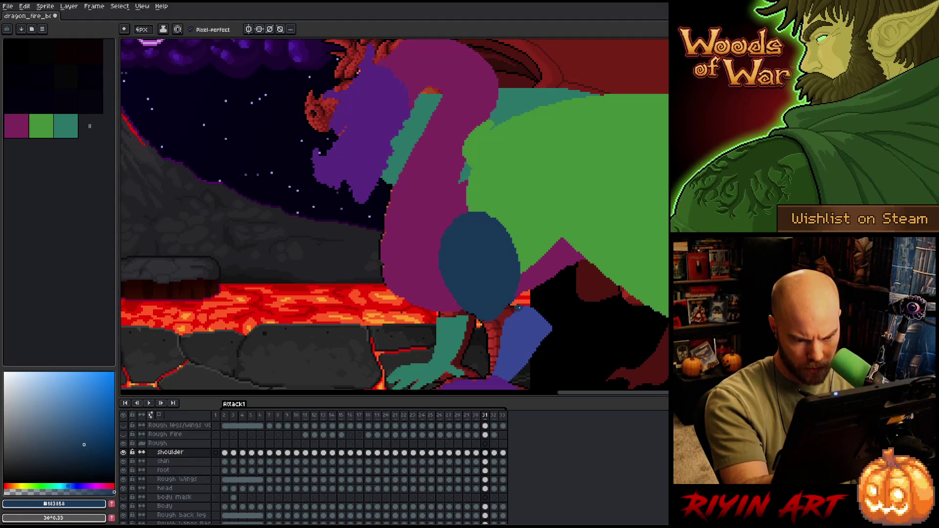
# Tidy the blue shoulder oval with pencil and eraser, then play the Attack1 animation
pyautogui.press('e')
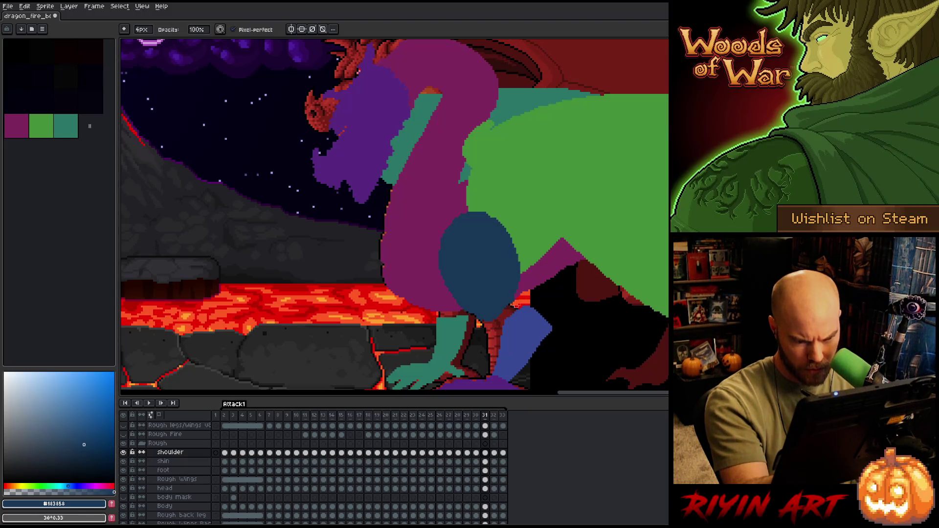
pyautogui.press('b')
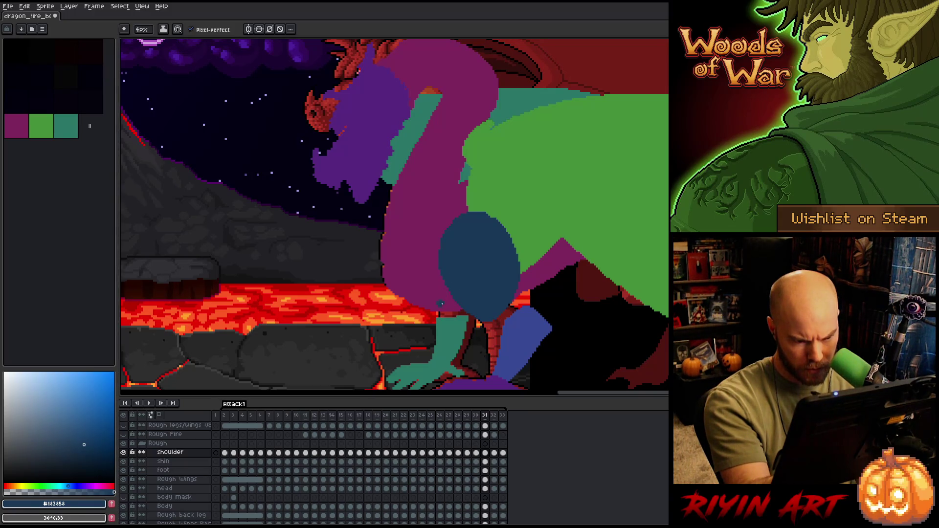
pyautogui.press('e')
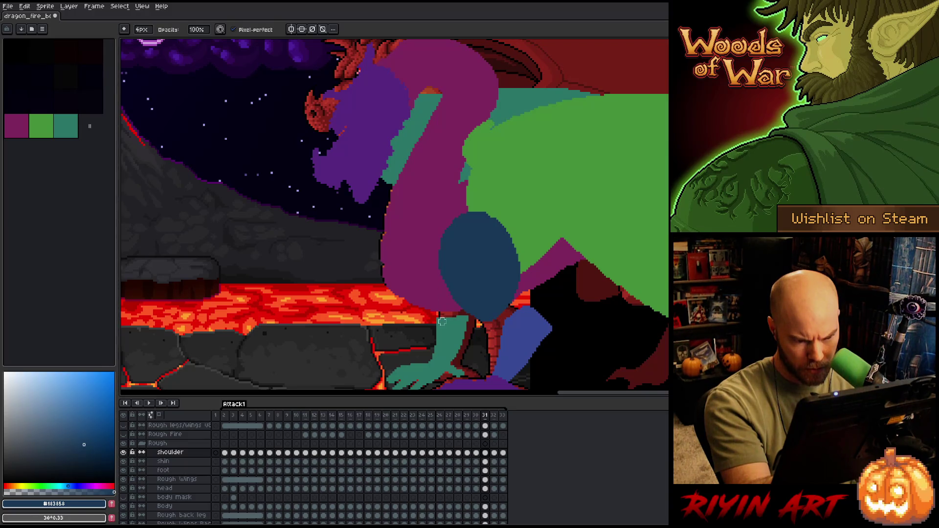
pyautogui.press('b')
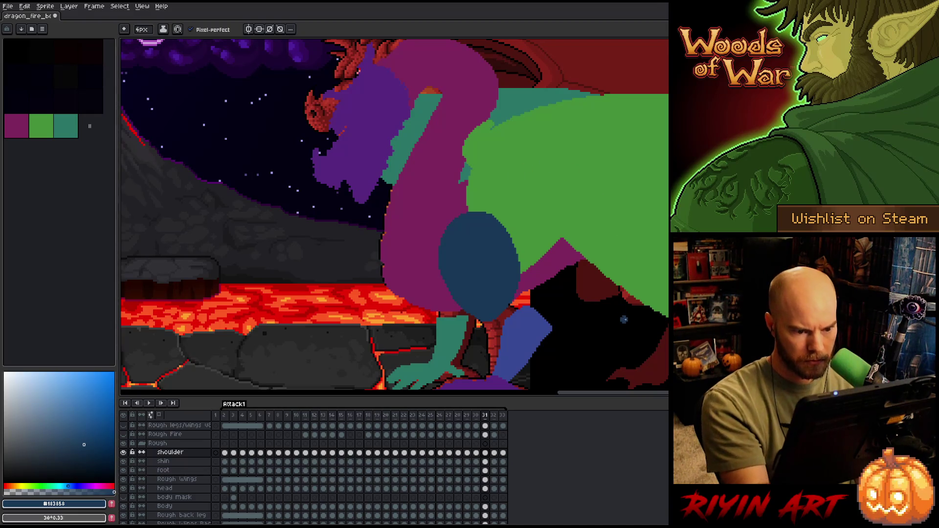
pyautogui.press('Return')
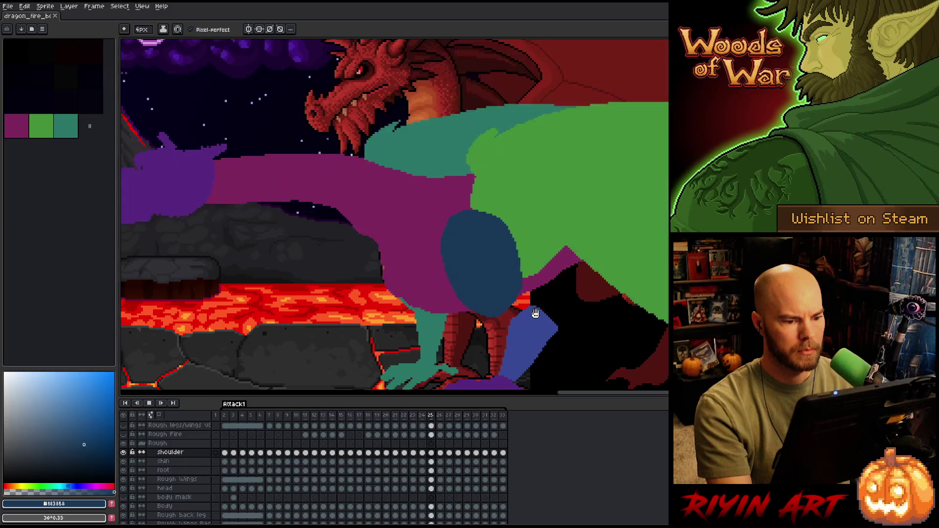
pyautogui.scroll(-2, 521, 297)
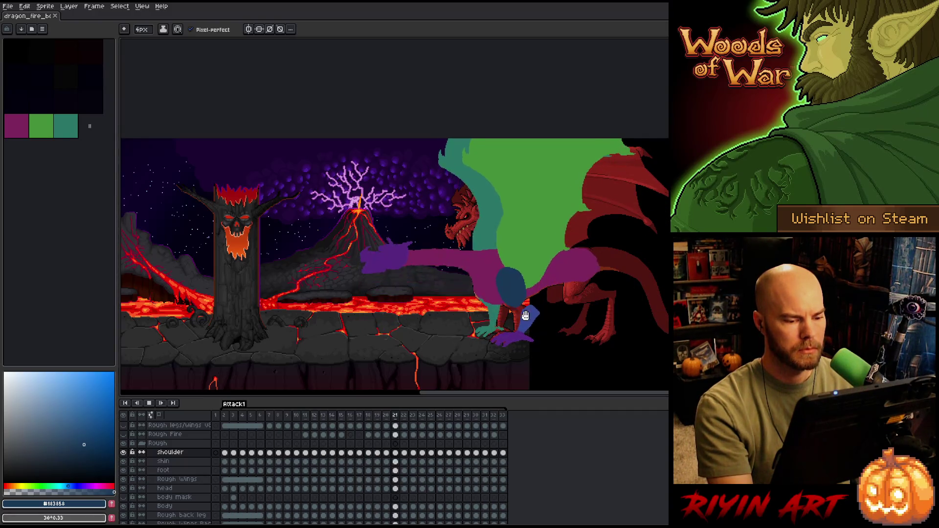
pyautogui.scroll(2, 538, 305)
pyautogui.scroll(1, 543, 302)
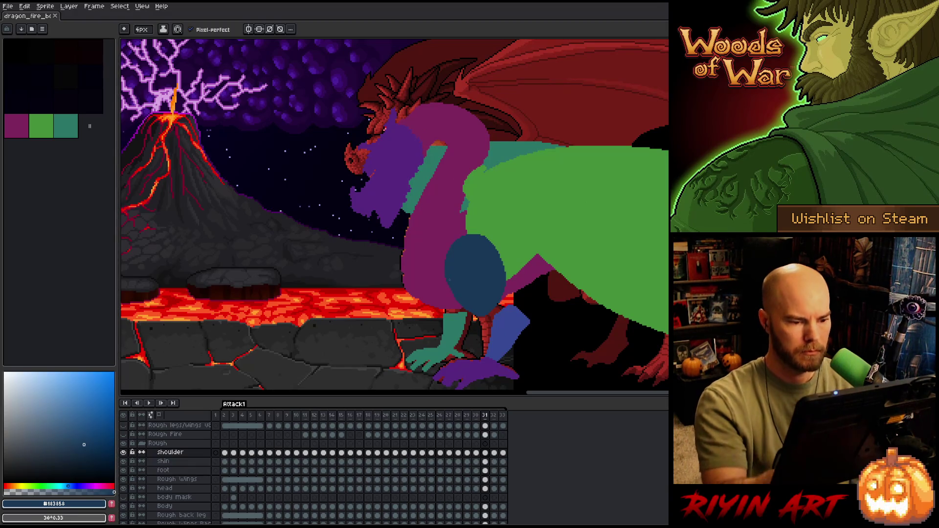
# Lasso the blue shoulder oval on frame 31 and compare it with frame 32
pyautogui.press('q')
pyautogui.moveTo(471, 220)
pyautogui.mouseDown()
pyautogui.moveTo(480, 294)
pyautogui.moveTo(425, 276)
pyautogui.moveTo(471, 221)
pyautogui.mouseUp()
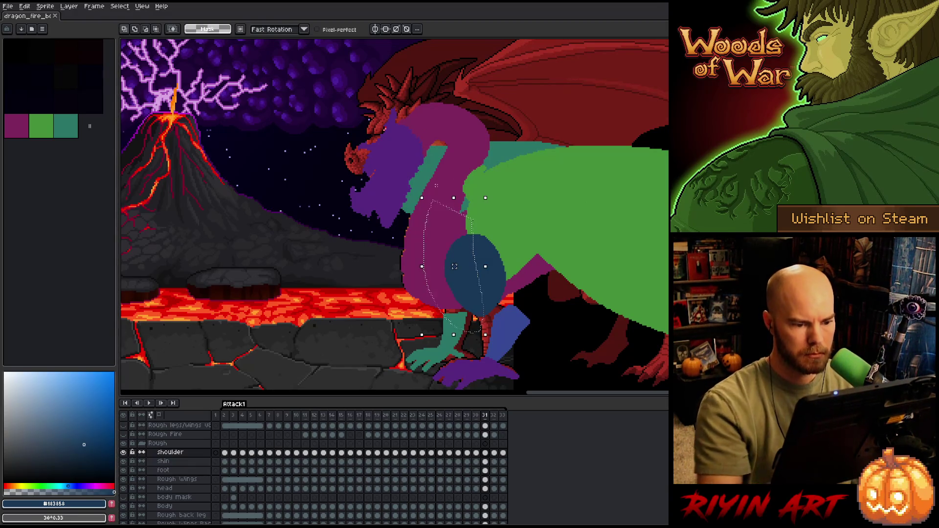
pyautogui.press('Right')
pyautogui.press('Left')
pyautogui.press('Right')
pyautogui.press('Left')
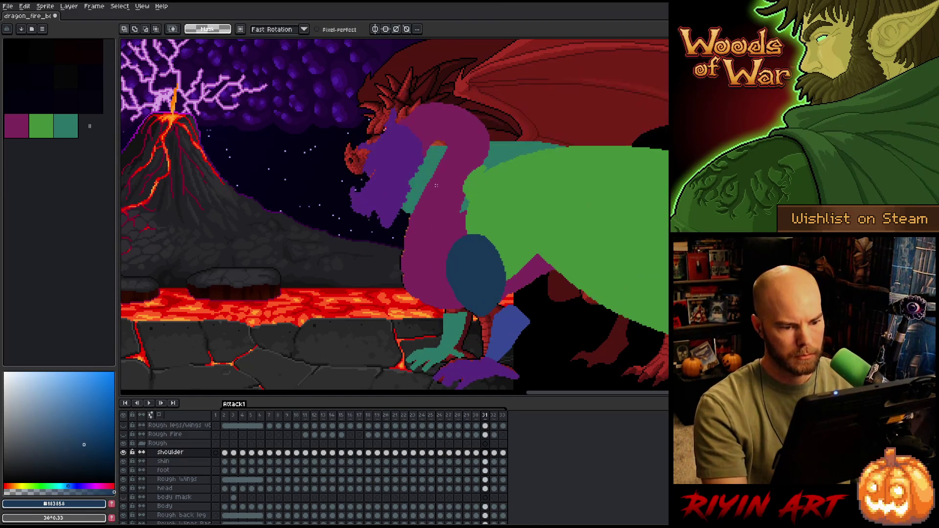
# Nudge the shoulder oval down a few pixels on frame 30
pyautogui.click(477, 454)
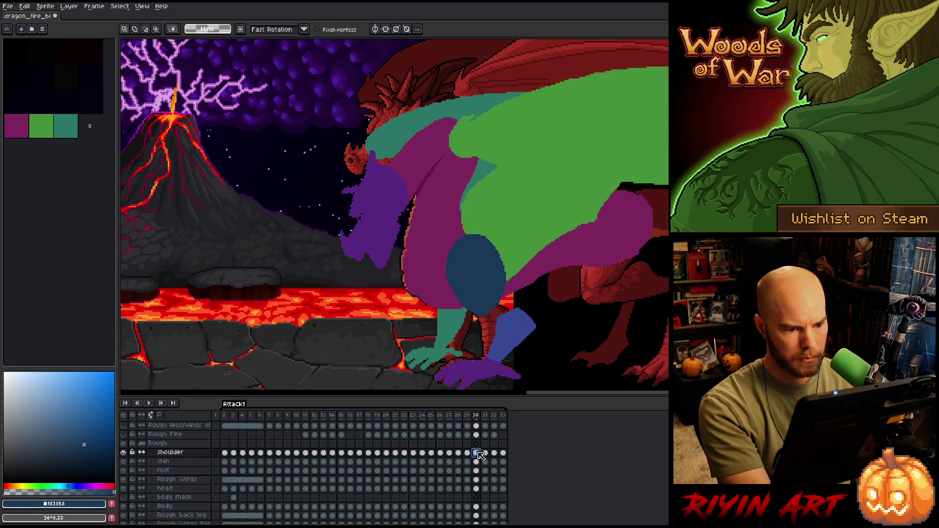
pyautogui.hotkey('ctrl', 't')
pyautogui.press('Down')
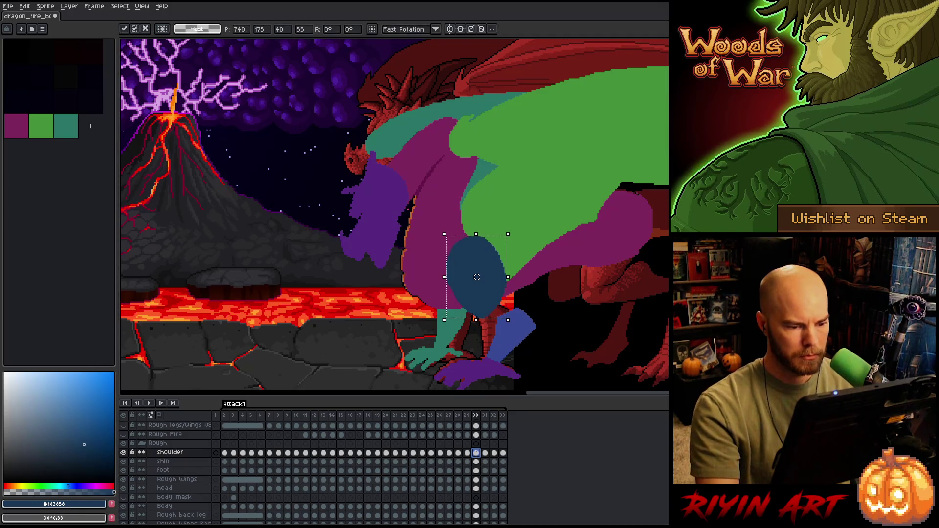
pyautogui.press('Return')
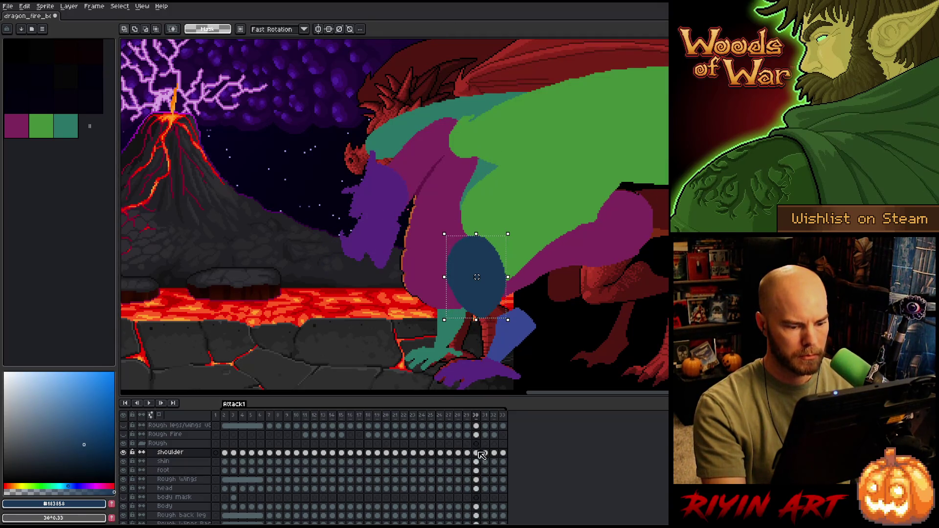
# Compare frames 30–32, then shift the shoulder oval slightly right on frame 31
pyautogui.press('.')
pyautogui.press('.')
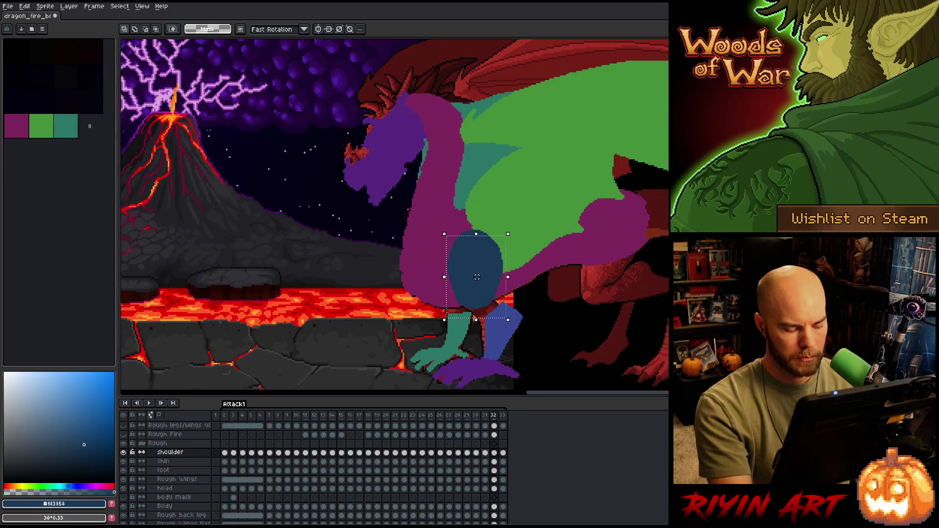
pyautogui.click(485, 454)
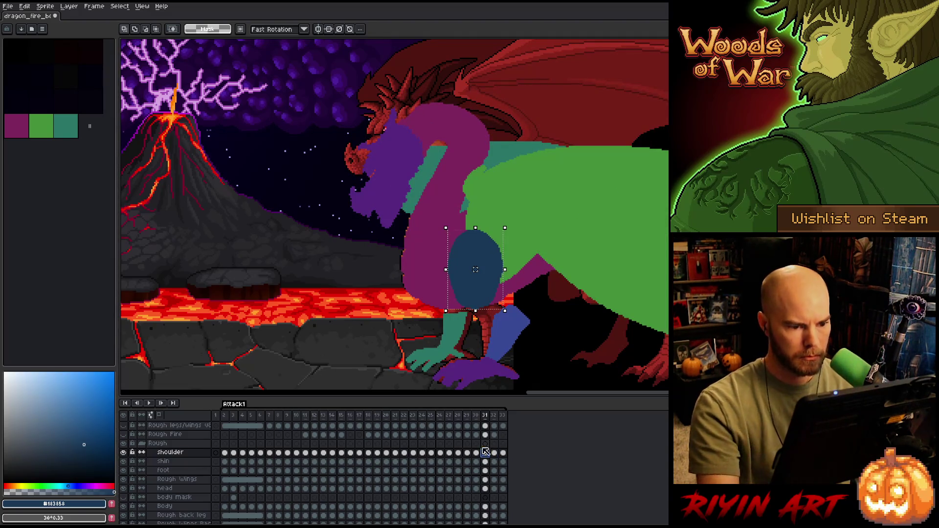
pyautogui.click(476, 452)
pyautogui.click(485, 452)
pyautogui.click(476, 452)
pyautogui.click(484, 452)
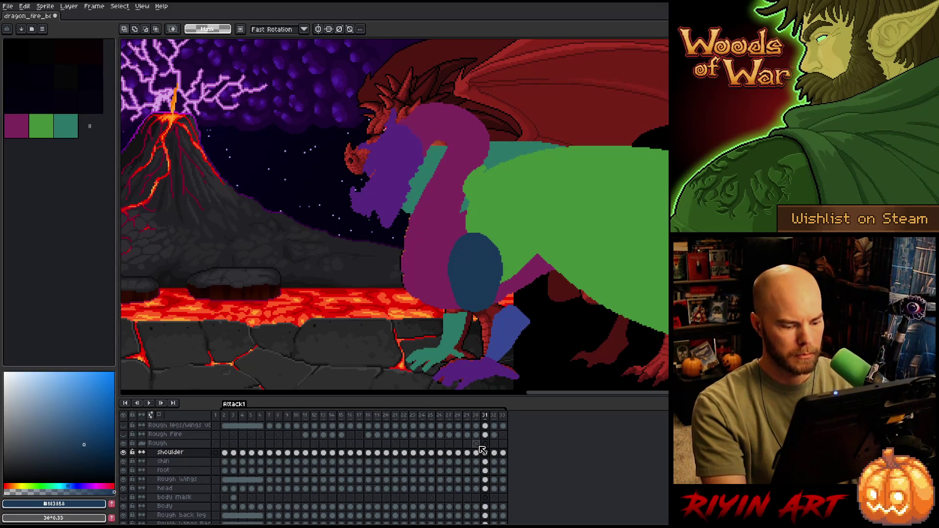
pyautogui.press('Right')
pyautogui.press('Left')
pyautogui.press('Right')
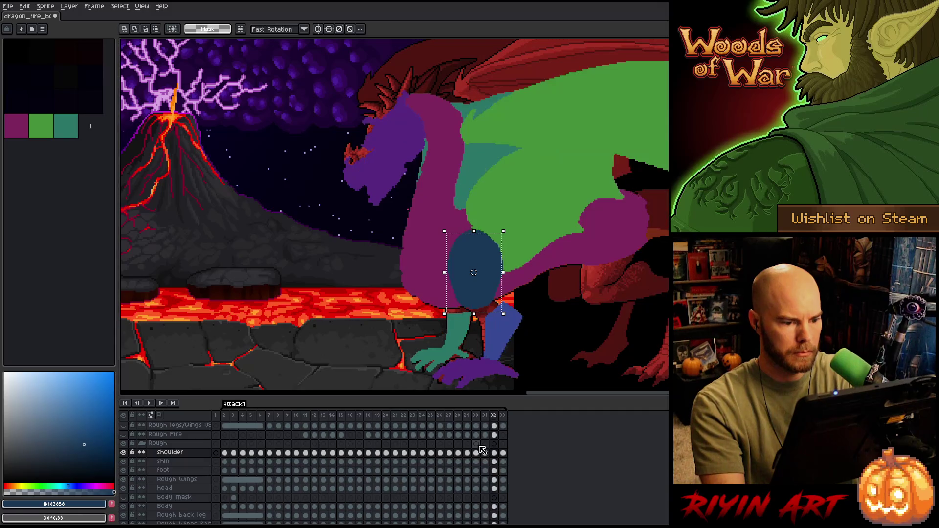
pyautogui.press('Left')
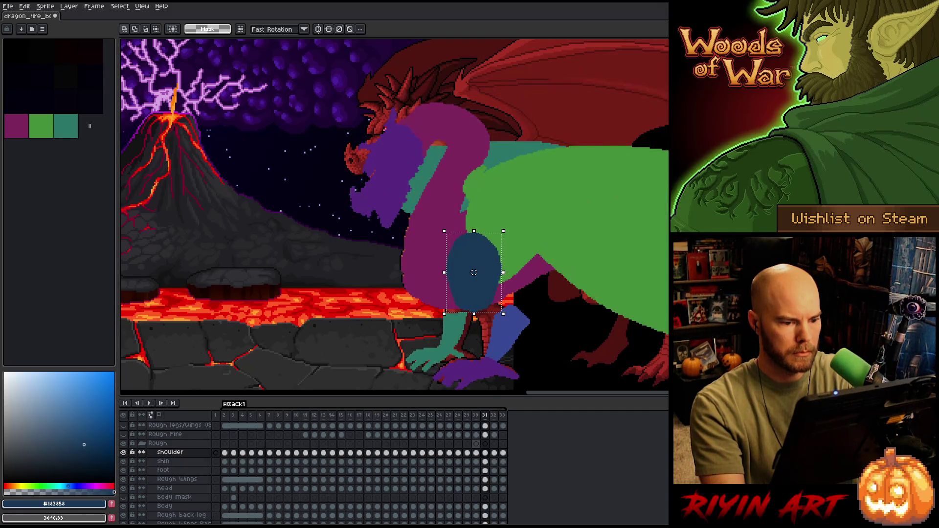
pyautogui.moveTo(474, 272); pyautogui.dragTo(475, 272)
# Step through frames 29–33 to check the shoulder against the dragon's poses
pyautogui.press('Left')
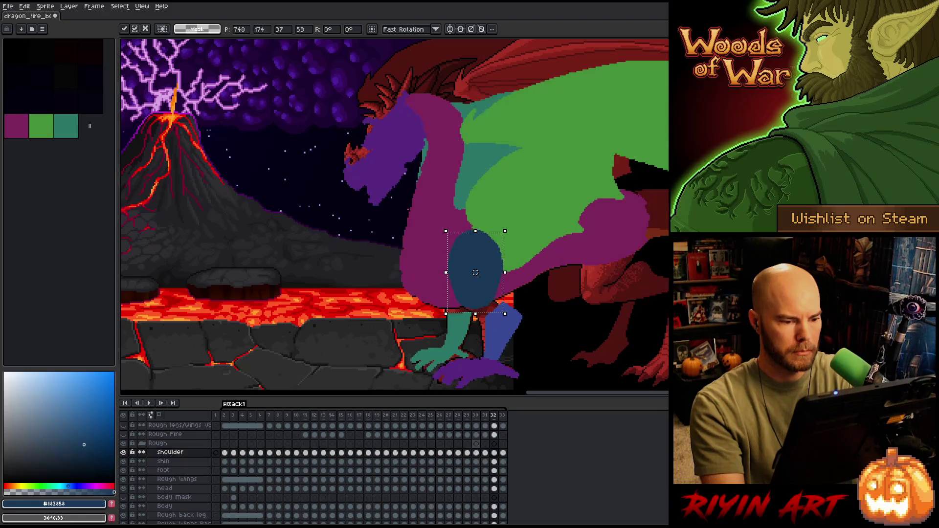
pyautogui.press('Right')
pyautogui.press('Left')
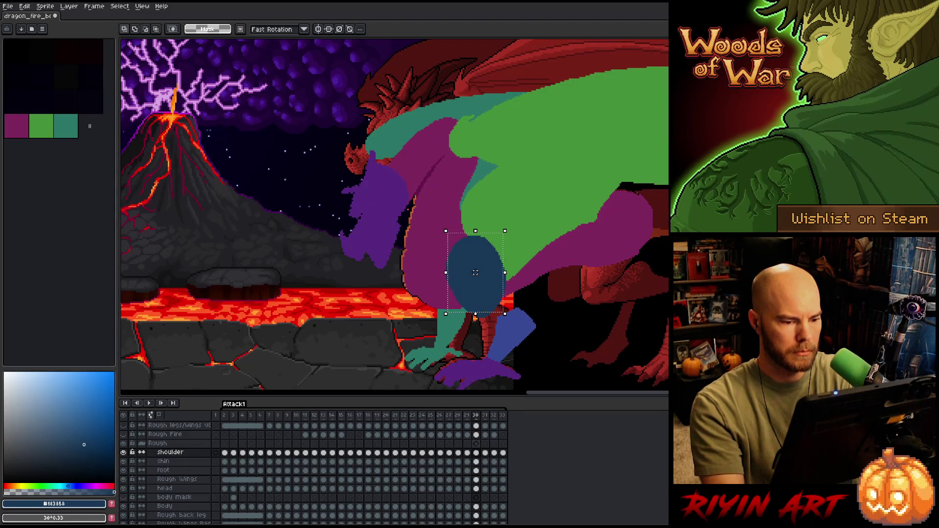
pyautogui.press('Left')
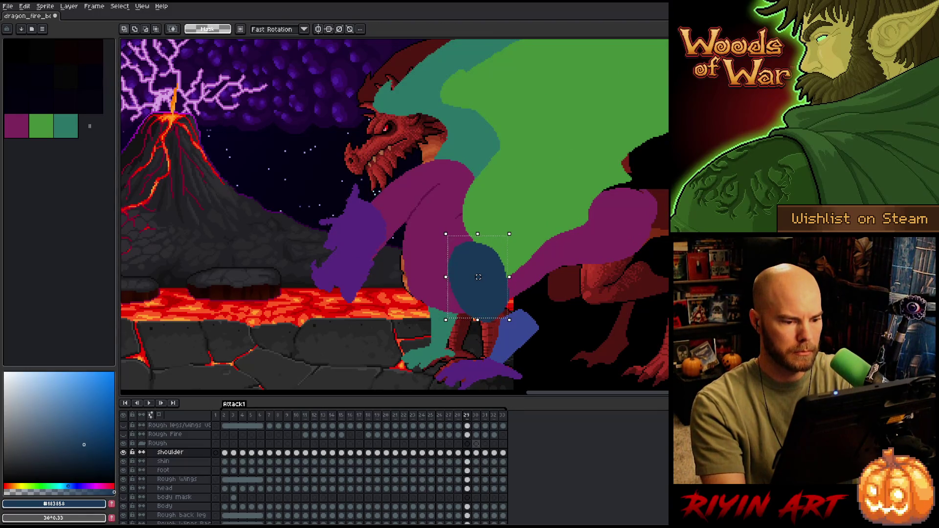
pyautogui.press('Right')
pyautogui.press('Right')
pyautogui.press('Right')
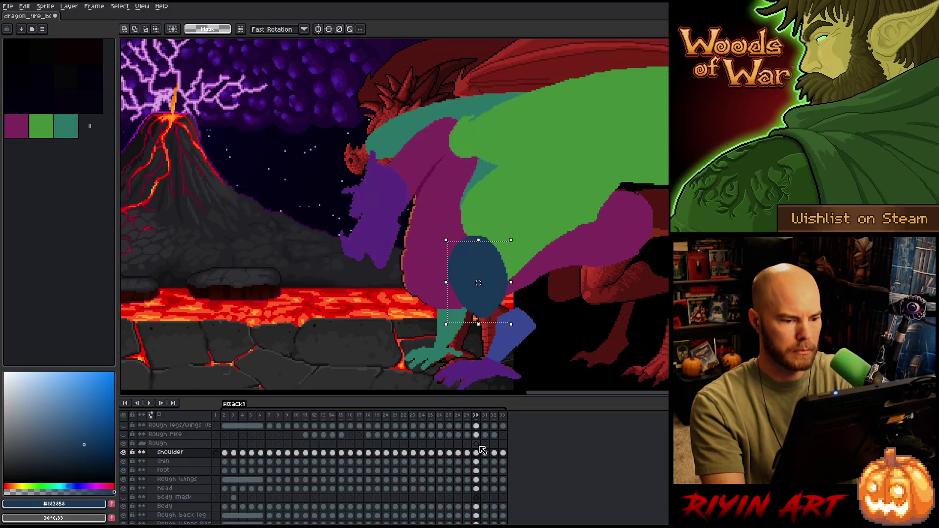
pyautogui.press('Right')
pyautogui.press('Left')
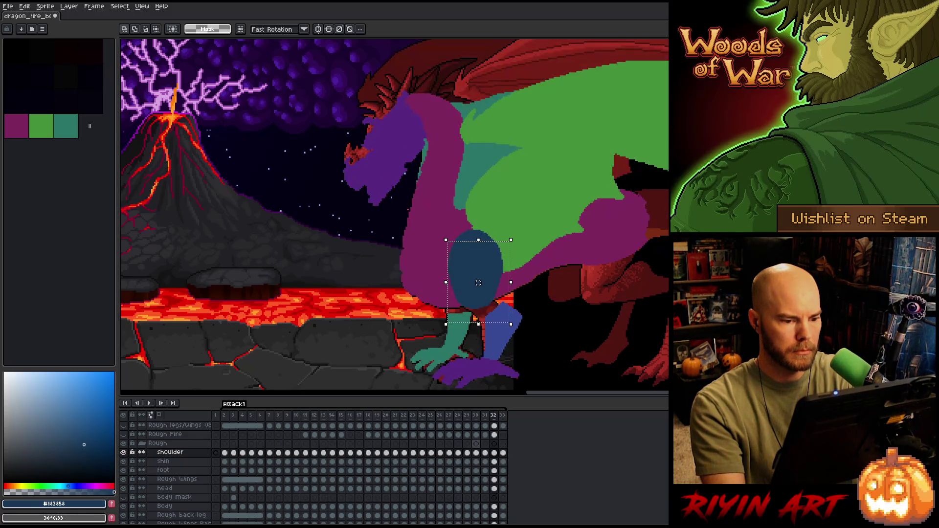
pyautogui.press('Left')
pyautogui.press('Right')
pyautogui.press('Left')
pyautogui.press('Right')
pyautogui.press('Left')
pyautogui.press('Right')
pyautogui.press('Left')
pyautogui.press('Right')
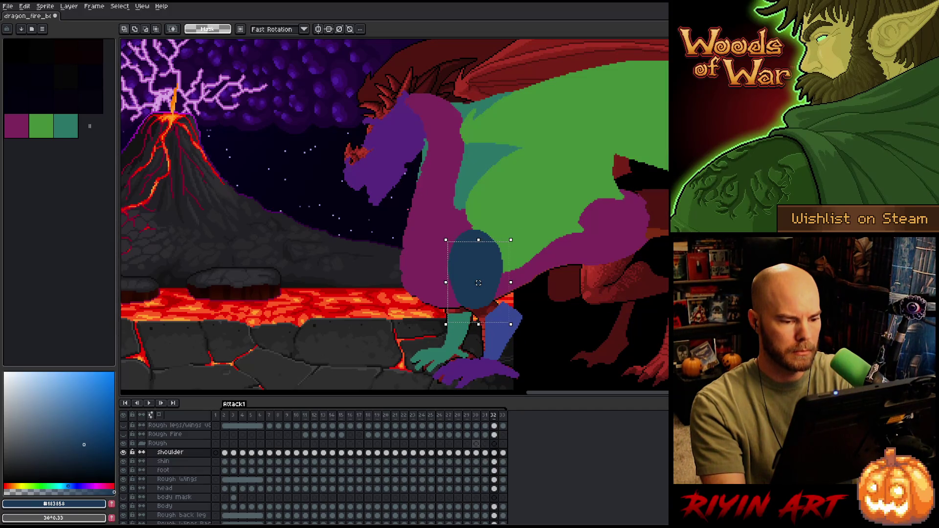
pyautogui.press('Right')
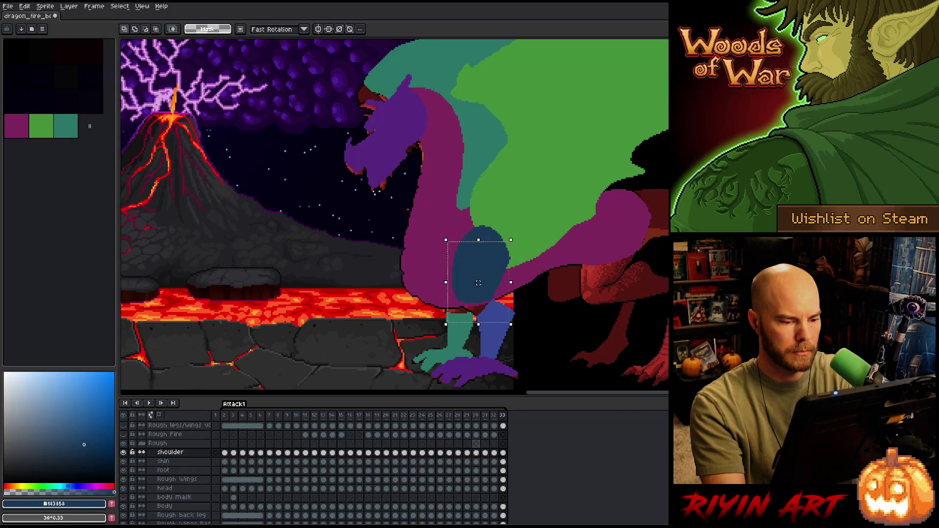
pyautogui.click(493, 453)
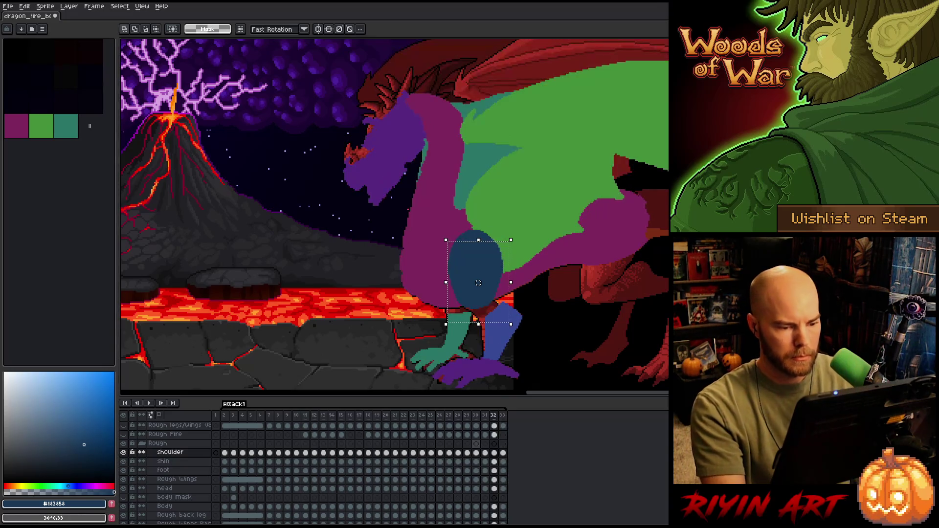
pyautogui.click(503, 452)
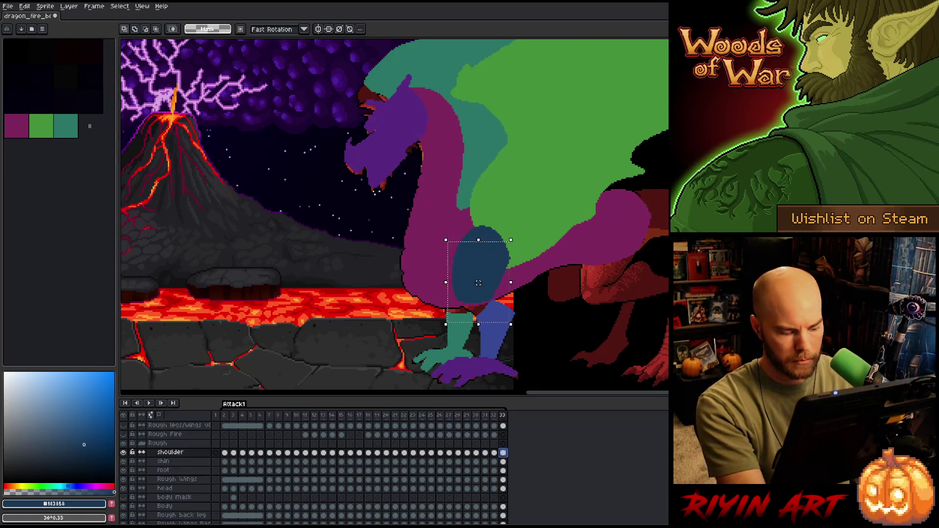
pyautogui.click(493, 452)
# Lower and slightly tilt the shoulder oval on frame 32, then apply the transform
pyautogui.click(479, 259)
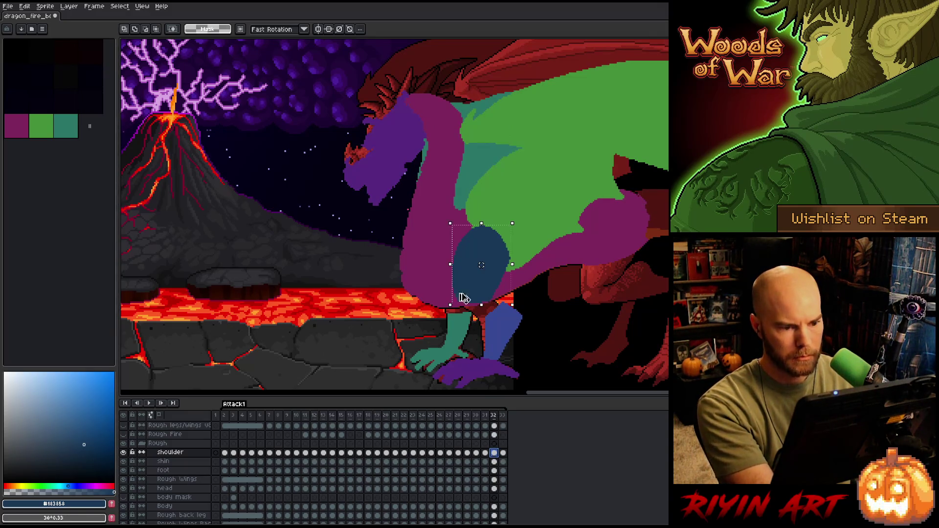
pyautogui.click(443, 220)
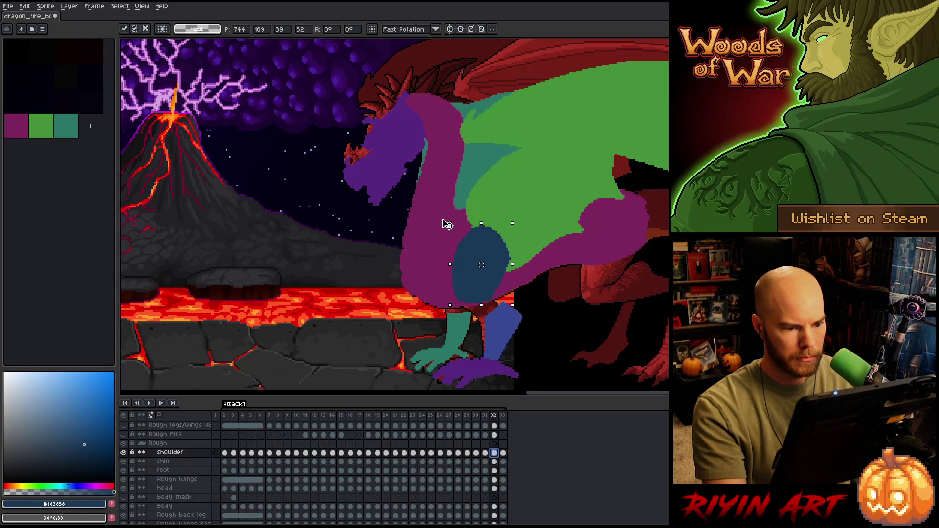
pyautogui.moveTo(459, 269); pyautogui.dragTo(459, 271)
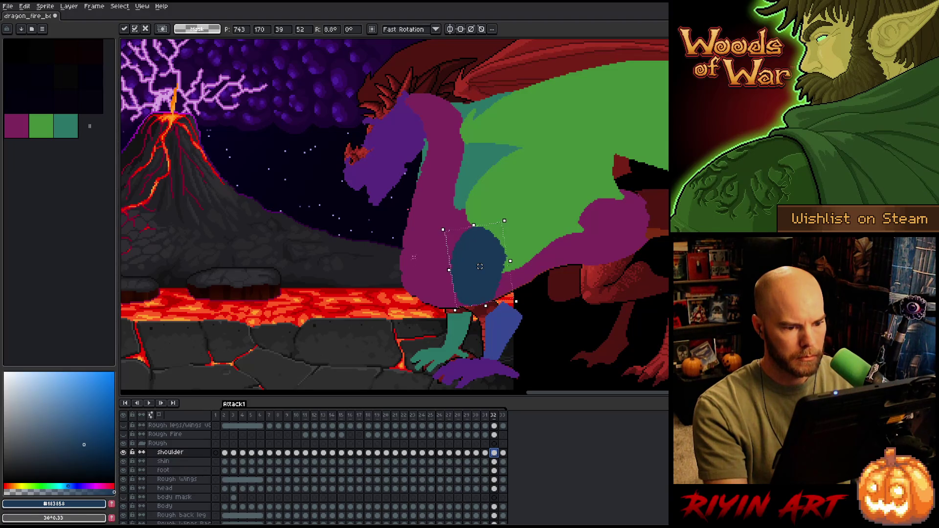
pyautogui.press('Return')
pyautogui.press('Return')
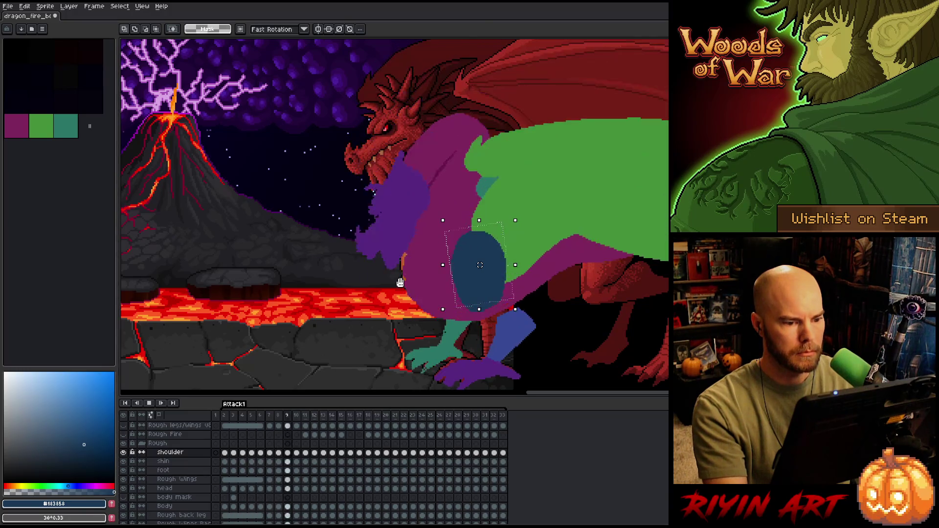
# Preview the Attack1 animation, stopping playback on frame 5
pyautogui.press('Return')
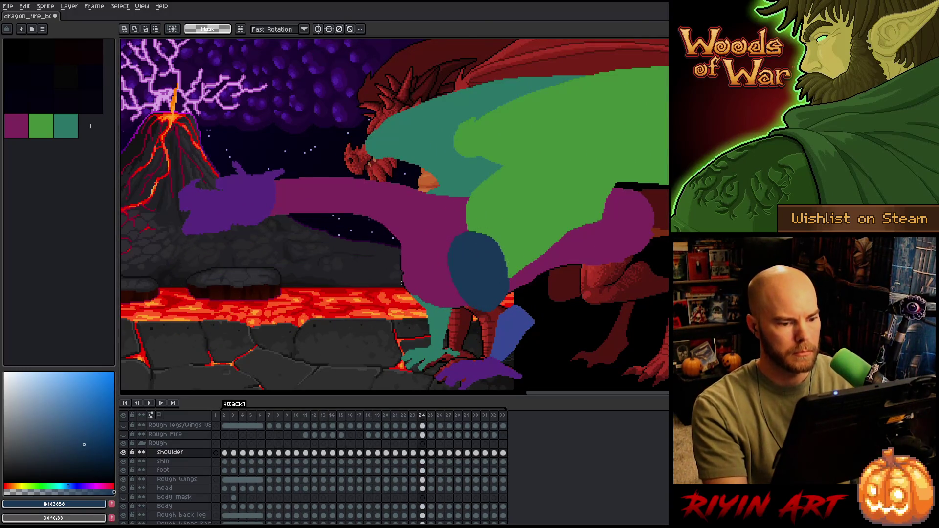
pyautogui.press('Return')
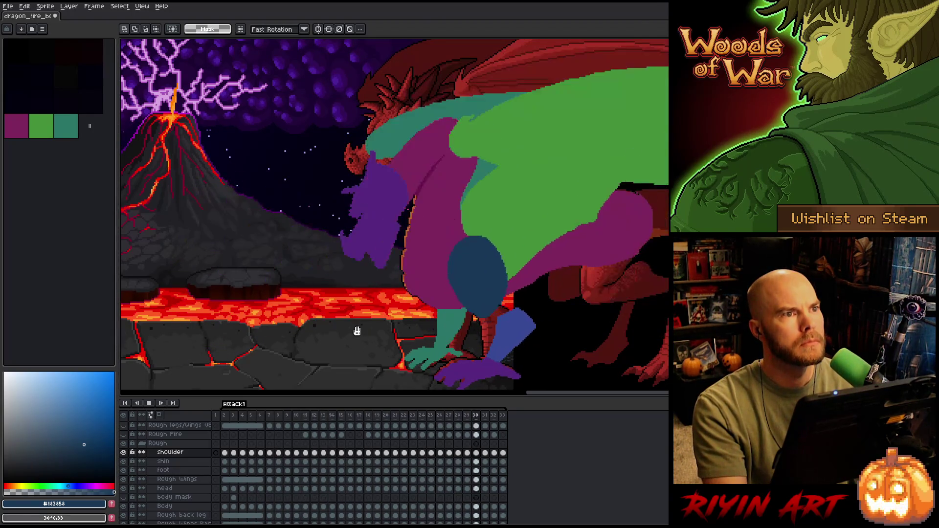
pyautogui.press('Return')
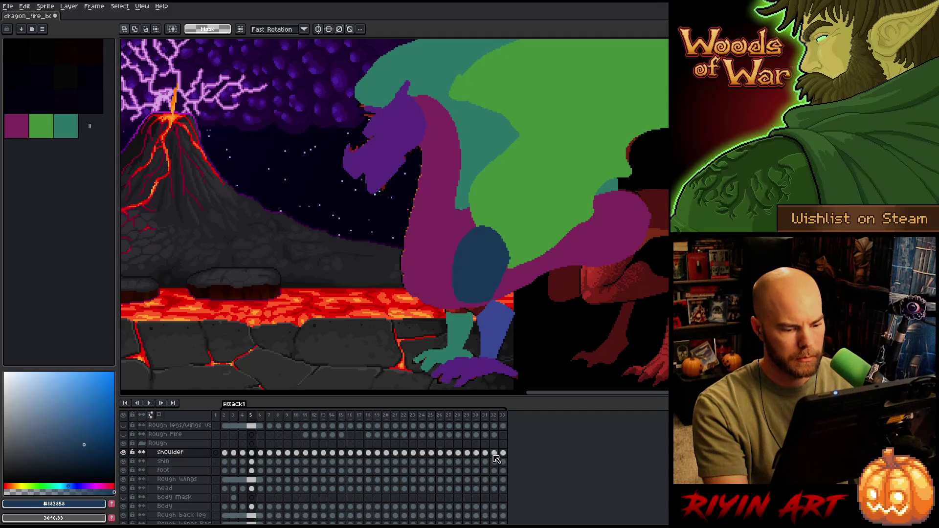
# Zoom in on frame 32's shoulder oval and retouch its edge pixels with pencil and eraser
pyautogui.click(494, 455)
pyautogui.scroll(2, 535, 168)
pyautogui.press('b')
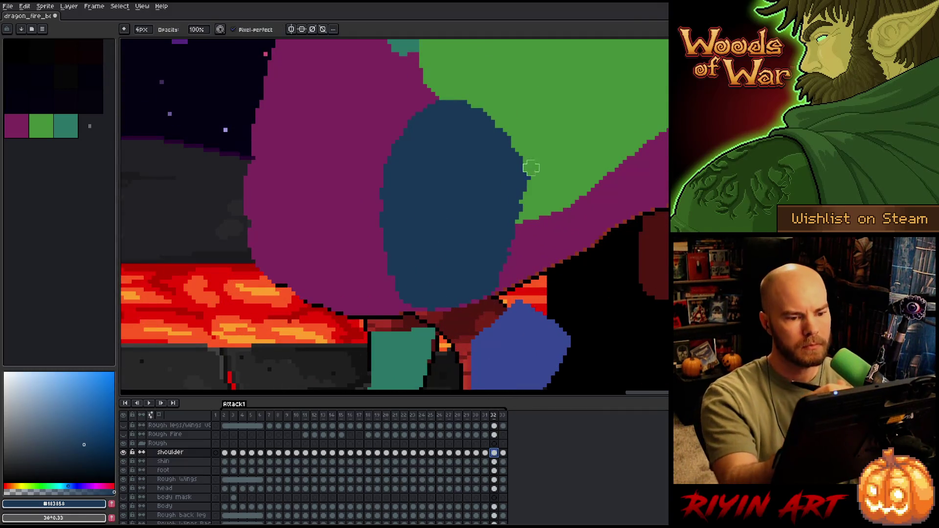
pyautogui.press('e')
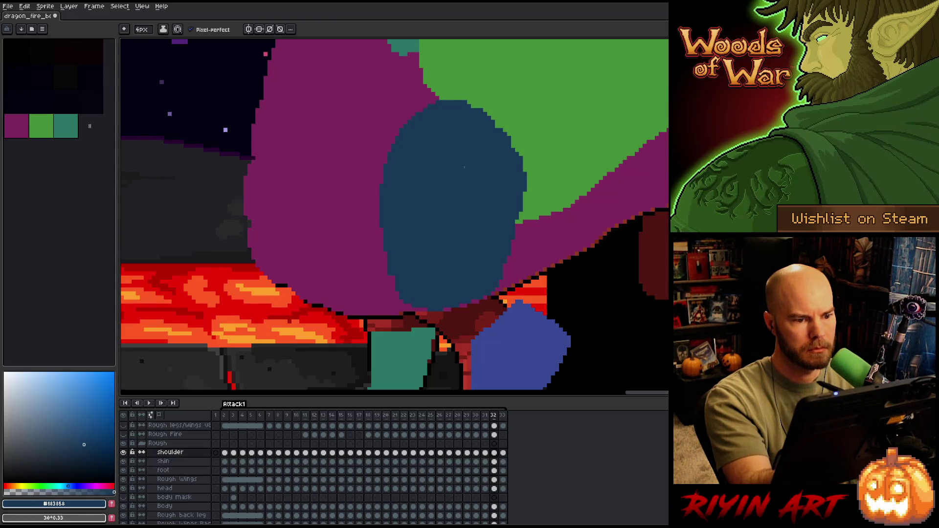
pyautogui.moveTo(461, 178); pyautogui.dragTo(453, 189)
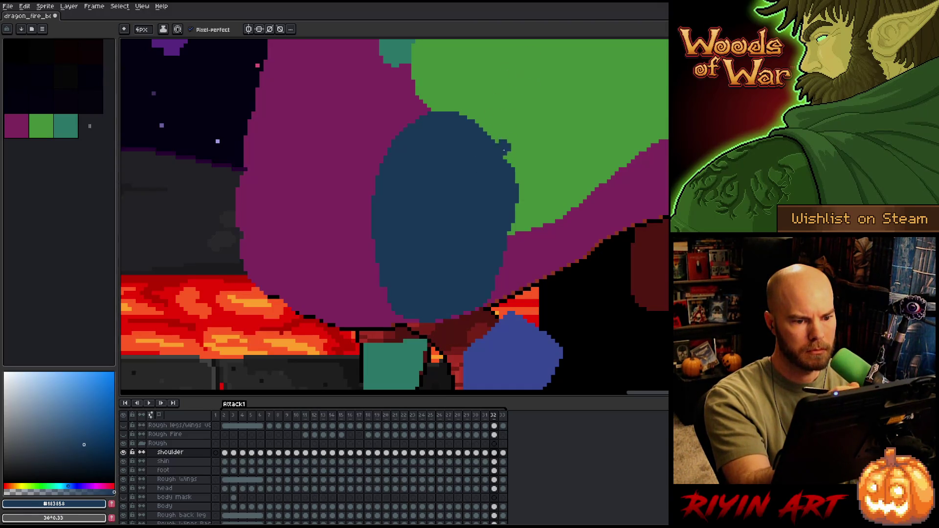
pyautogui.press('e')
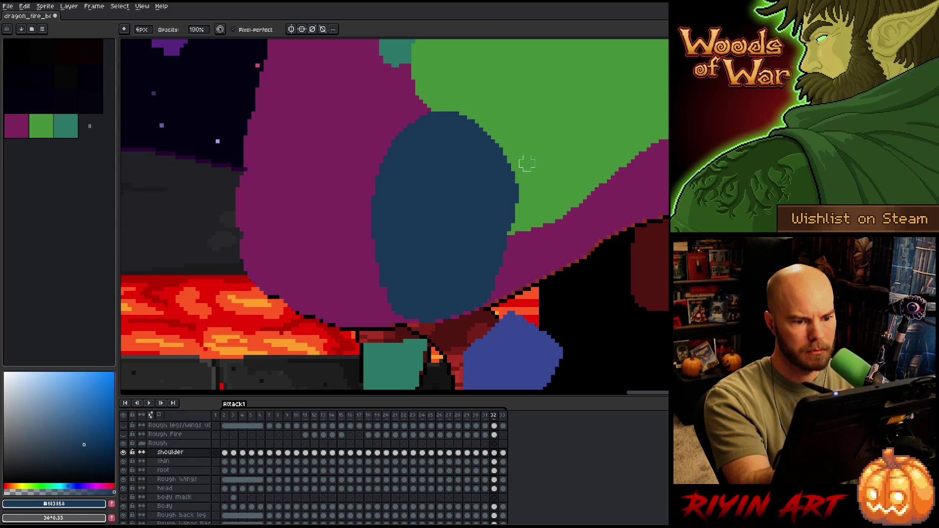
pyautogui.press('b')
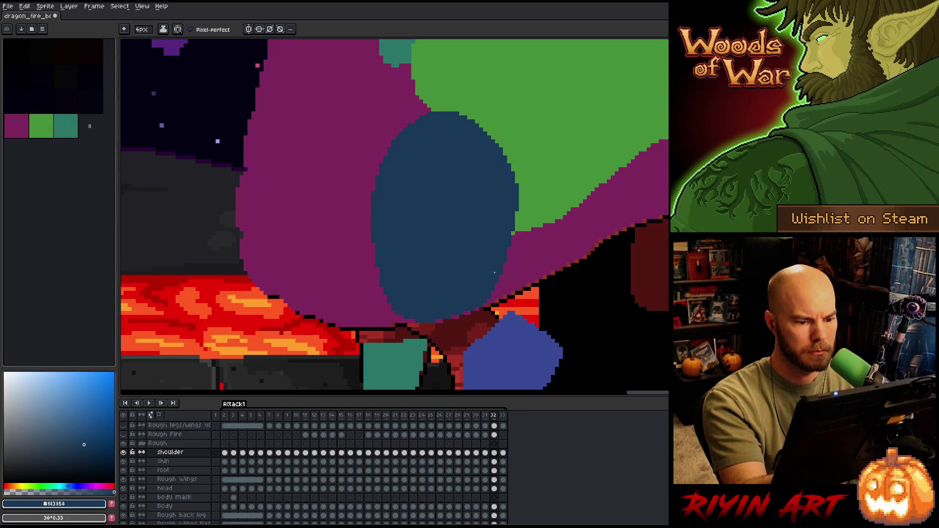
pyautogui.scroll(-3, 537, 209)
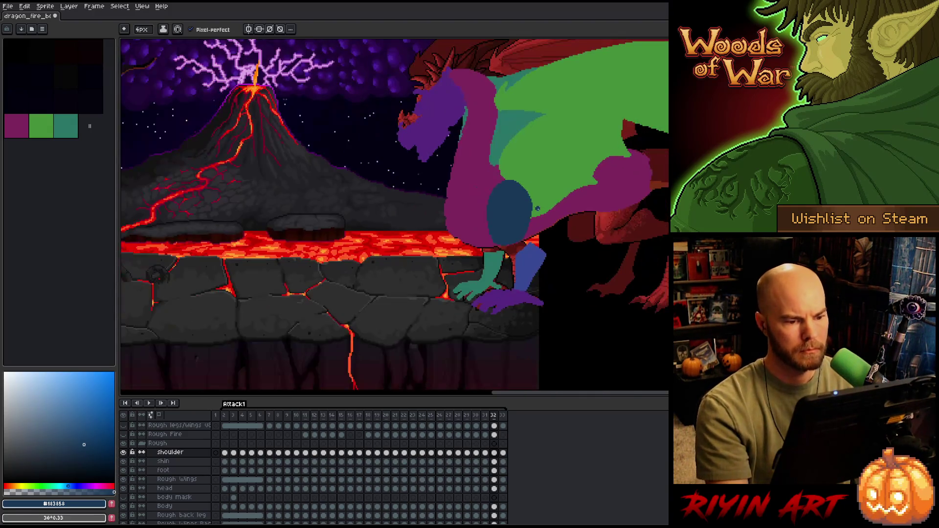
# Play Attack1 with the Move tool active, zooming in and out around the dragon
pyautogui.press('ctrl')
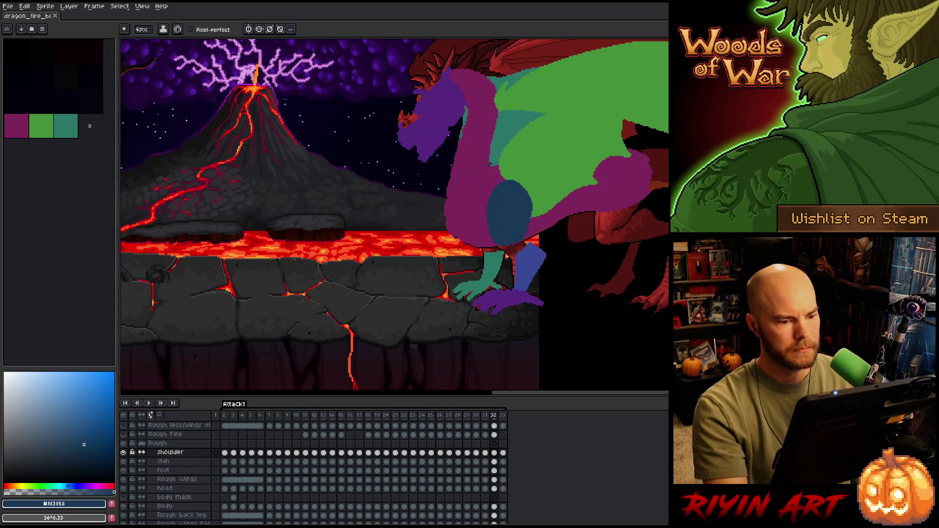
pyautogui.scroll(3, 509, 180)
pyautogui.scroll(-1, 301, 304)
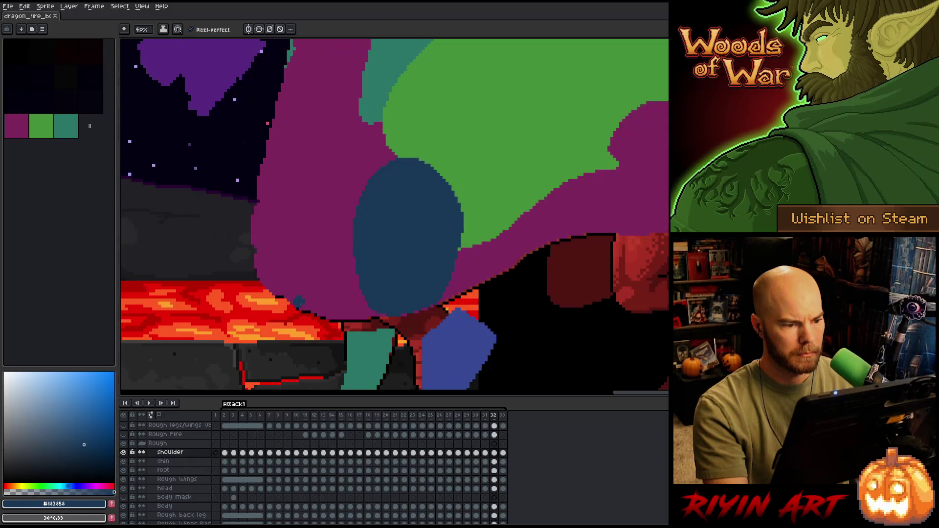
pyautogui.scroll(-3, 300, 298)
pyautogui.scroll(2, 345, 260)
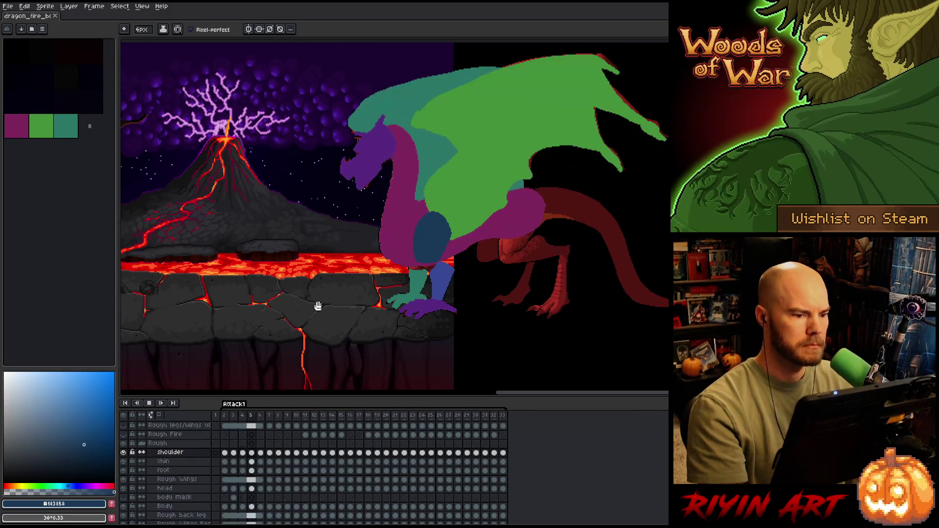
pyautogui.scroll(-2, 317, 305)
pyautogui.scroll(3, 300, 262)
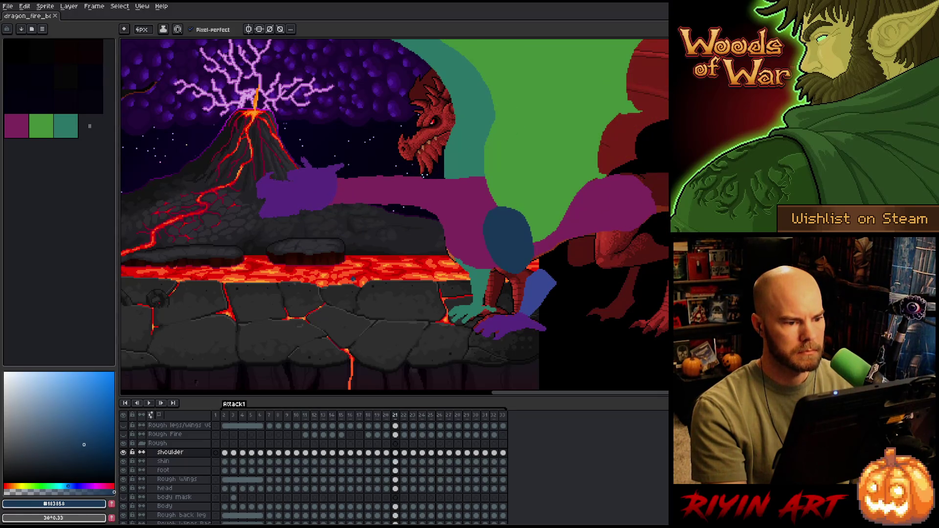
pyautogui.scroll(3, 366, 186)
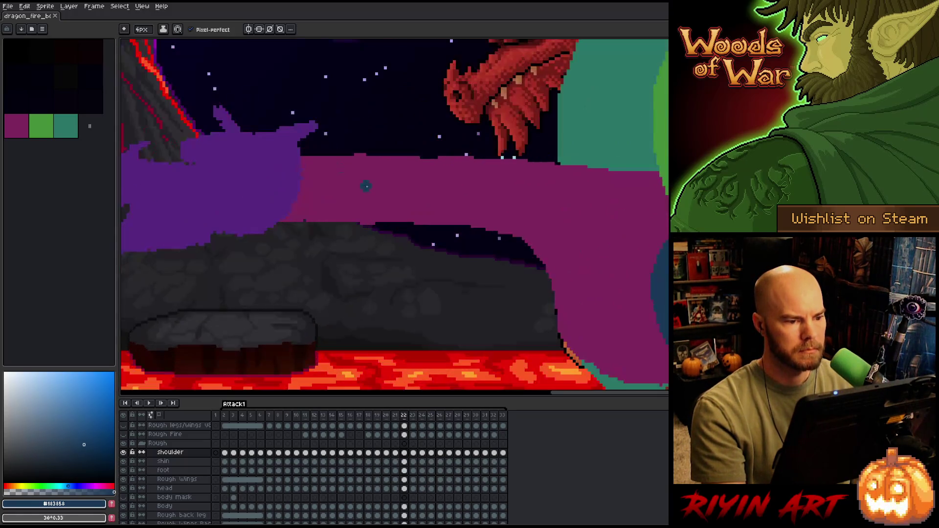
# Sample the magenta and paint along the shoulder shape's top edge over the sky
pyautogui.keyDown('alt'); pyautogui.click(435, 177); pyautogui.keyUp('alt')
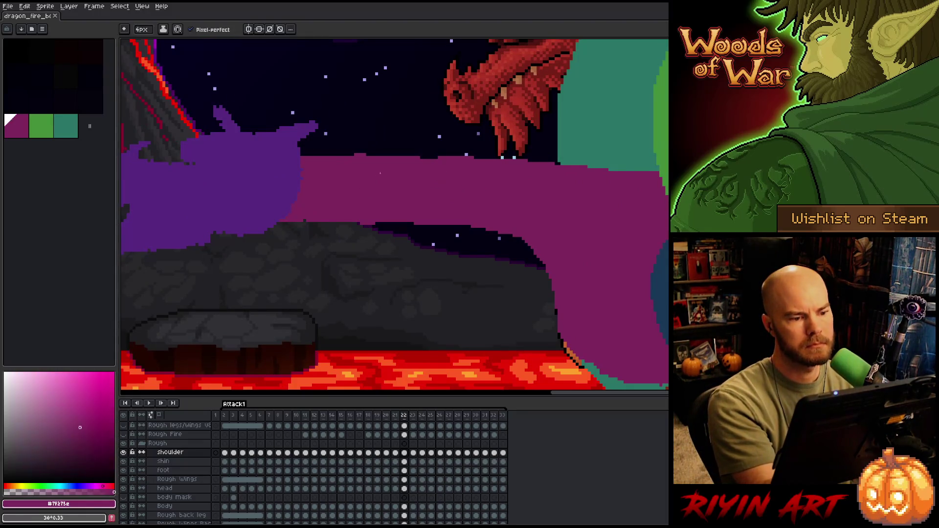
pyautogui.moveTo(368, 155); pyautogui.dragTo(515, 157)
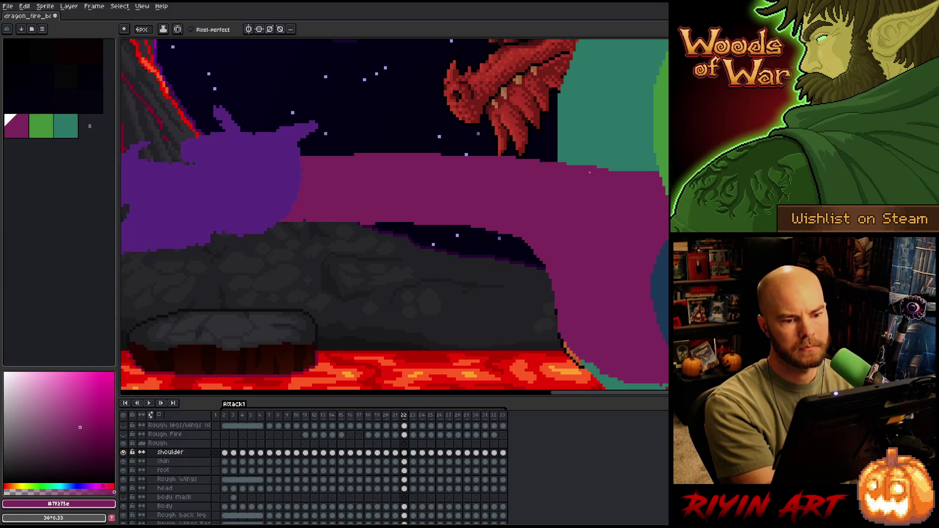
pyautogui.moveTo(595, 178); pyautogui.dragTo(624, 177)
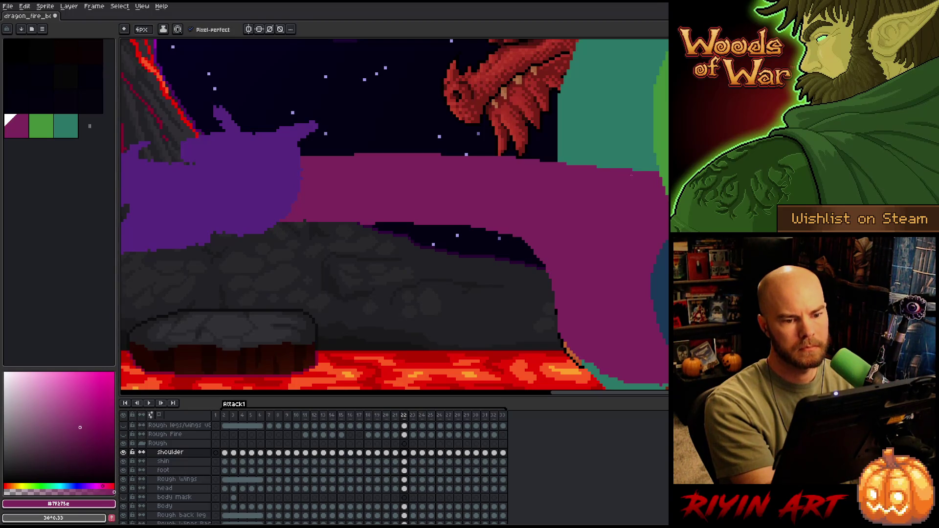
# Lasso around the shoulder shape, deselect it, and pick the Body layer on frame 22
pyautogui.press('b')
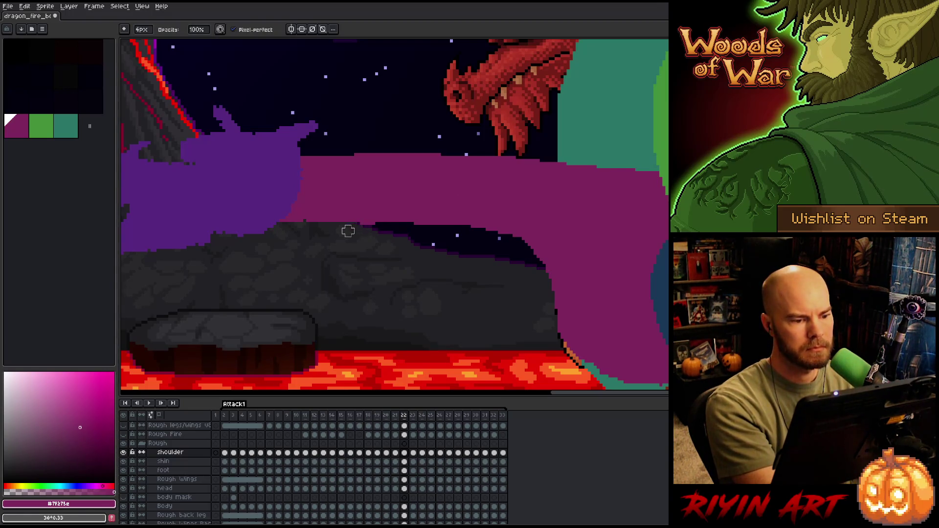
pyautogui.press('q')
pyautogui.moveTo(483, 310)
pyautogui.mouseDown()
pyautogui.moveTo(601, 248)
pyautogui.moveTo(650, 168)
pyautogui.moveTo(320, 119)
pyautogui.mouseUp()
pyautogui.hotkey('ctrl', 'd')
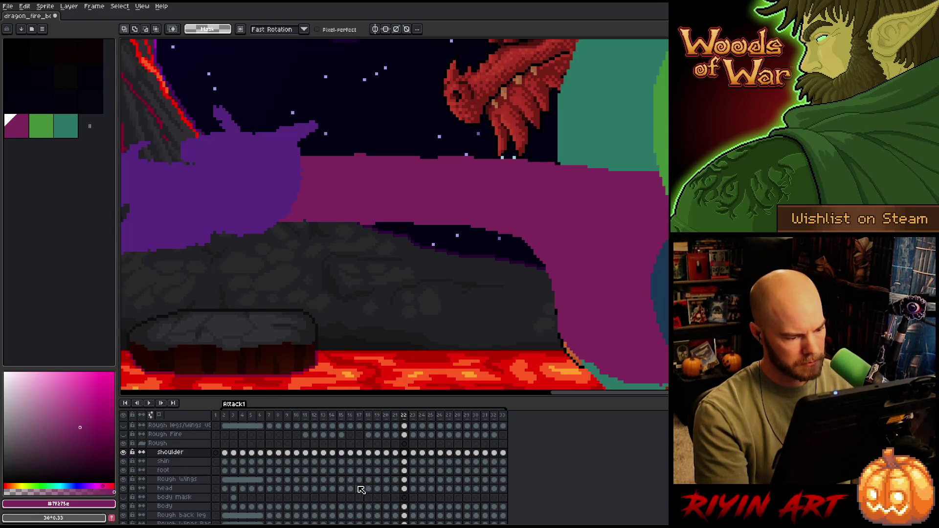
pyautogui.click(406, 507)
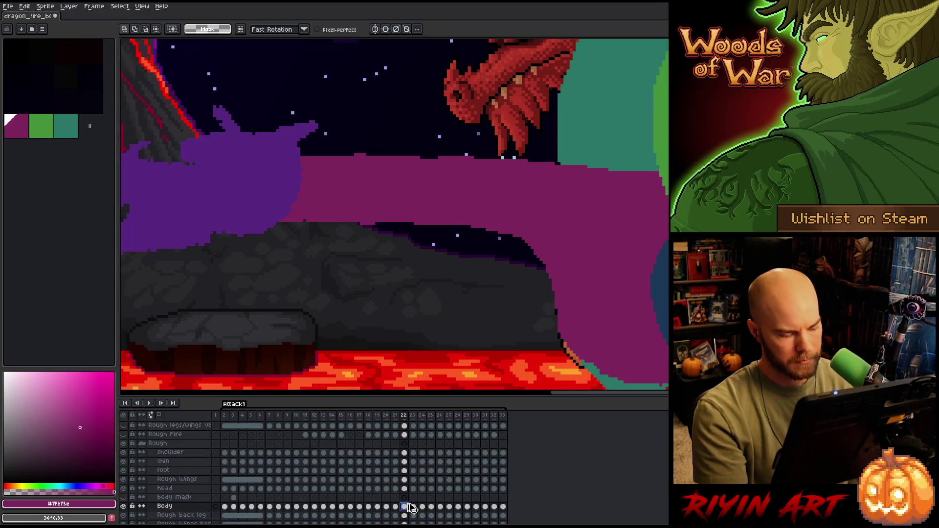
# Restore and then drop the previous lasso selection, ending on the eraser
pyautogui.hotkey('ctrl', 'shift', 'd')
pyautogui.hotkey('ctrl', 'd')
pyautogui.press('b')
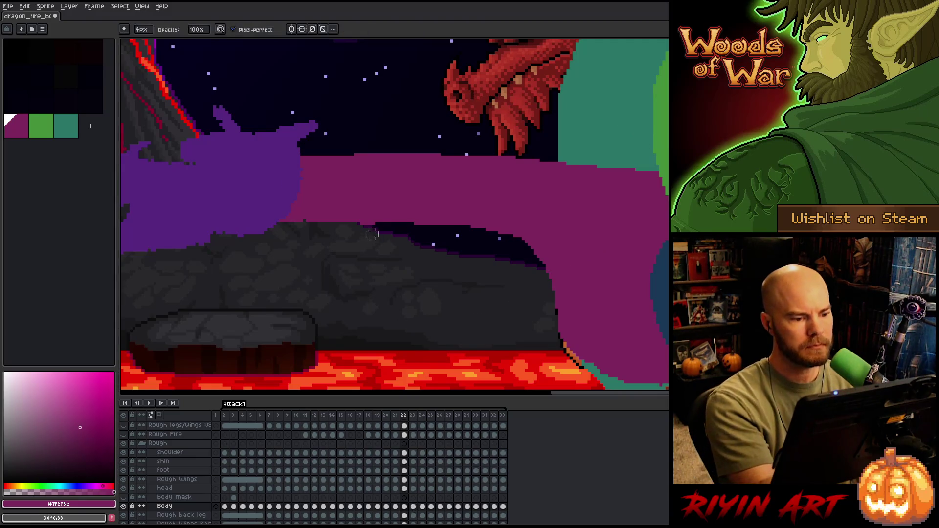
pyautogui.press('e')
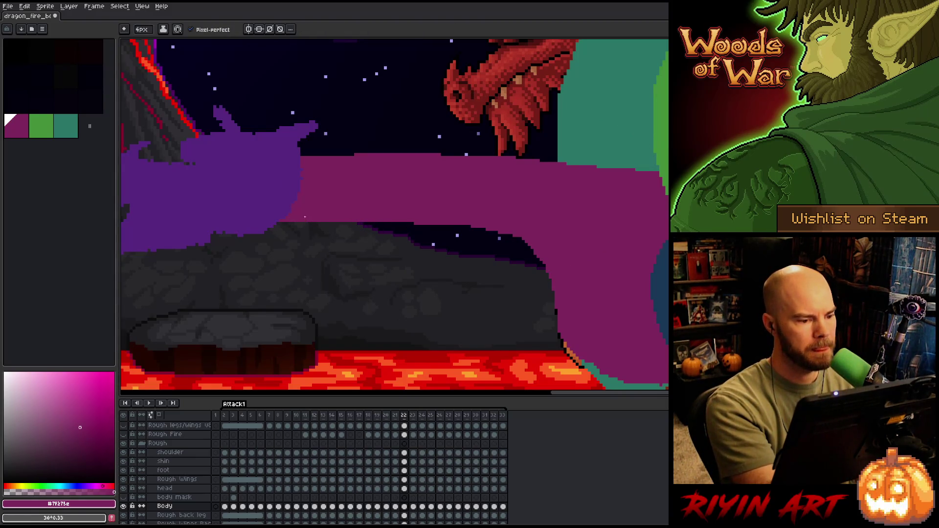
# Flip between frames 22–24 to compare the dragon's body poses
pyautogui.press('.')
pyautogui.press(',')
pyautogui.press('.')
pyautogui.press(',')
pyautogui.press('.')
pyautogui.press('.')
pyautogui.press(',')
pyautogui.press(',')
pyautogui.press(',')
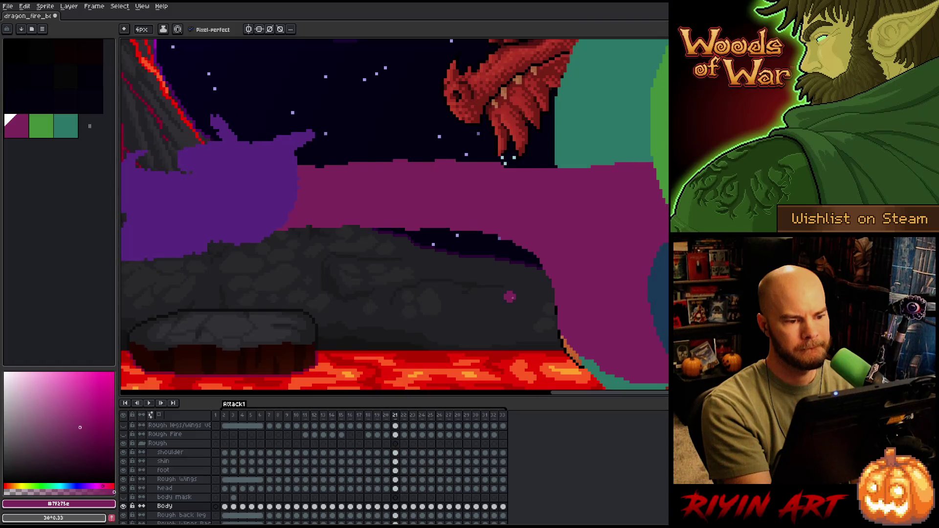
pyautogui.press('.')
pyautogui.press('.')
pyautogui.press('.')
pyautogui.press(',')
pyautogui.press('.')
pyautogui.press(',')
pyautogui.press('.')
pyautogui.press(',')
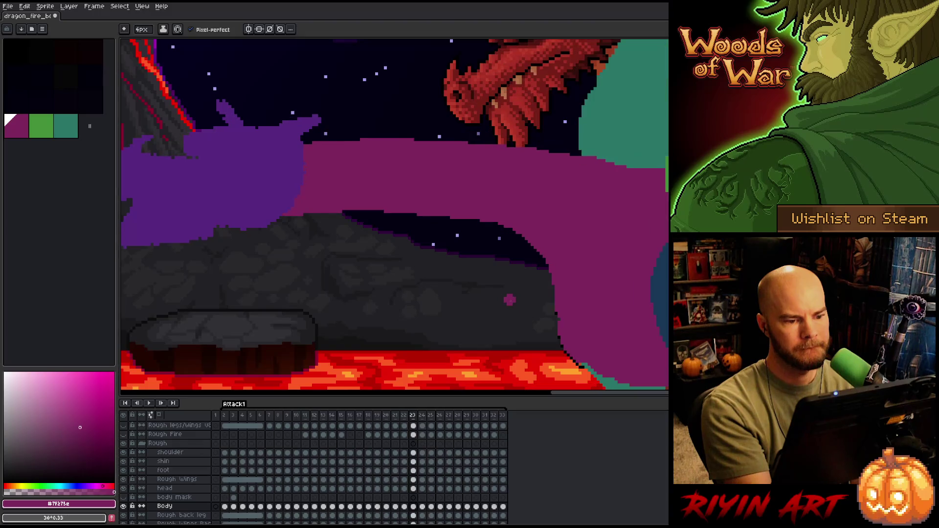
pyautogui.press('.')
pyautogui.press(',')
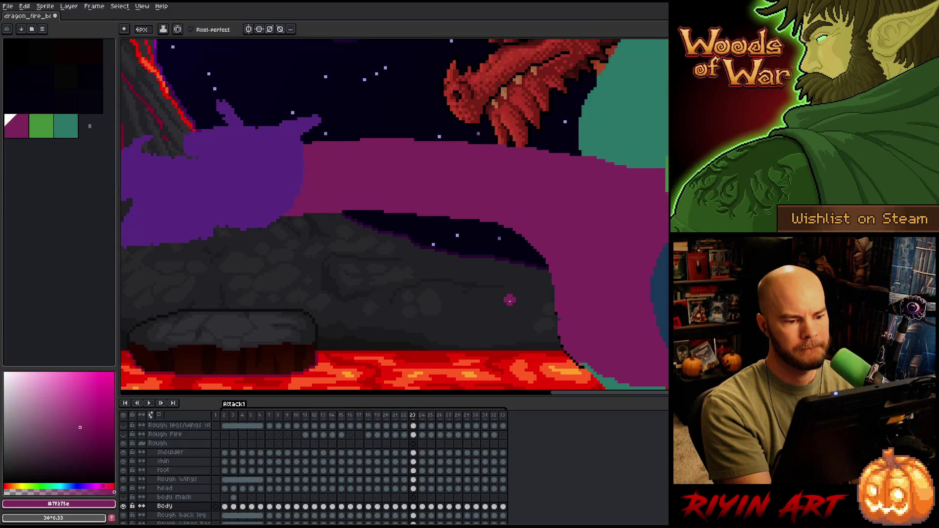
pyautogui.press(',')
pyautogui.press('.')
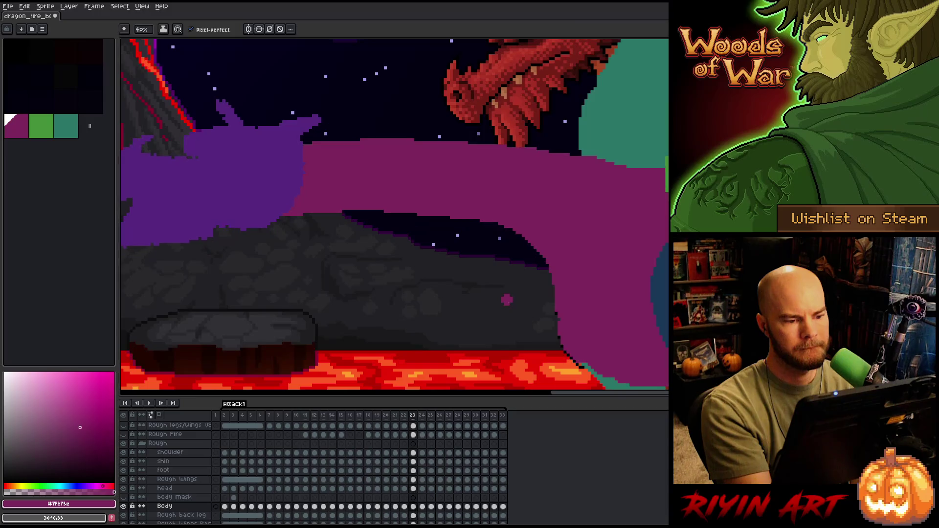
# Try a lasso around the body on frame 23, clear it, and recompare frames 21–23
pyautogui.press('q')
pyautogui.moveTo(506, 316)
pyautogui.mouseDown()
pyautogui.moveTo(516, 307)
pyautogui.moveTo(213, 231)
pyautogui.mouseUp()
pyautogui.hotkey('ctrl', 'd')
pyautogui.press('b')
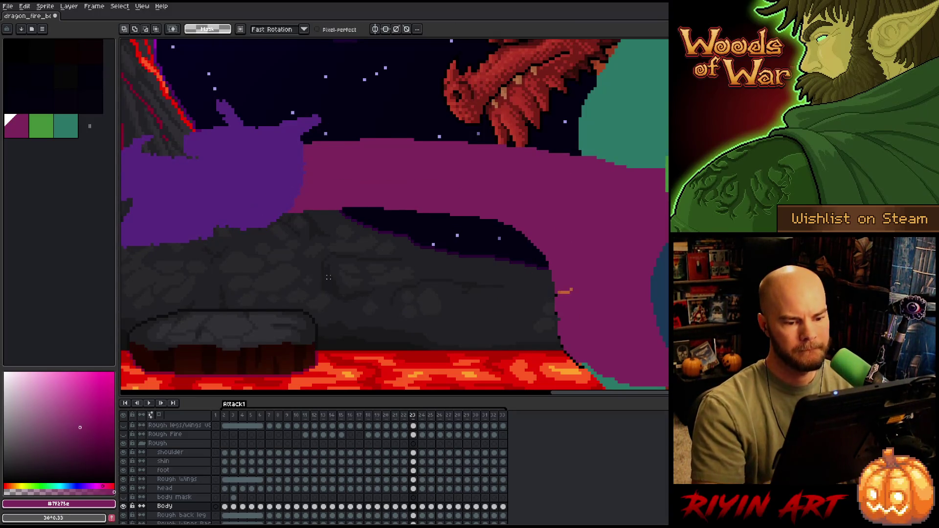
pyautogui.press(',')
pyautogui.press('.')
pyautogui.press(',')
pyautogui.press('.')
pyautogui.press(',')
pyautogui.press(',')
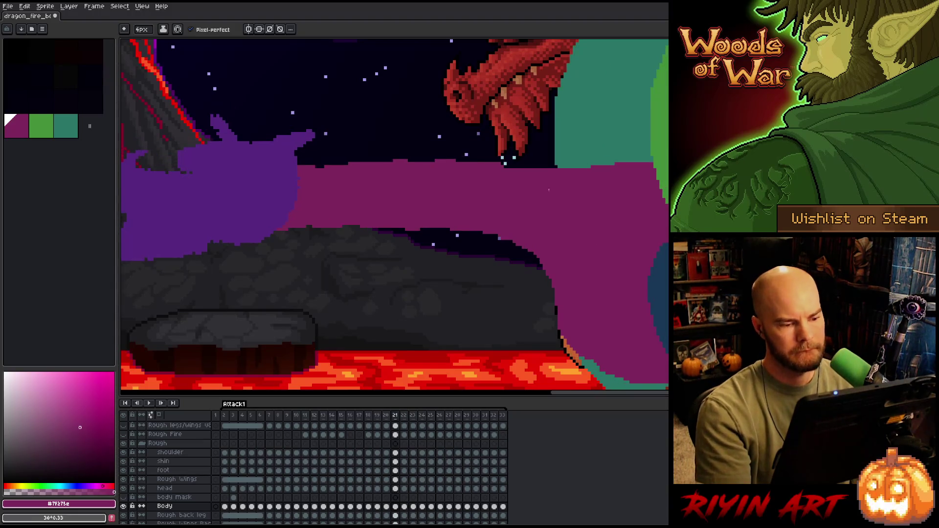
pyautogui.press('.')
pyautogui.press(',')
pyautogui.press('.')
pyautogui.press('.')
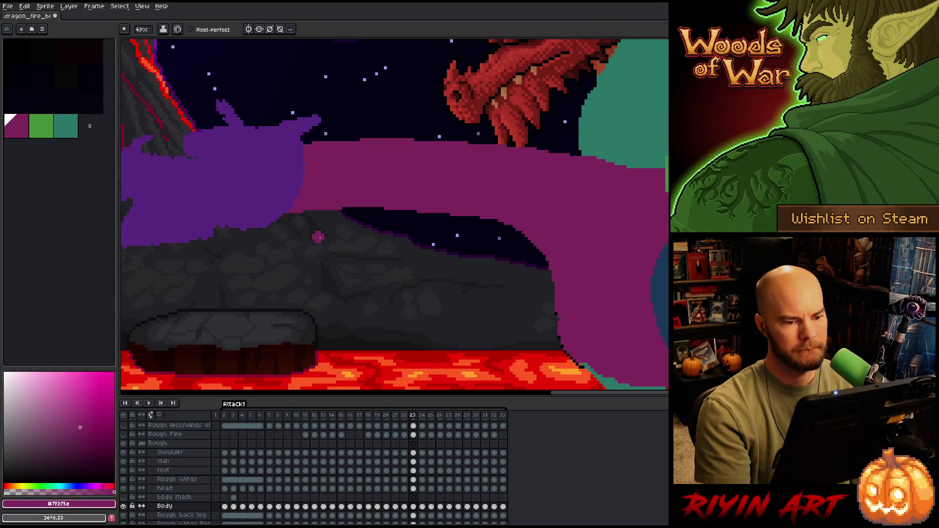
# Select the dragon's body on frame 23 and move it down about 8 px
pyautogui.press('m')
pyautogui.moveTo(628, 160)
pyautogui.mouseDown()
pyautogui.moveTo(594, 193)
pyautogui.moveTo(550, 295)
pyautogui.moveTo(274, 120)
pyautogui.moveTo(631, 161)
pyautogui.mouseUp()
pyautogui.moveTo(421, 187); pyautogui.dragTo(421, 191)
pyautogui.hotkey('ctrl', 'd')
# Check poses around frame 23, then lasso the body on frame 24
pyautogui.press('Right')
pyautogui.press('Left')
pyautogui.press('Right')
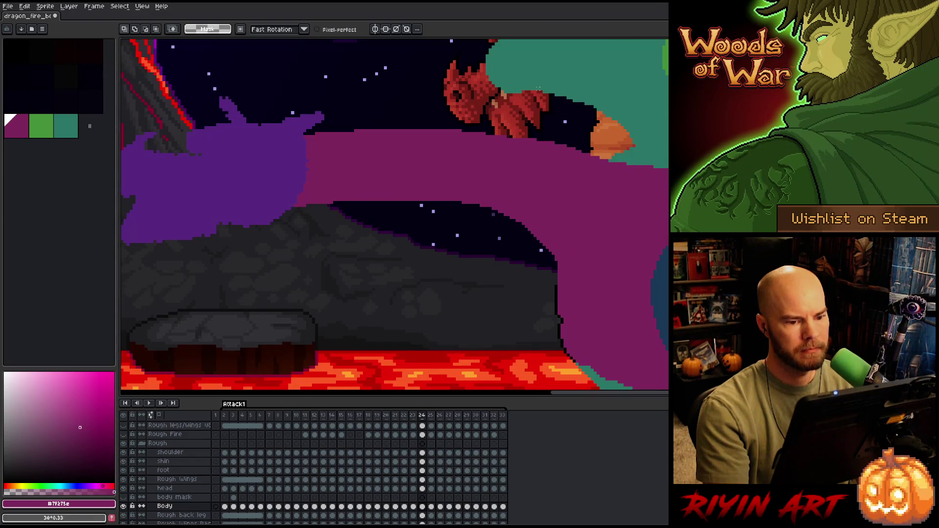
pyautogui.moveTo(667, 219)
pyautogui.mouseDown()
pyautogui.moveTo(620, 257)
pyautogui.moveTo(360, 282)
pyautogui.moveTo(540, 69)
pyautogui.moveTo(559, 83)
pyautogui.mouseUp()
# Nudge frame 24's body down about 6 px and drop the selection
pyautogui.press('Down')
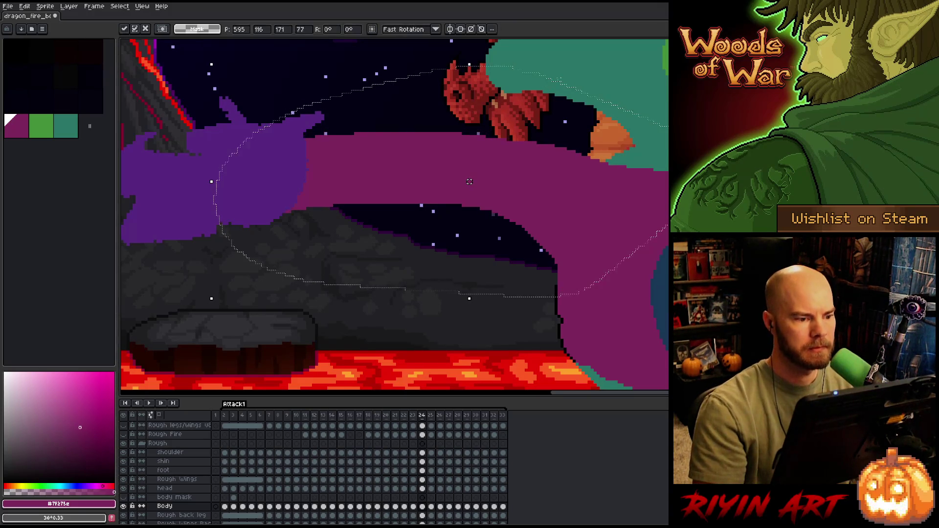
pyautogui.press('Left')
pyautogui.press('Right')
pyautogui.click(559, 79)
# Return to frame 21, alternating between pencil and eraser for touch-ups
pyautogui.press('Left')
pyautogui.press('Left')
pyautogui.press('Left')
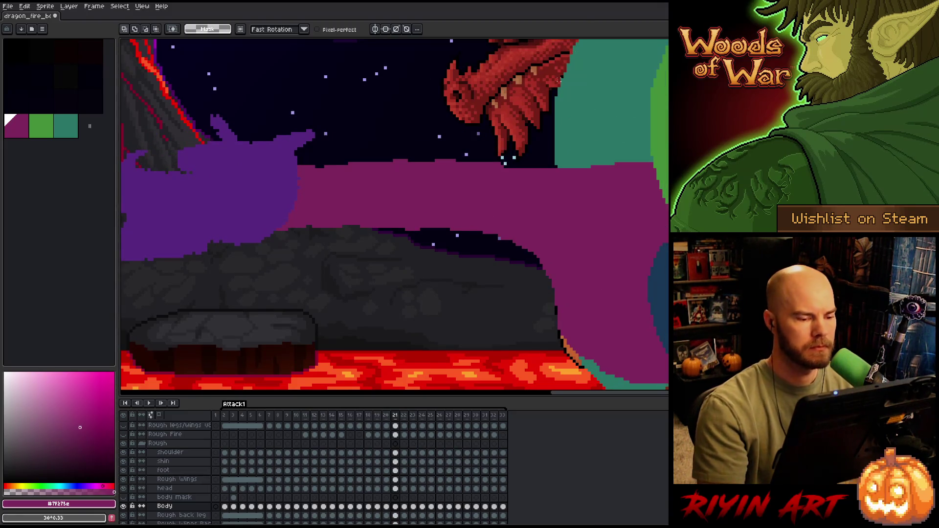
pyautogui.press('b')
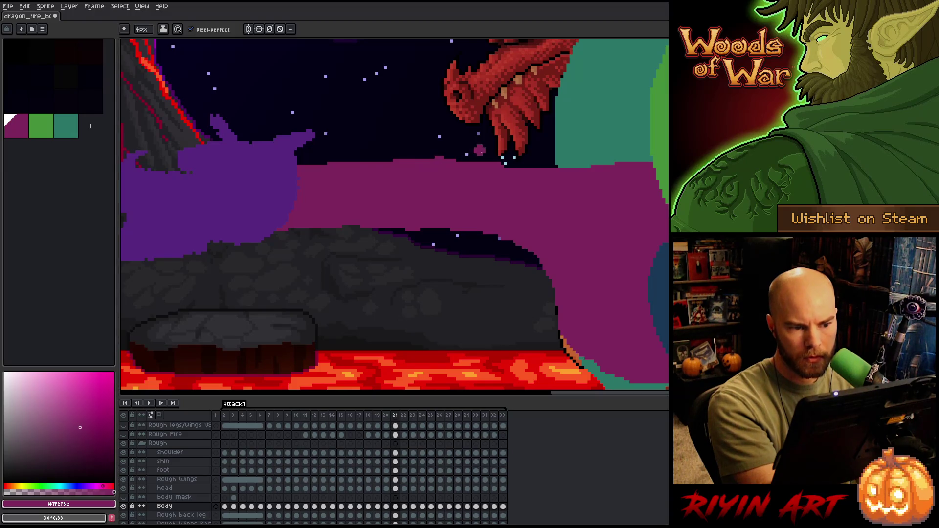
pyautogui.press('e')
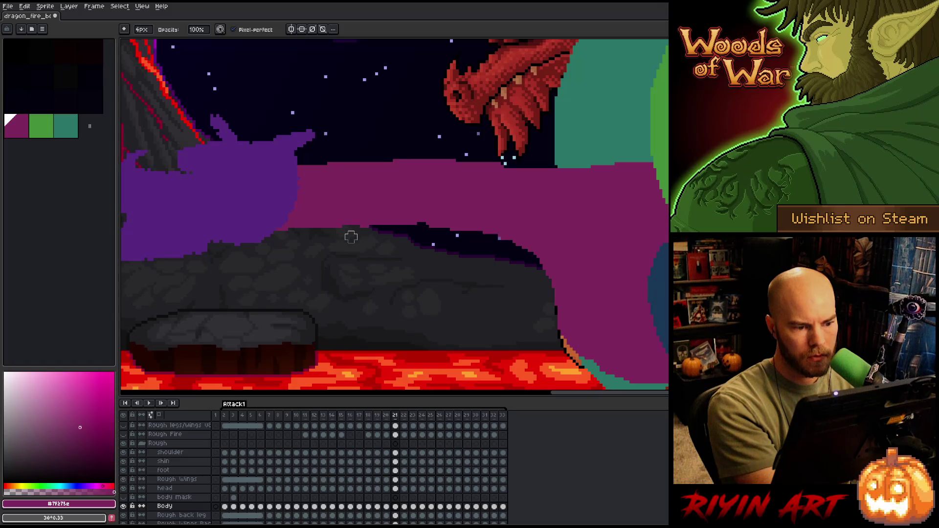
pyautogui.press('b')
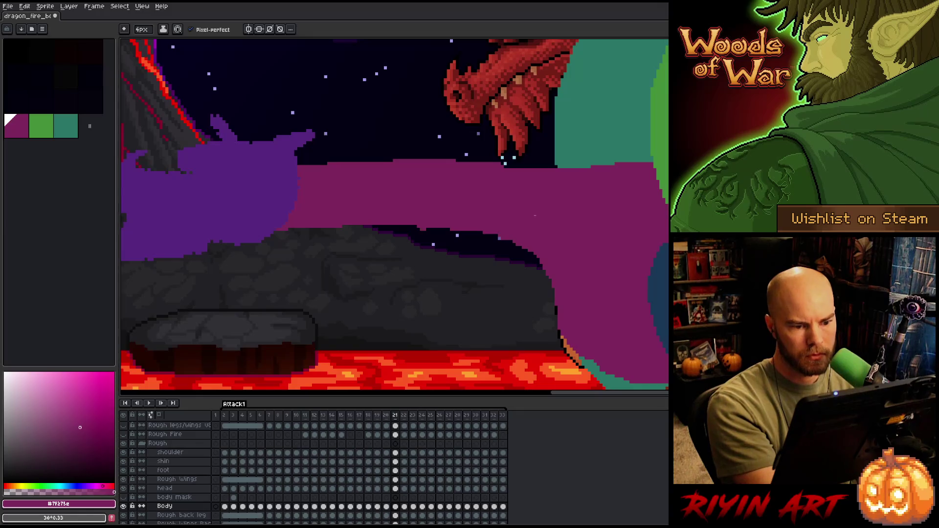
pyautogui.press('e')
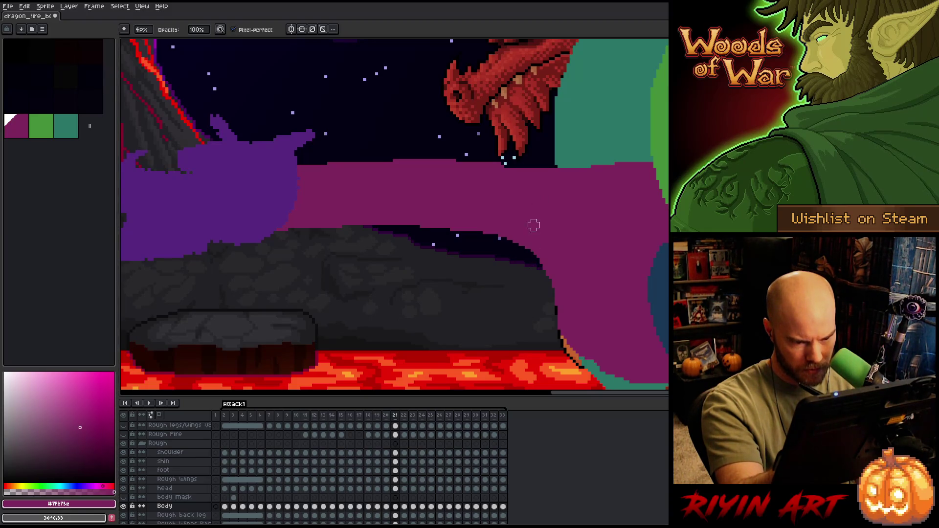
pyautogui.press('e')
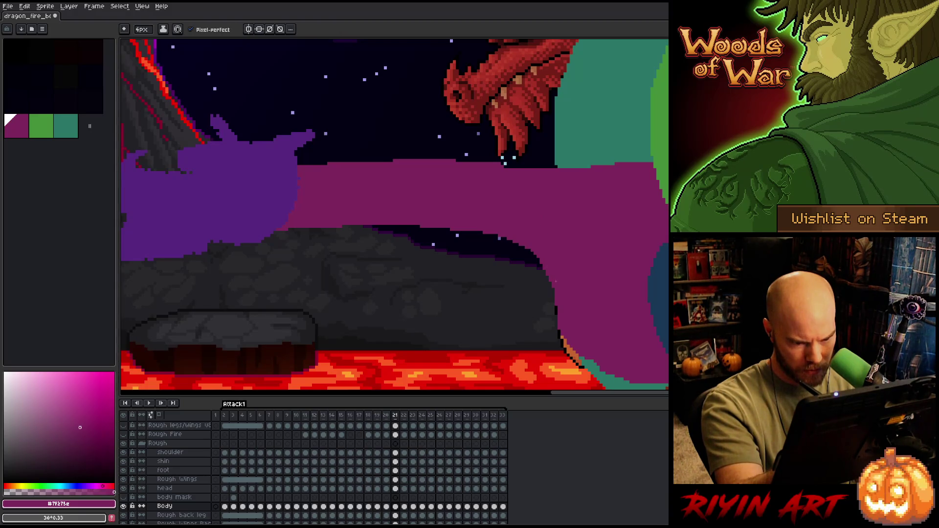
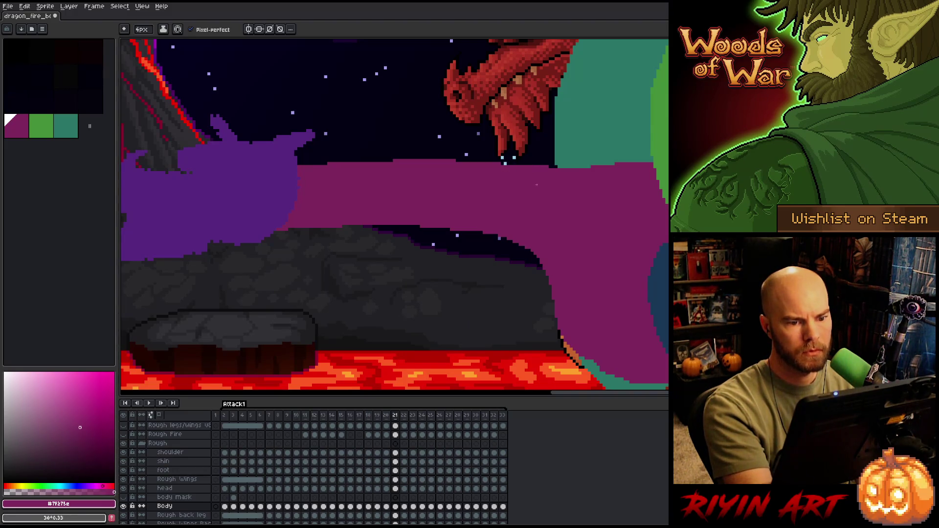
# Erase a thin band along the magenta body's top edge on frame 20
pyautogui.press(',')
pyautogui.press('.')
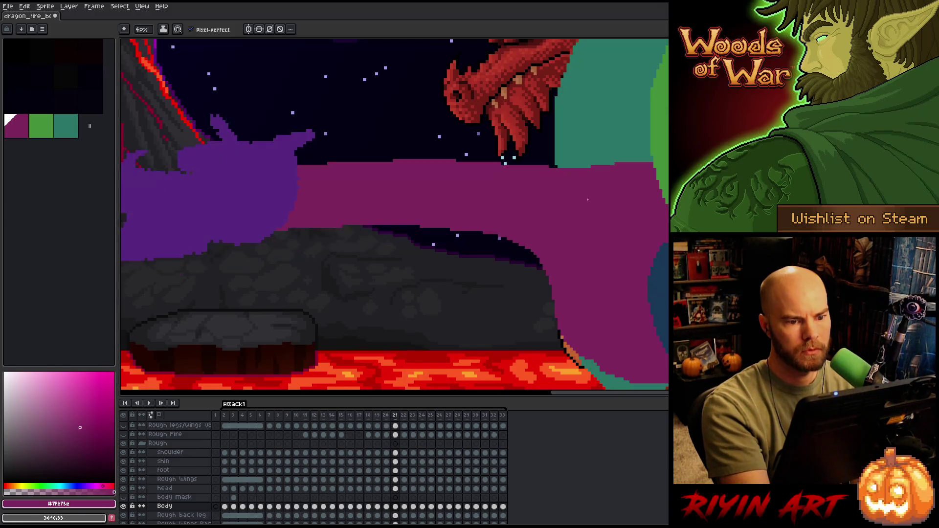
pyautogui.press('b')
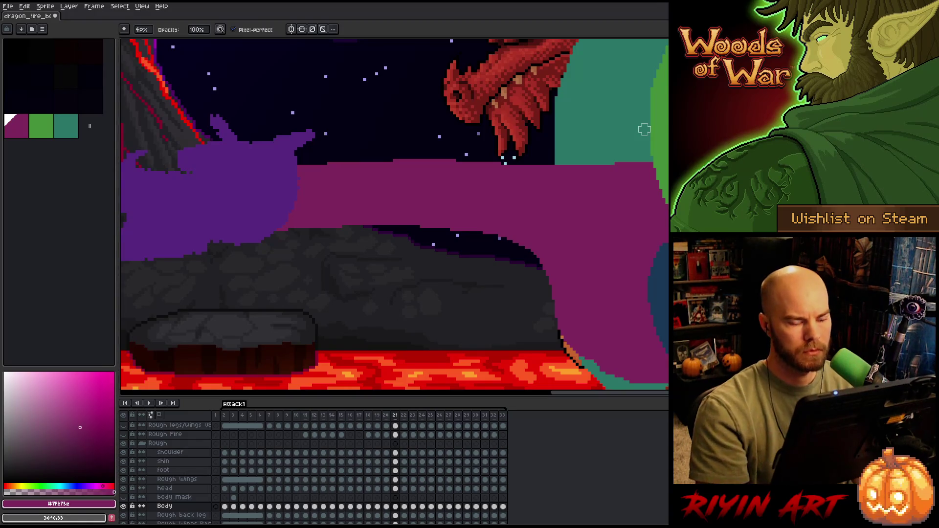
pyautogui.press(',')
pyautogui.press('e')
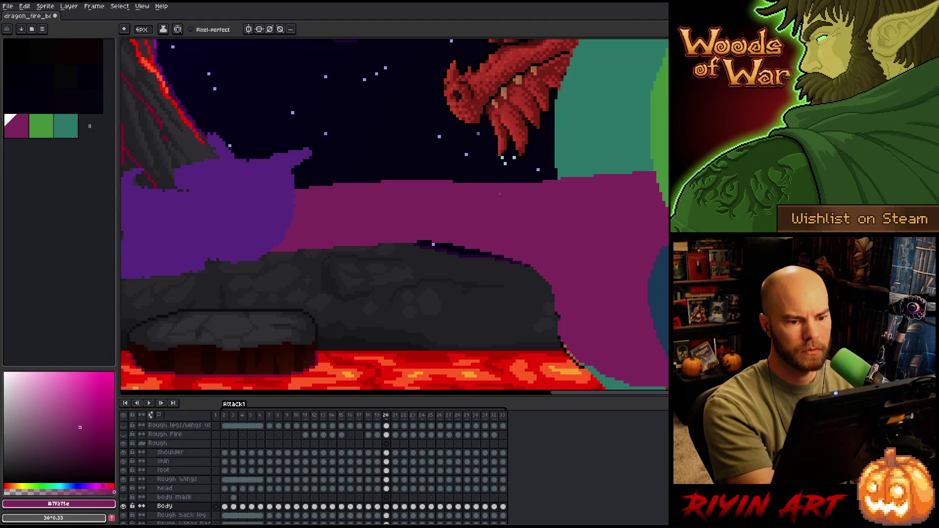
pyautogui.moveTo(458, 186); pyautogui.dragTo(540, 187)
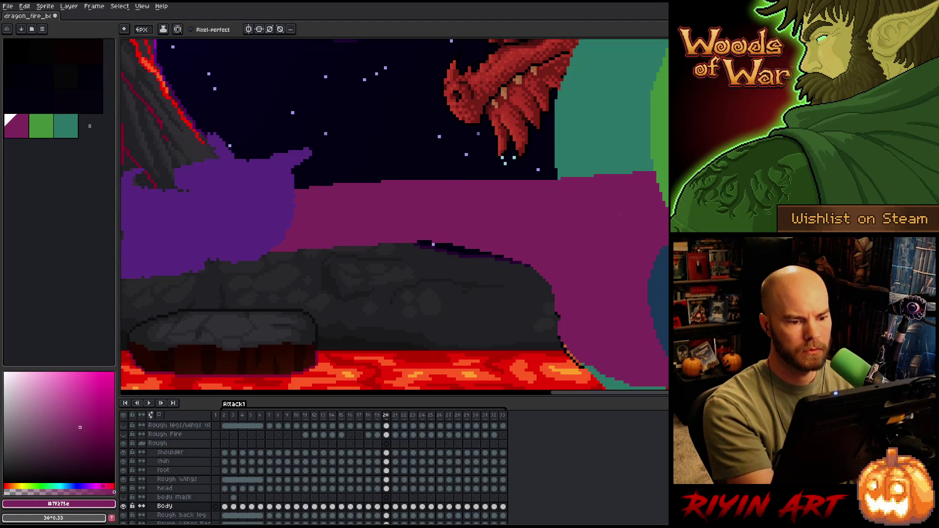
# Flick between neighbouring frames to compare the trimmed edge, moving on to frame 22
pyautogui.press(',')
pyautogui.press('.')
pyautogui.press('.')
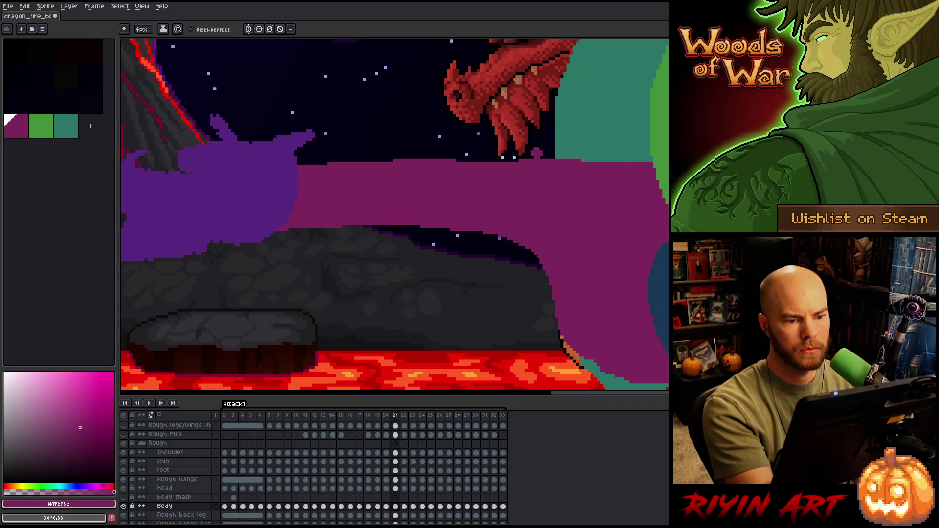
pyautogui.press('b')
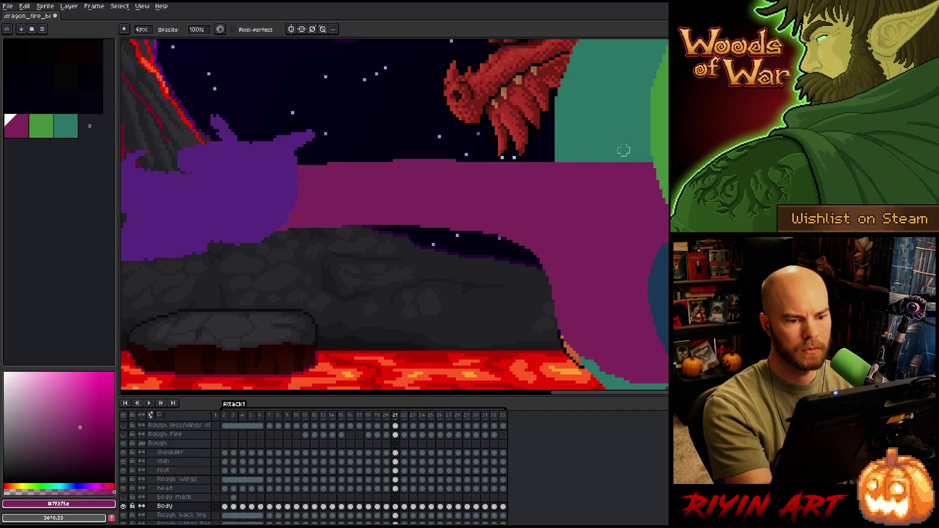
pyautogui.press(',')
pyautogui.press('.')
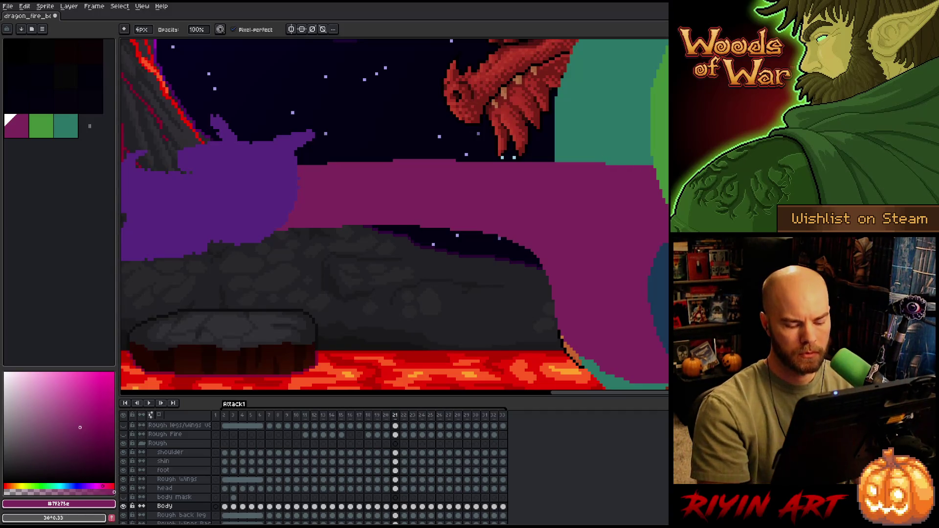
pyautogui.press(',')
pyautogui.press('.')
pyautogui.press('.')
# Step ahead through the frames to frame 24
pyautogui.press(',')
pyautogui.press('.')
pyautogui.press('.')
pyautogui.press('.')
pyautogui.press(',')
pyautogui.press(',')
pyautogui.press(',')
pyautogui.press('.')
pyautogui.press('.')
pyautogui.press(',')
pyautogui.press('.')
pyautogui.press('.')
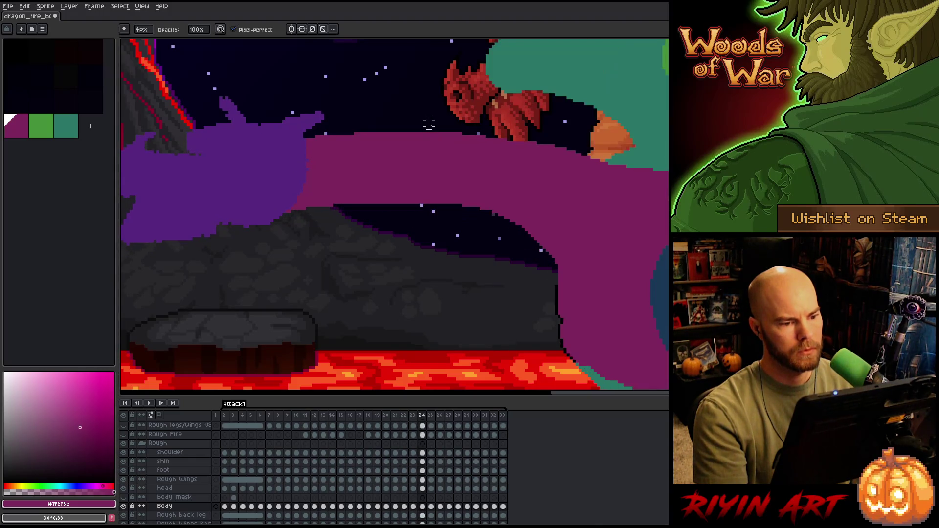
pyautogui.press(',')
pyautogui.press('.')
# On frame 25, shift the magenta body's top edge down one pixel using a rectangular selection
pyautogui.press('m')
pyautogui.moveTo(270, 103); pyautogui.dragTo(669, 185)
pyautogui.hotkey('ctrl', 'd')
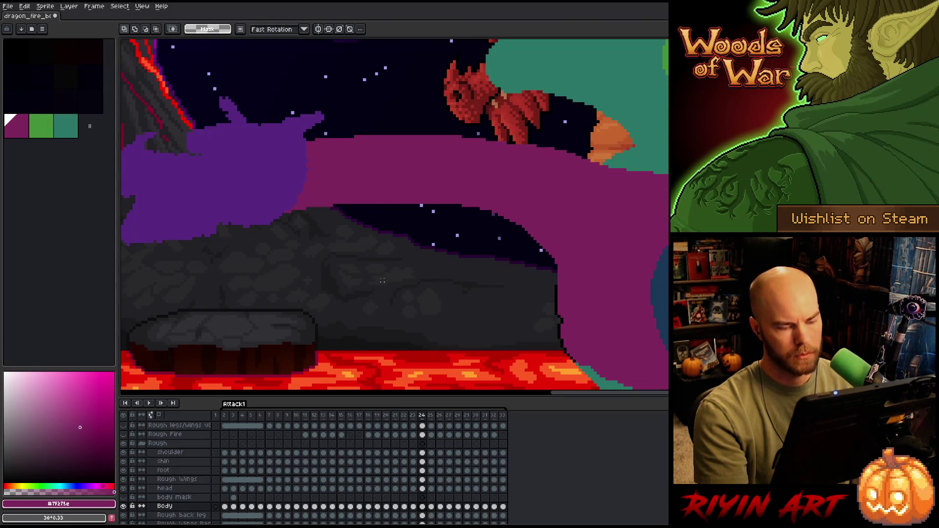
pyautogui.press('.')
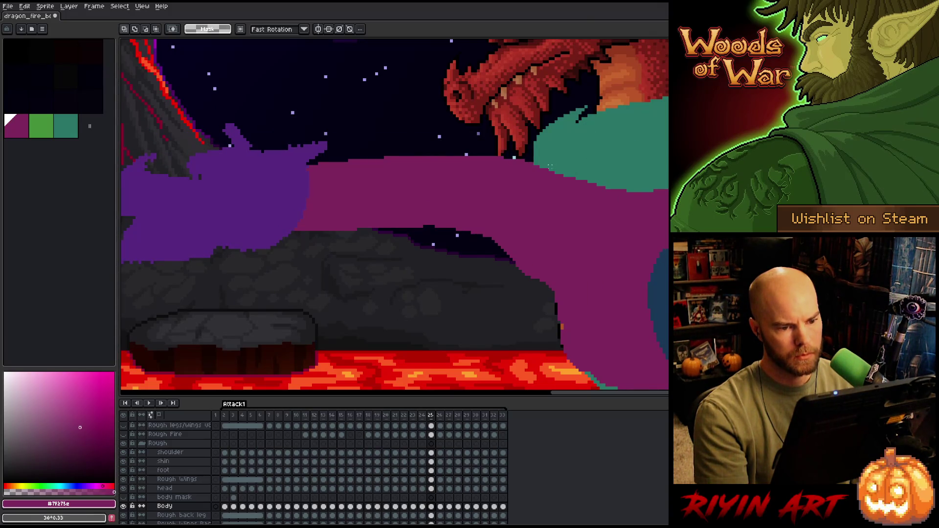
pyautogui.moveTo(546, 169); pyautogui.dragTo(260, 145)
pyautogui.press('Down')
pyautogui.hotkey('ctrl', 'd')
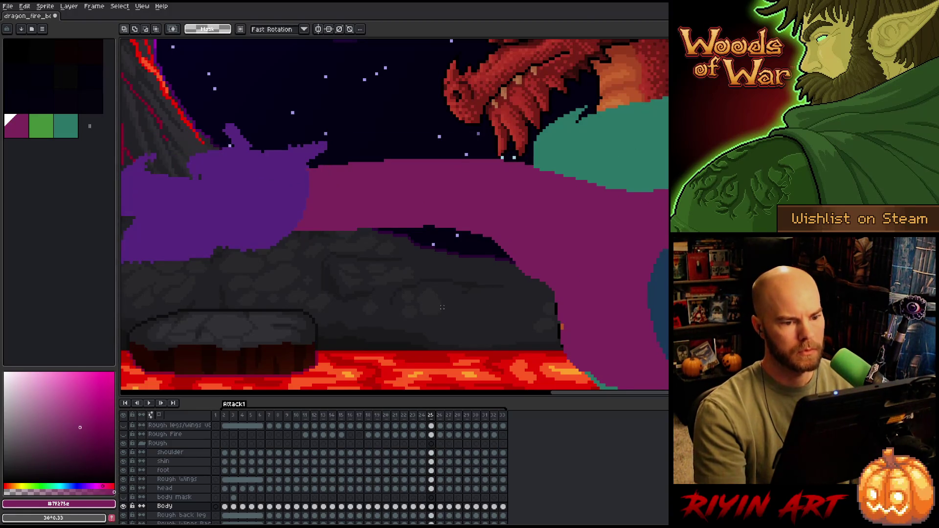
# Extend the rock's dark top edge with the pencil, save the sprite, and start playback
pyautogui.press('b')
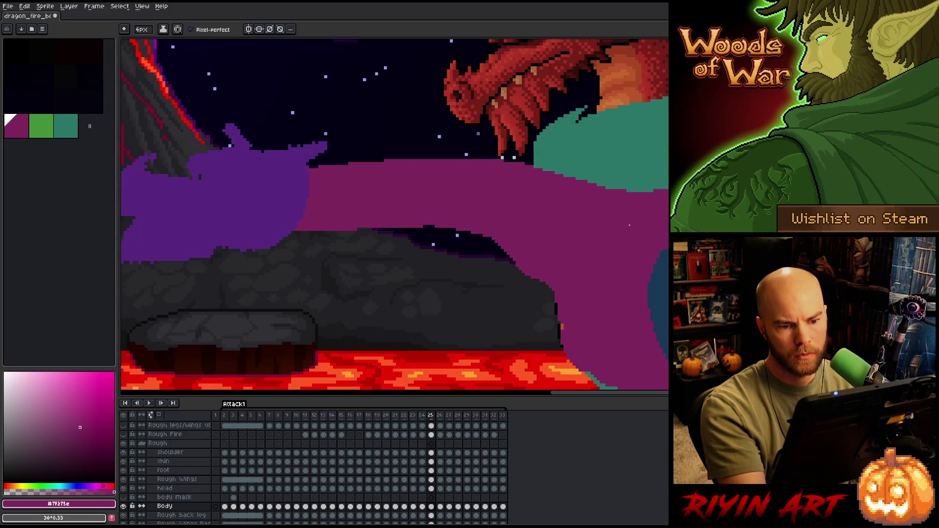
pyautogui.rightClick(452, 239)
pyautogui.click(470, 270)
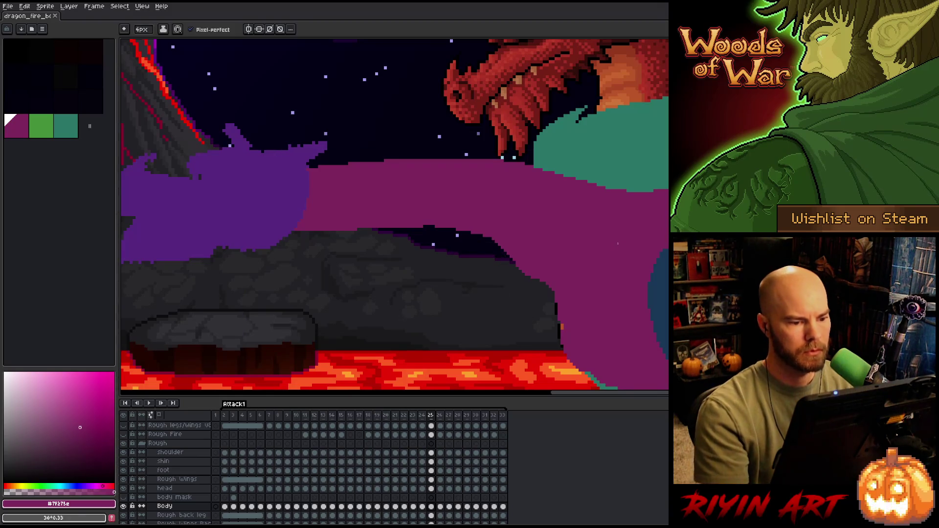
pyautogui.moveTo(367, 230); pyautogui.dragTo(346, 230)
pyautogui.hotkey('ctrl', 'z')
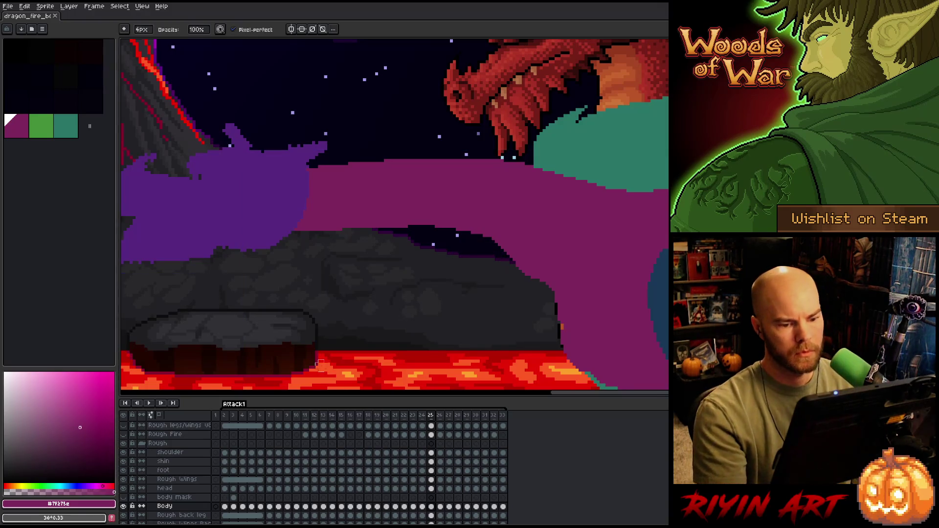
pyautogui.scroll(-3, 329, 306)
pyautogui.press('Return')
# Stop playback and flip between the early frames 1 and 2 to compare poses
pyautogui.moveTo(392, 313); pyautogui.dragTo(419, 267)
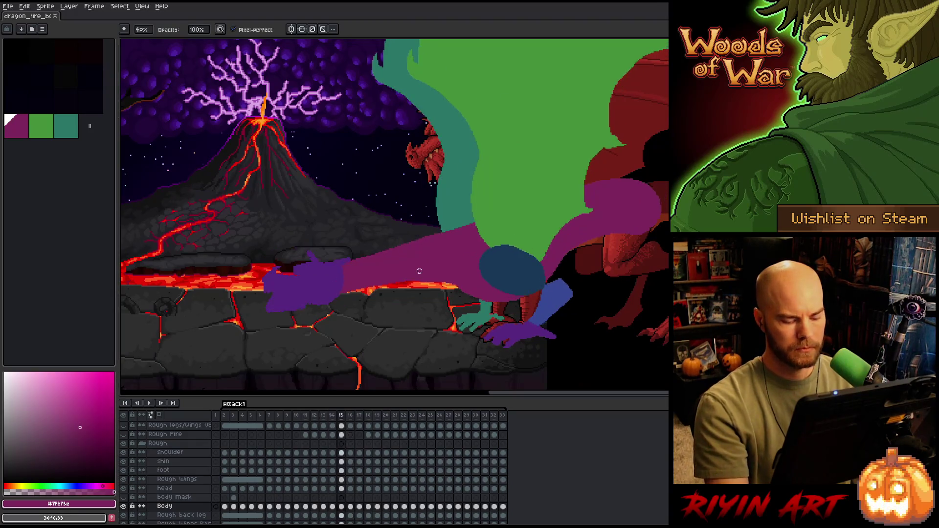
pyautogui.press('Return')
pyautogui.press(',')
pyautogui.press(',')
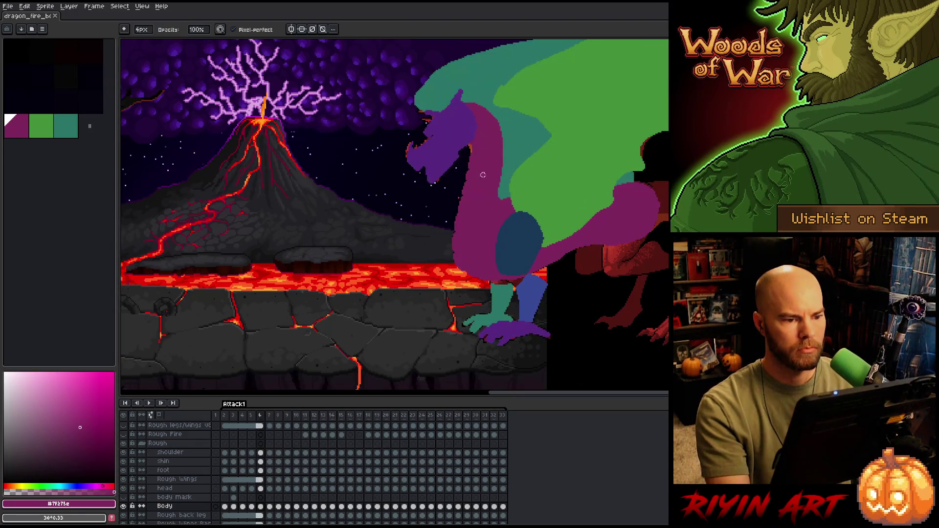
pyautogui.press(',')
pyautogui.press(',')
pyautogui.press(',')
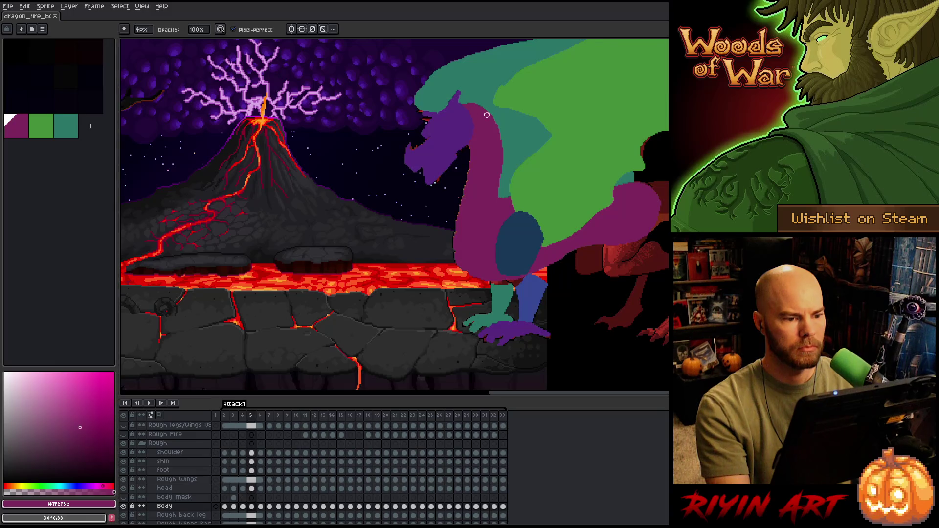
pyautogui.press('.')
pyautogui.press('.')
pyautogui.press(',')
pyautogui.press('.')
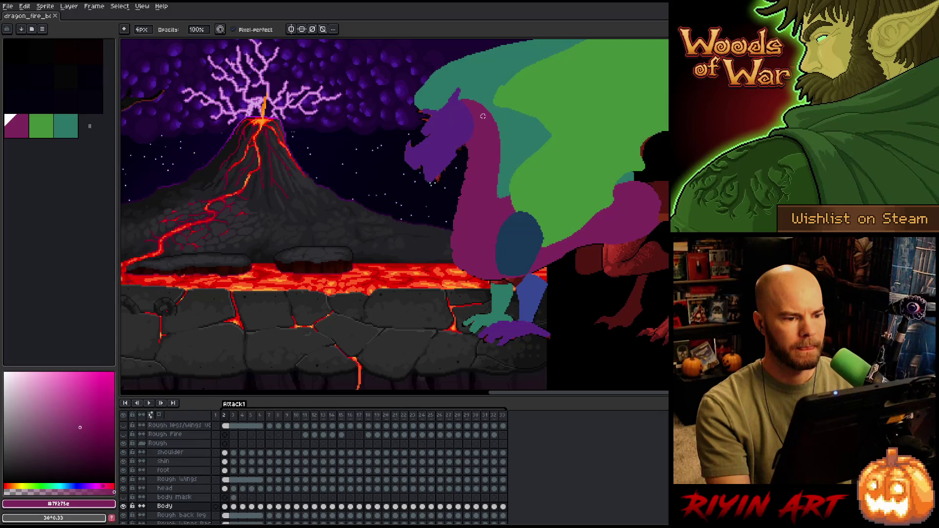
pyautogui.scroll(3, 482, 116)
pyautogui.press('.')
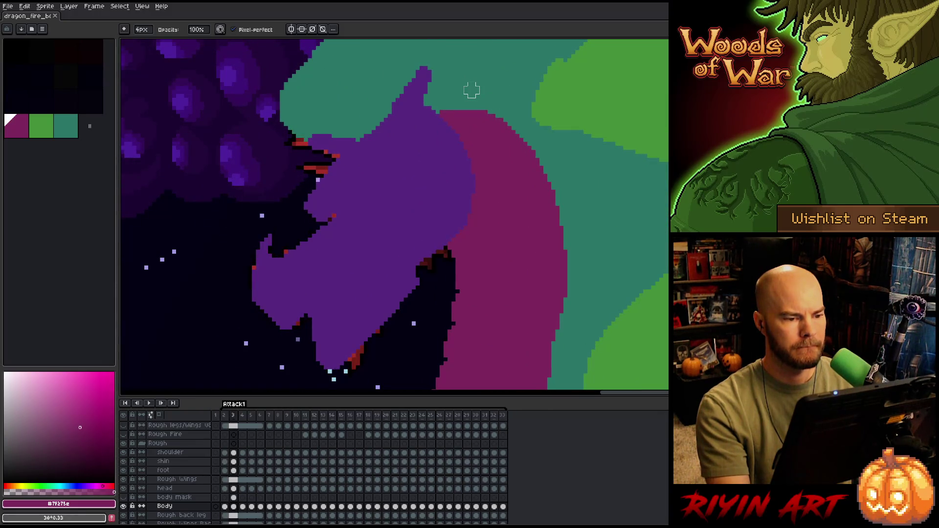
# Freehand-select the pink neck region and enlarge the selection into the teal area
pyautogui.press('e')
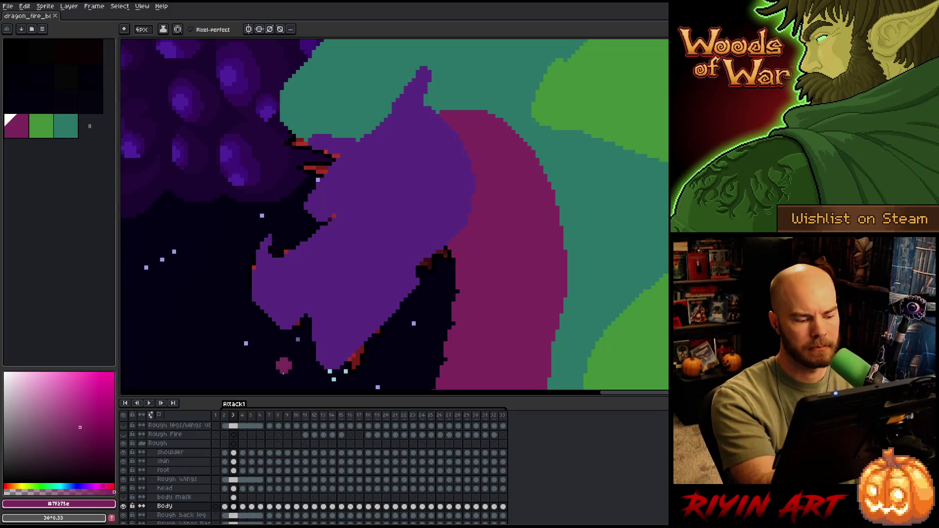
pyautogui.moveTo(458, 118)
pyautogui.mouseDown()
pyautogui.moveTo(420, 211)
pyautogui.moveTo(466, 116)
pyautogui.mouseUp()
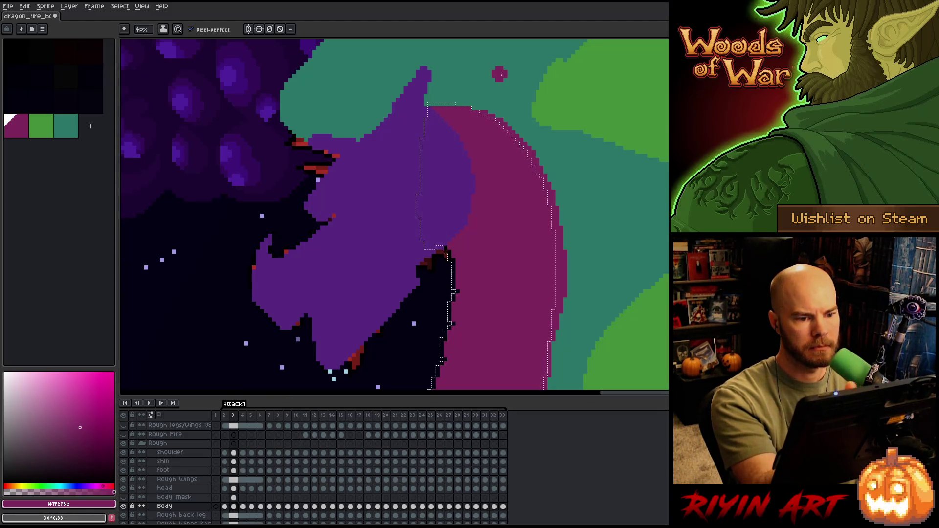
pyautogui.press('.')
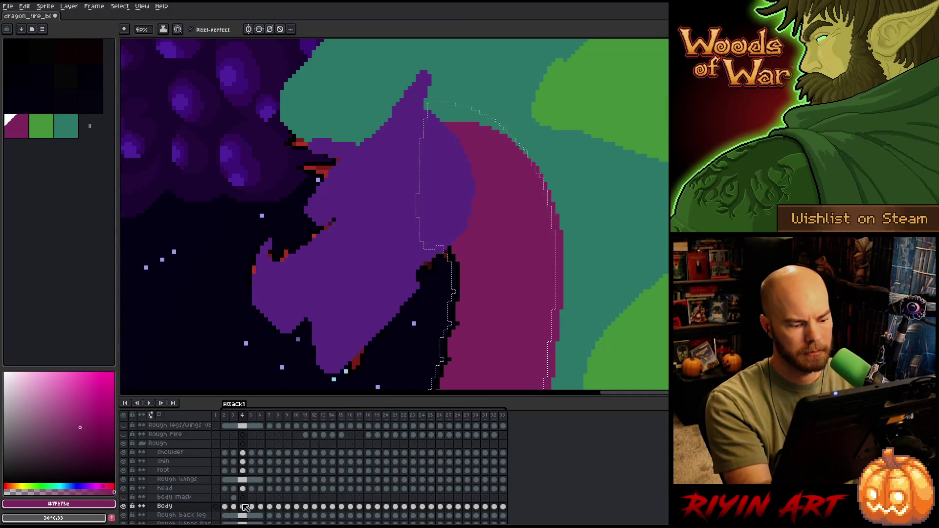
pyautogui.moveTo(430, 112); pyautogui.dragTo(547, 191)
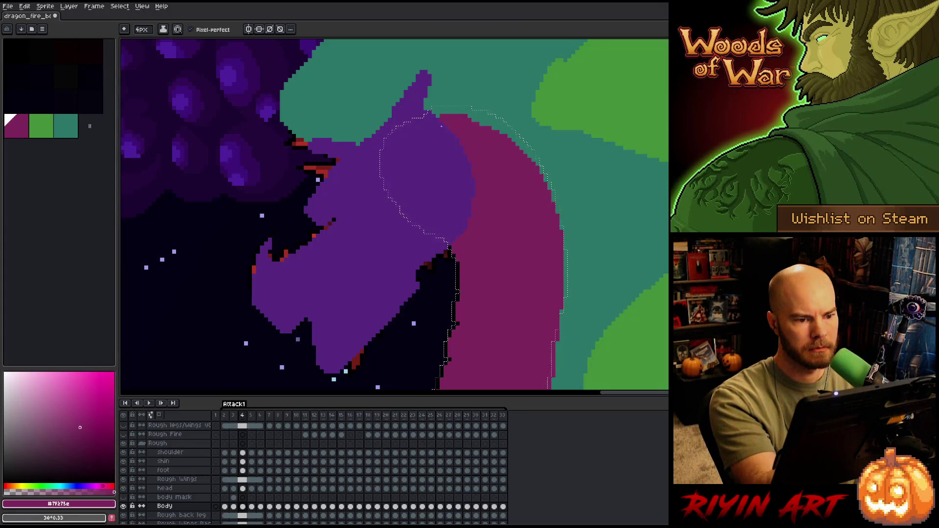
pyautogui.press('b')
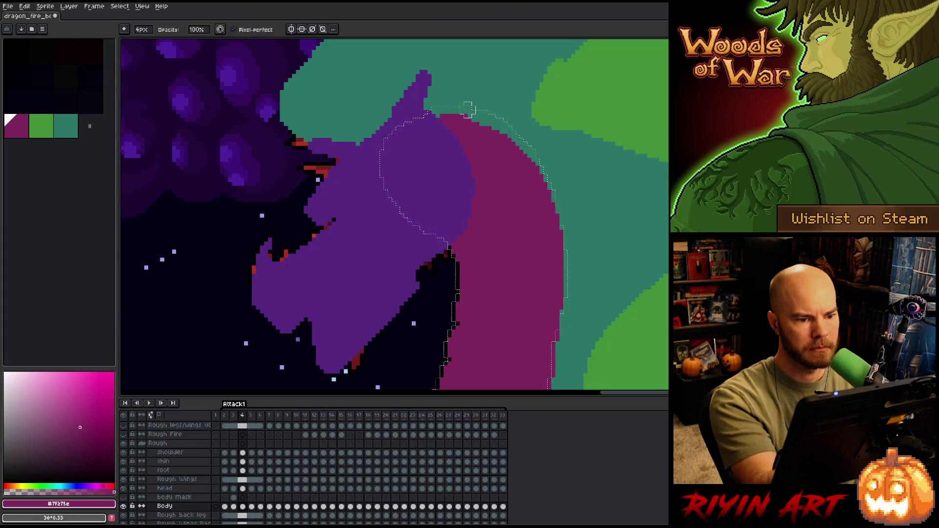
pyautogui.press('e')
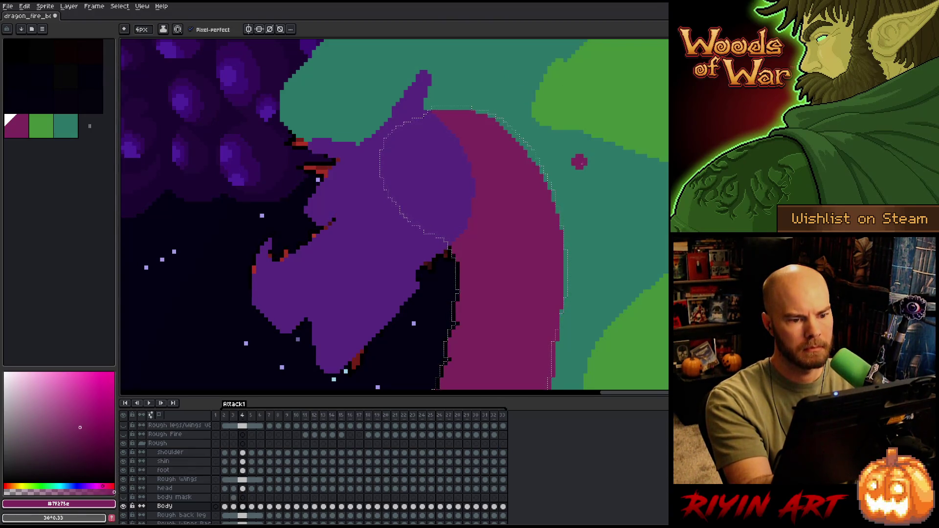
# Step through frames 5 to 7 and clear the selection around the purple shoulder
pyautogui.press('Right')
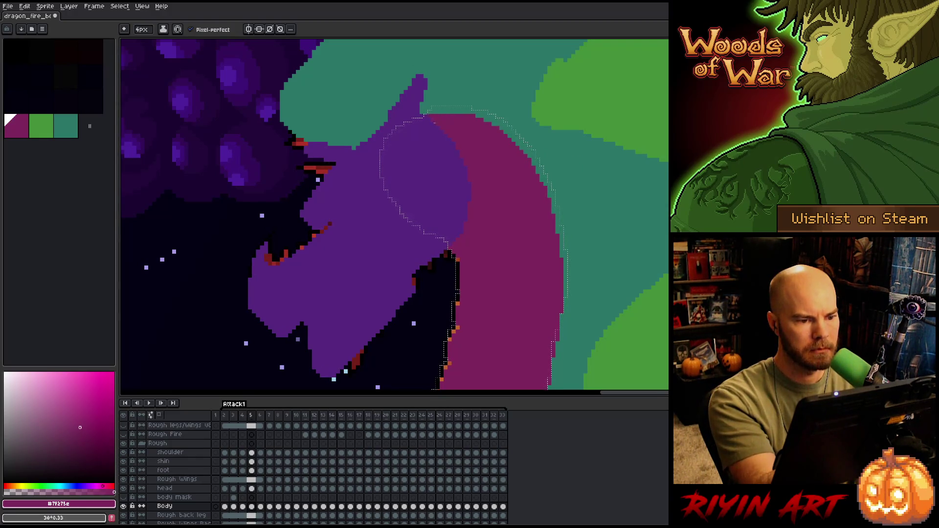
pyautogui.press('Left')
pyautogui.press('Right')
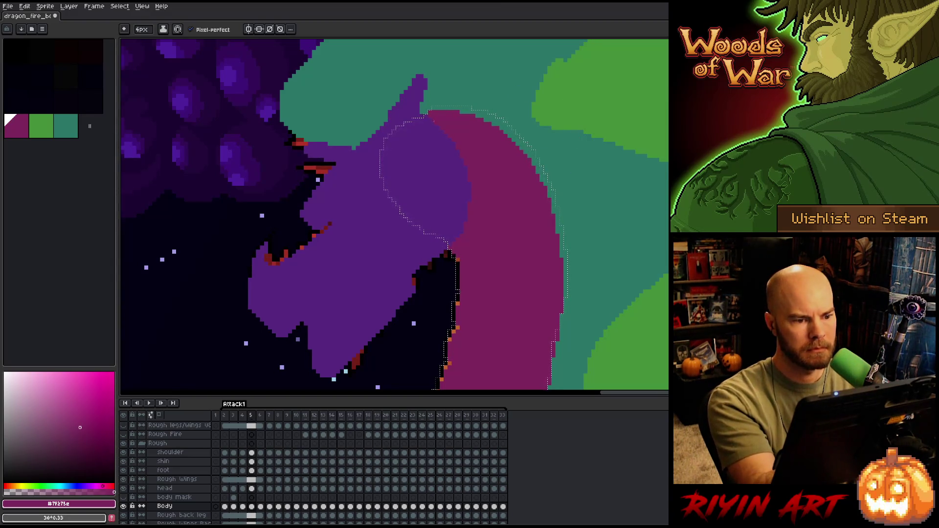
pyautogui.press('Right')
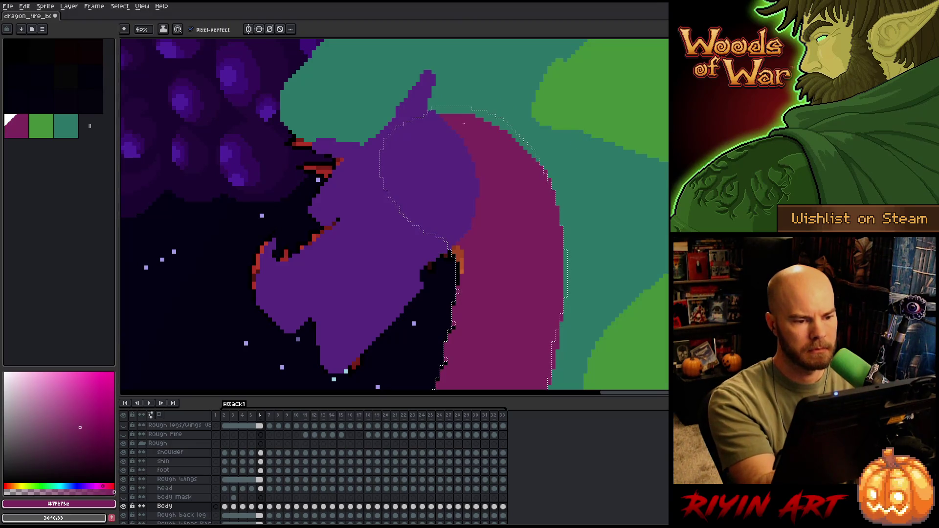
pyautogui.press('Right')
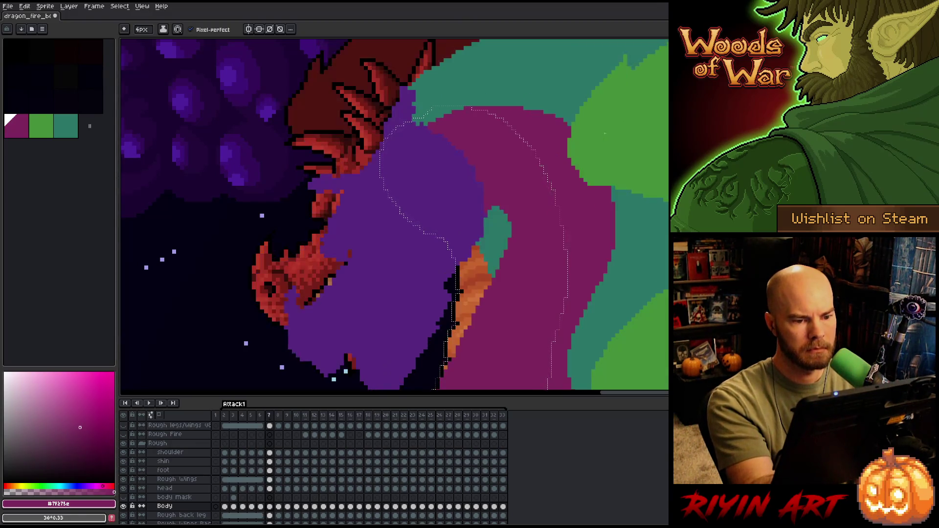
pyautogui.press('Right')
pyautogui.press('Left')
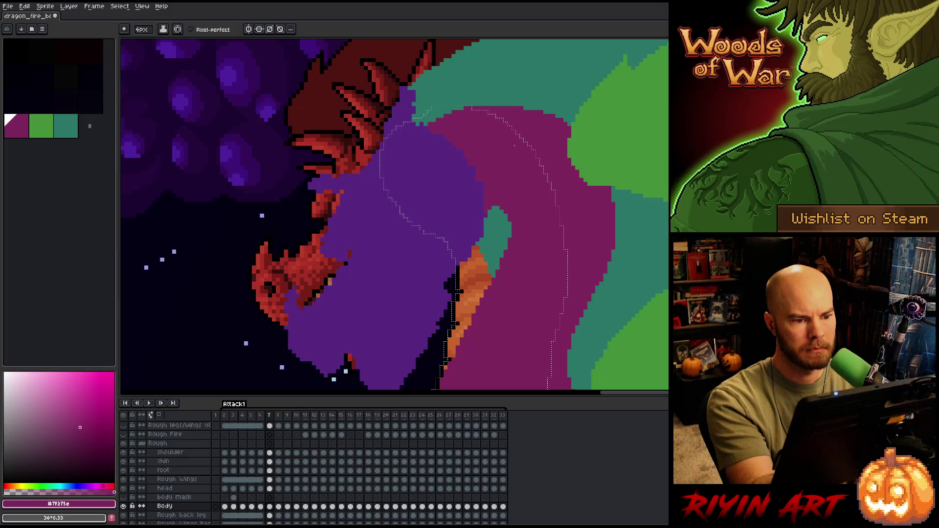
pyautogui.hotkey('ctrl', 'd')
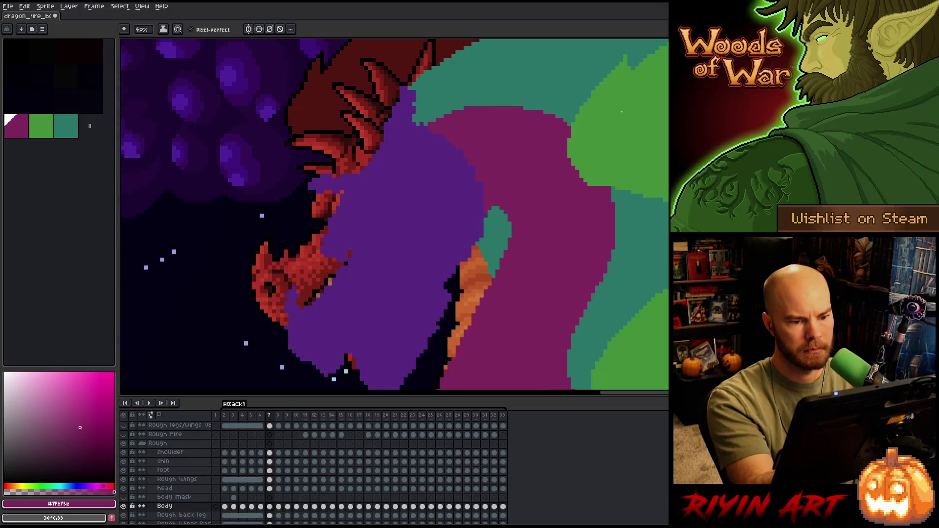
pyautogui.scroll(-3, 662, 168)
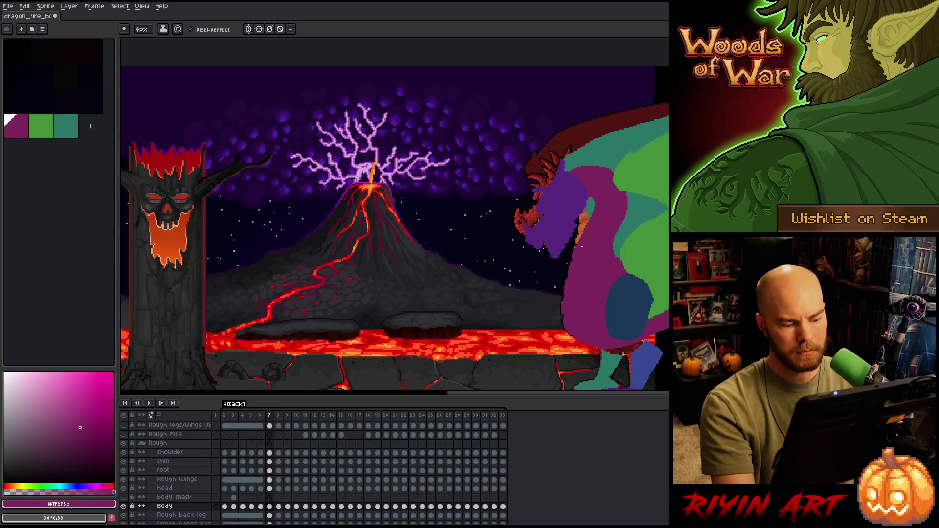
# Retouch the purple shoulder with the pencil on frames 31 and 32
pyautogui.press('Return')
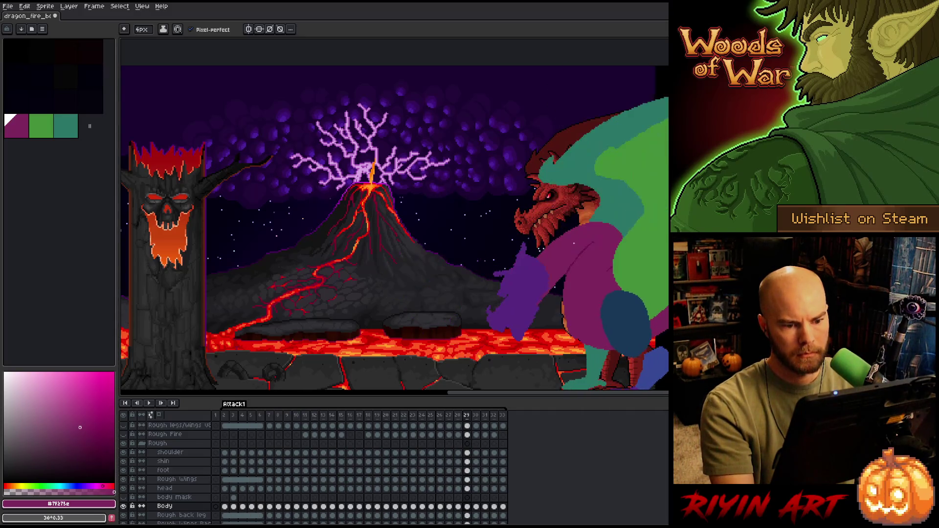
pyautogui.scroll(3, 572, 146)
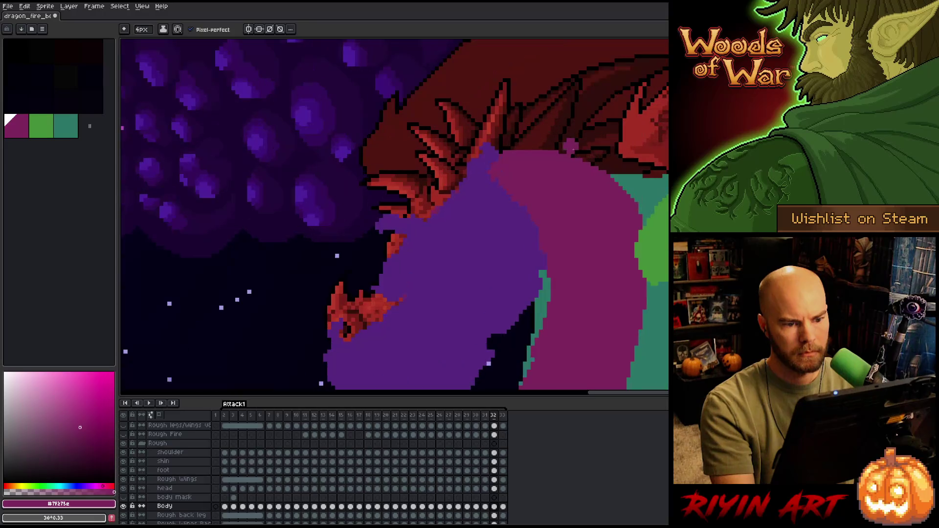
pyautogui.press('b')
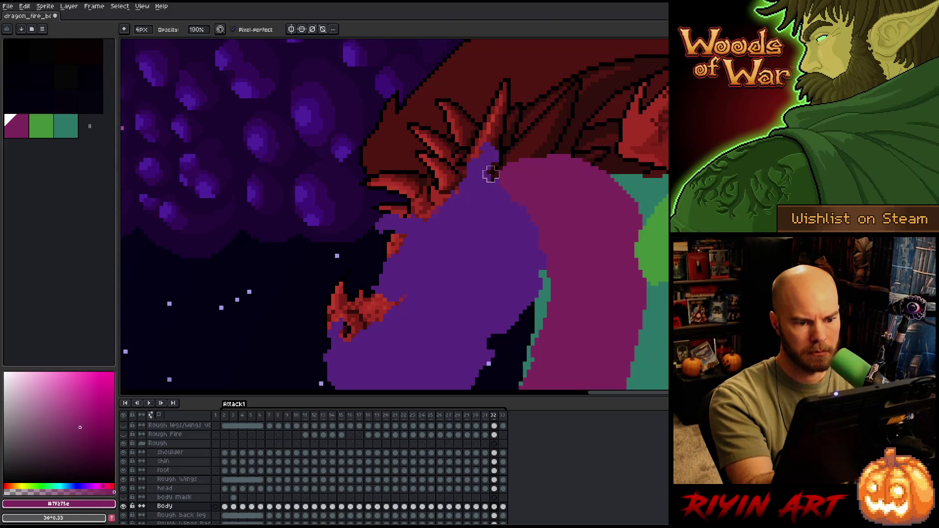
pyautogui.press('e')
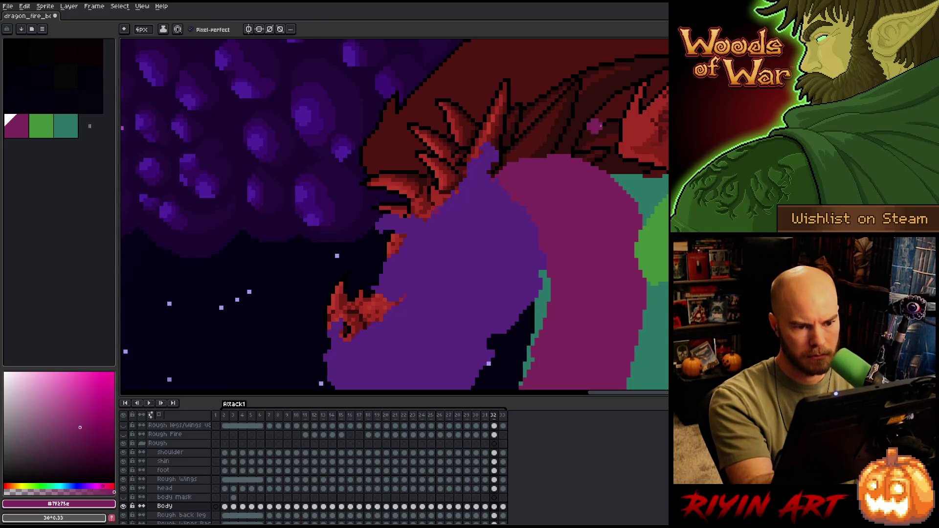
pyautogui.press(',')
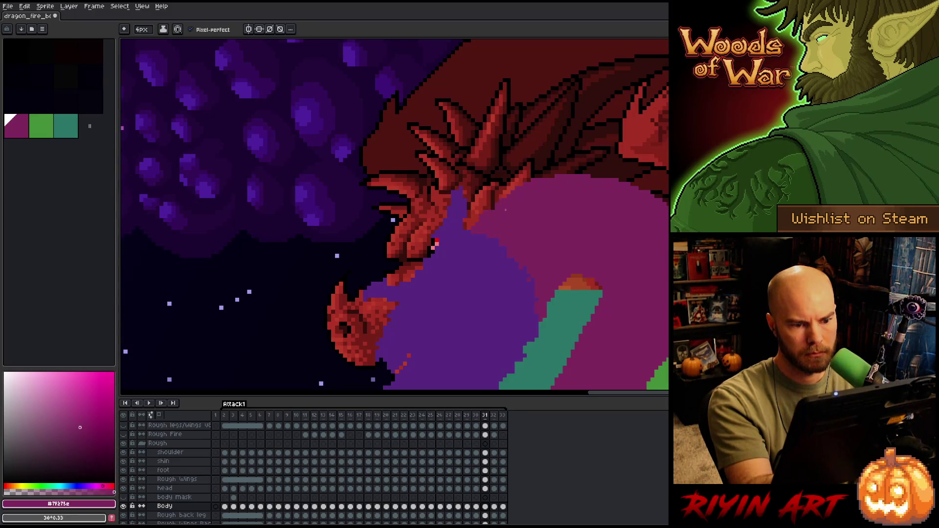
pyautogui.press('b')
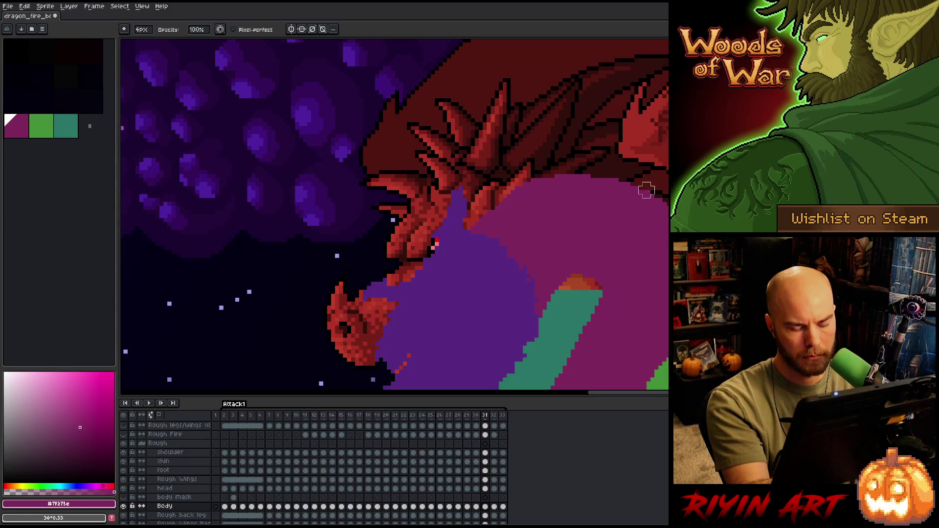
pyautogui.press('.')
pyautogui.press('.')
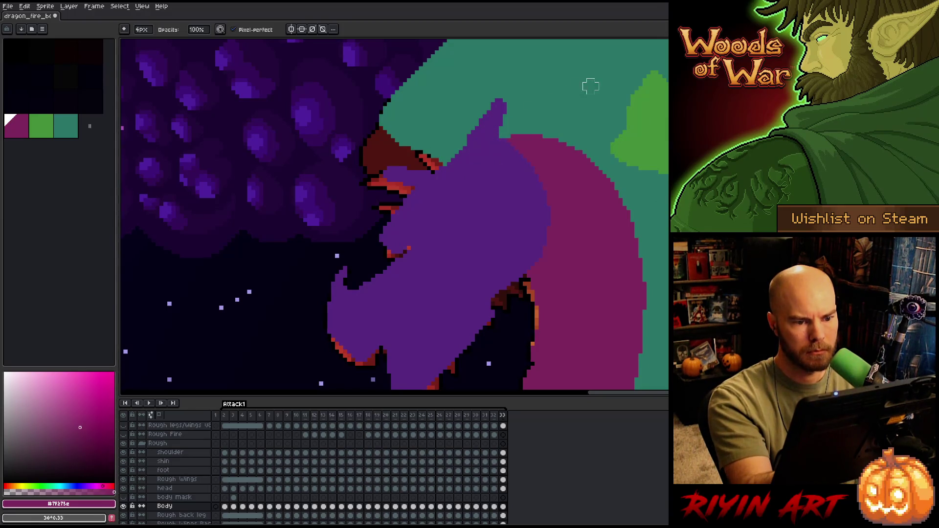
# Replay the attack animation, stopping to inspect the pose and ending on frame 26
pyautogui.press('.')
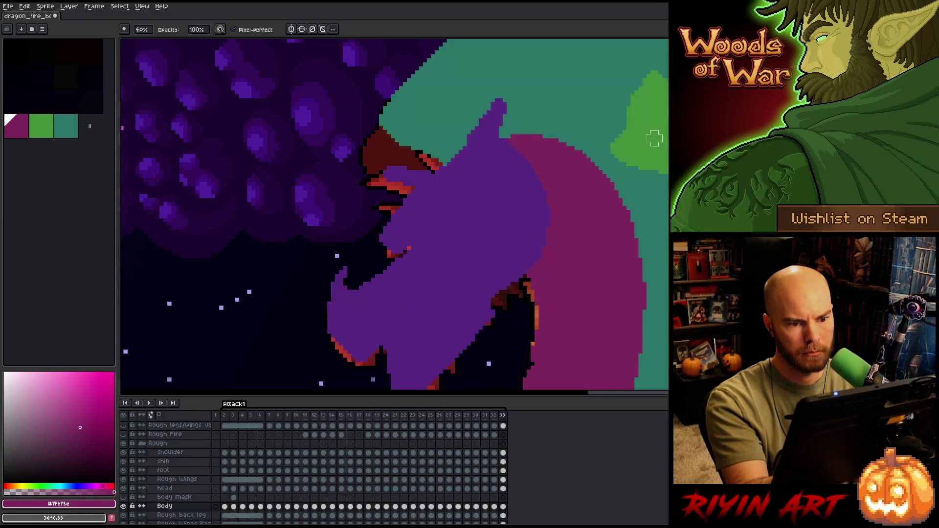
pyautogui.press('.')
pyautogui.press('Return')
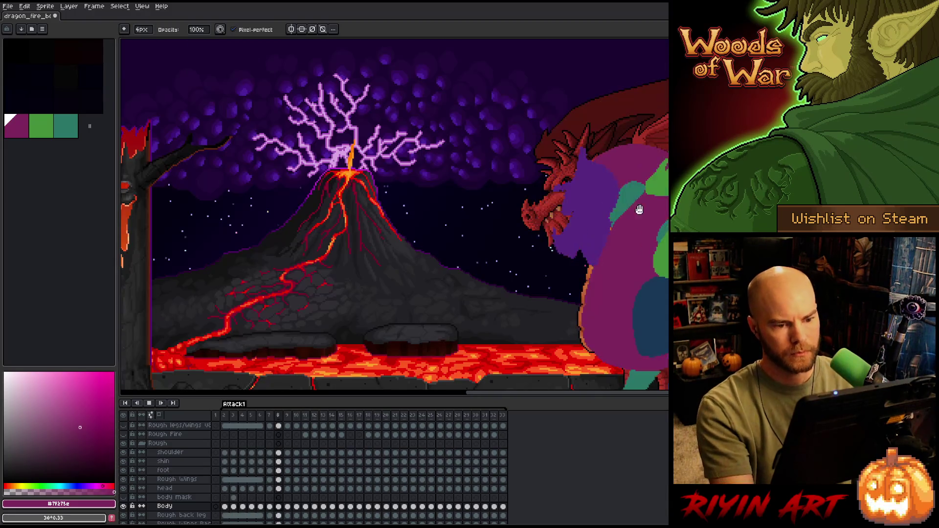
pyautogui.scroll(-3, 424, 180)
pyautogui.press('Return')
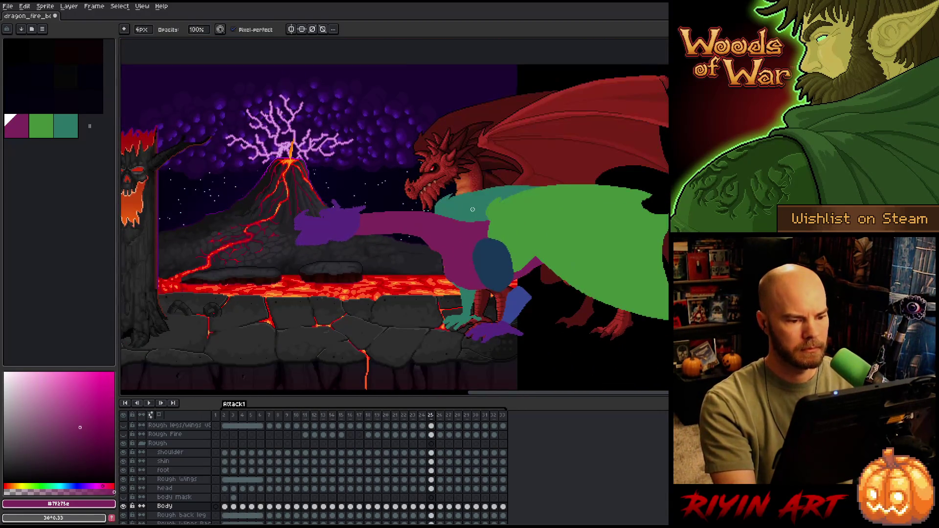
pyautogui.rightClick(473, 209)
pyautogui.press('Escape')
pyautogui.press('Return')
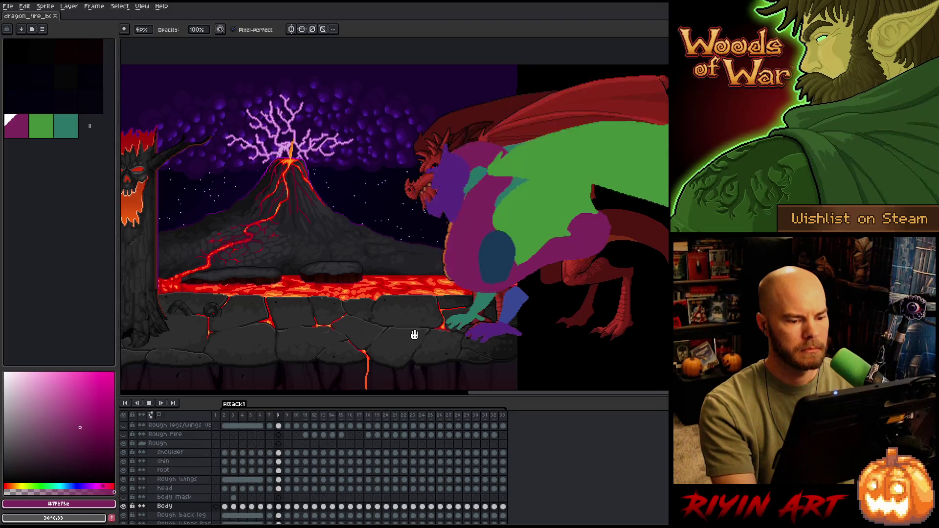
pyautogui.press('Return')
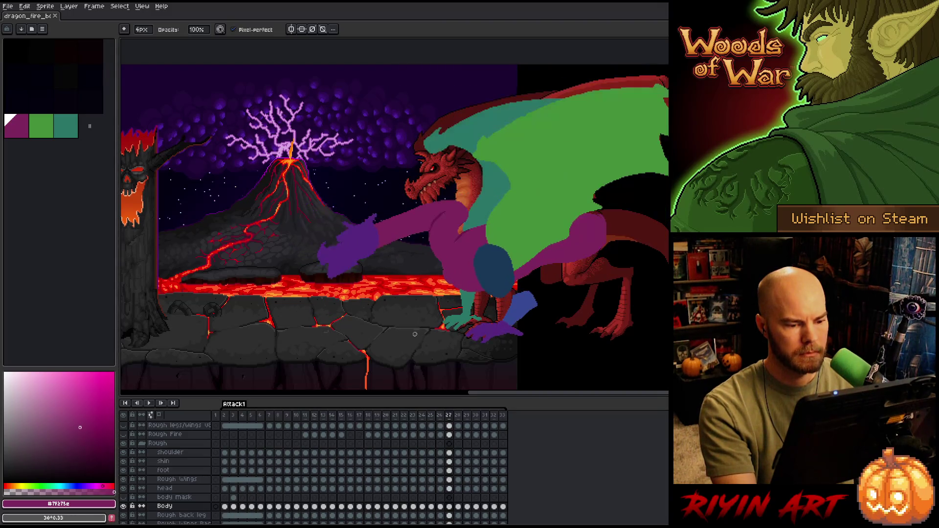
# Compare frames 23 and 24, then select Body frames 14 through 23 in the timeline
pyautogui.press('Left')
pyautogui.press('Left')
pyautogui.press('Left')
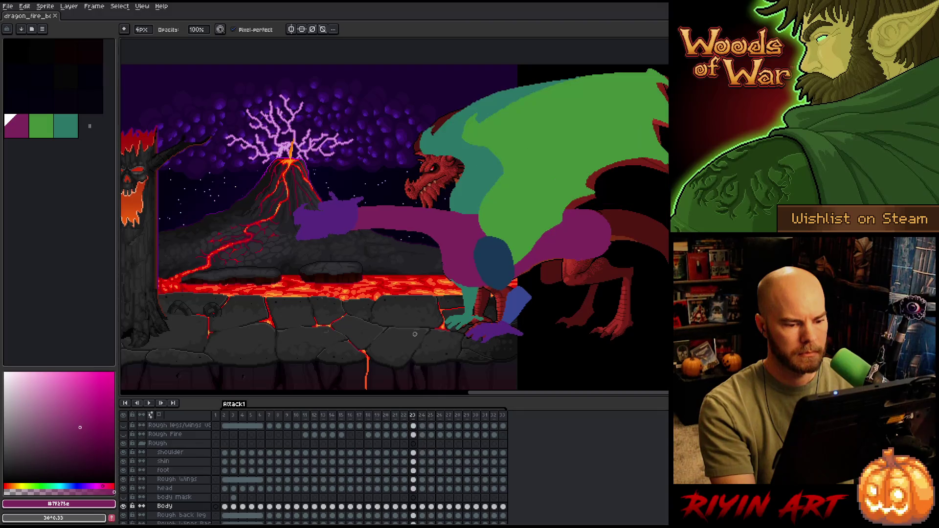
pyautogui.press('Left')
pyautogui.press('Right')
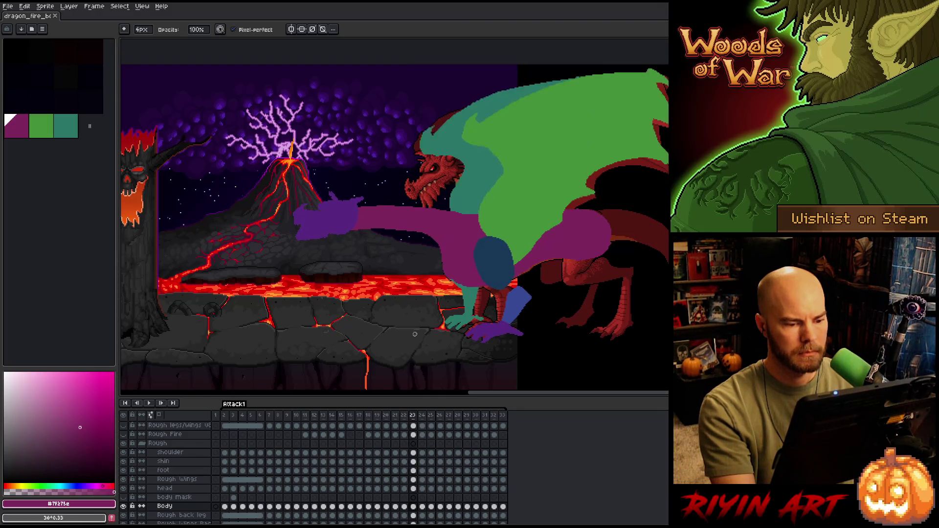
pyautogui.press('Right')
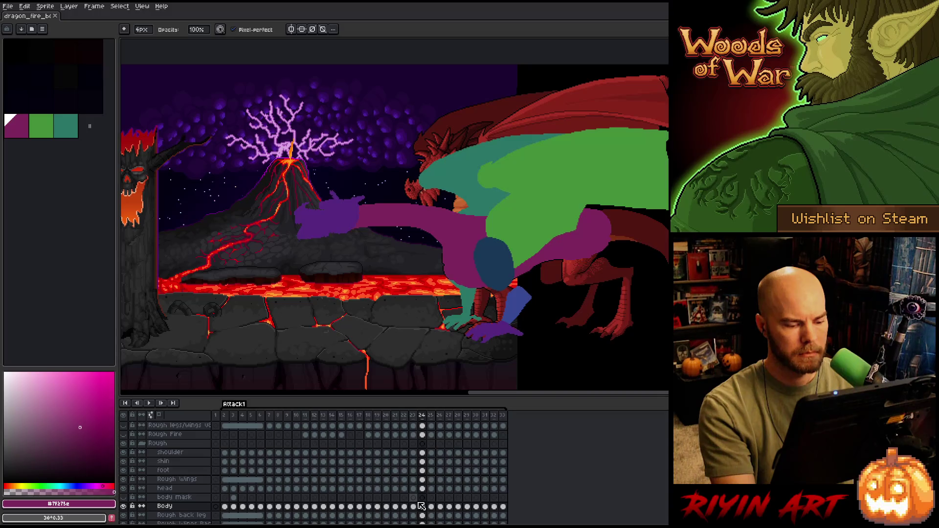
pyautogui.click(414, 507)
pyautogui.moveTo(413, 507)
pyautogui.mouseDown()
pyautogui.moveTo(327, 508)
pyautogui.moveTo(334, 509)
pyautogui.mouseUp()
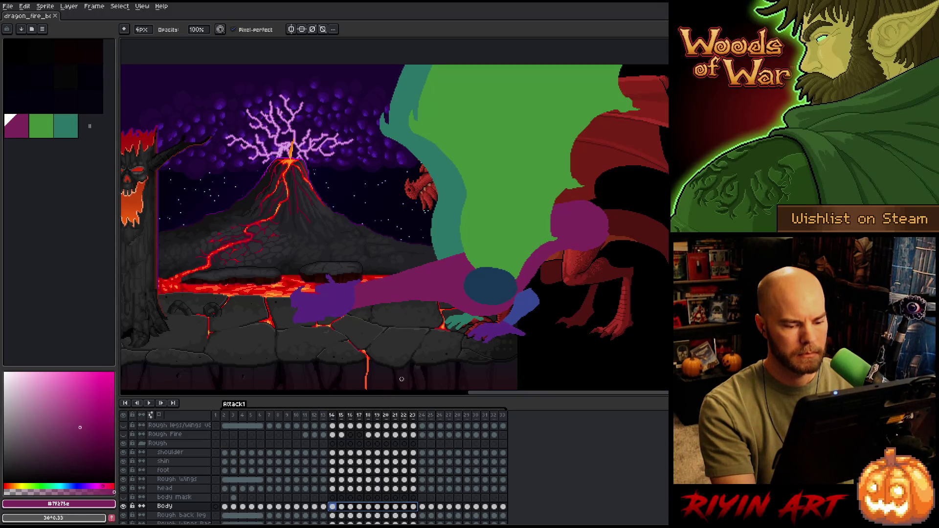
# Nudge the Rough back leg cels from frame 14 with the Move tool and play the range
pyautogui.press('v')
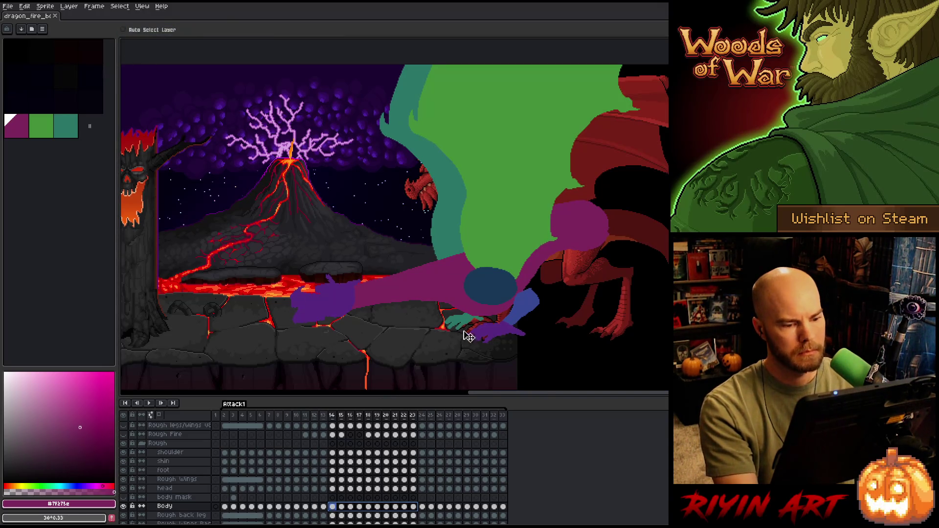
pyautogui.scroll(5, 467, 335)
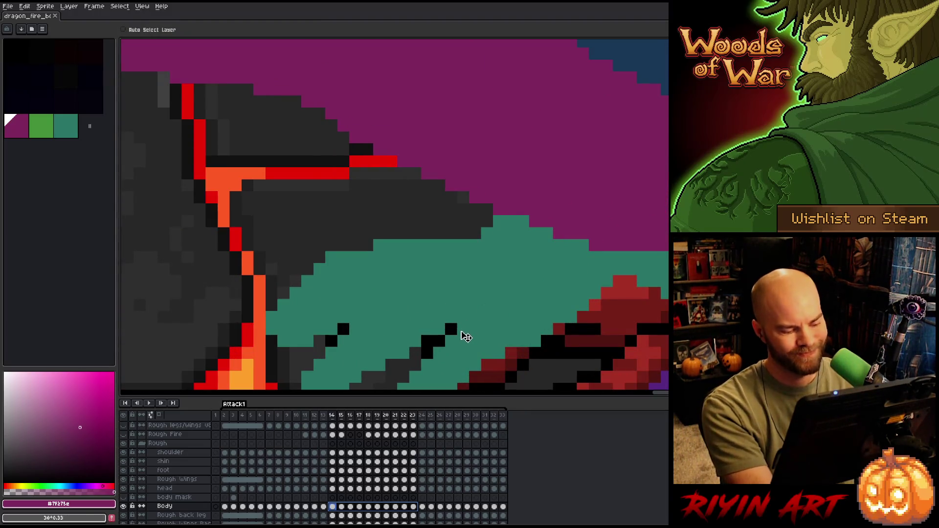
pyautogui.scroll(-3, 319, 480)
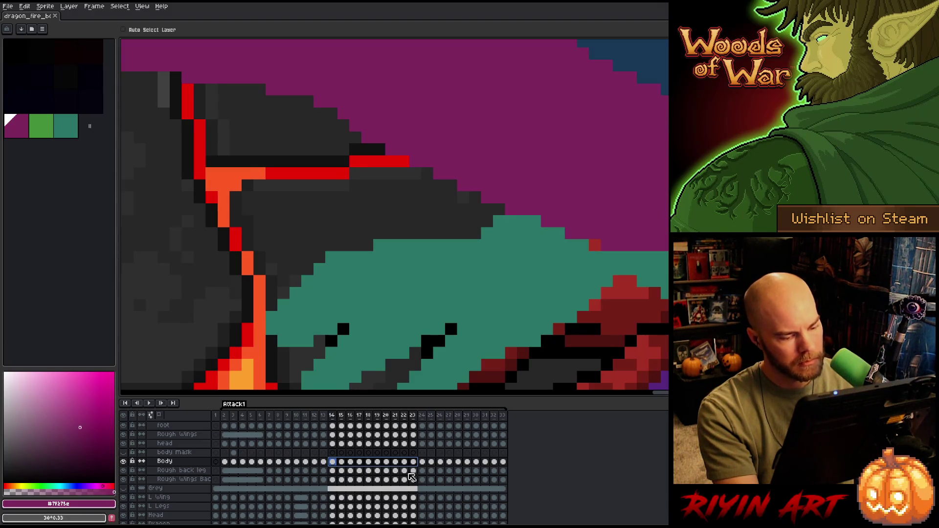
pyautogui.click(342, 471)
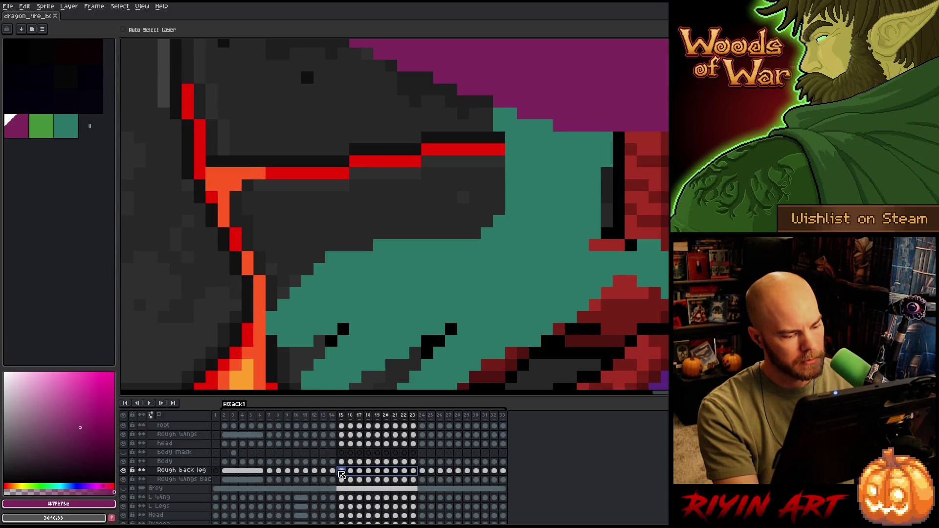
pyautogui.press('Left')
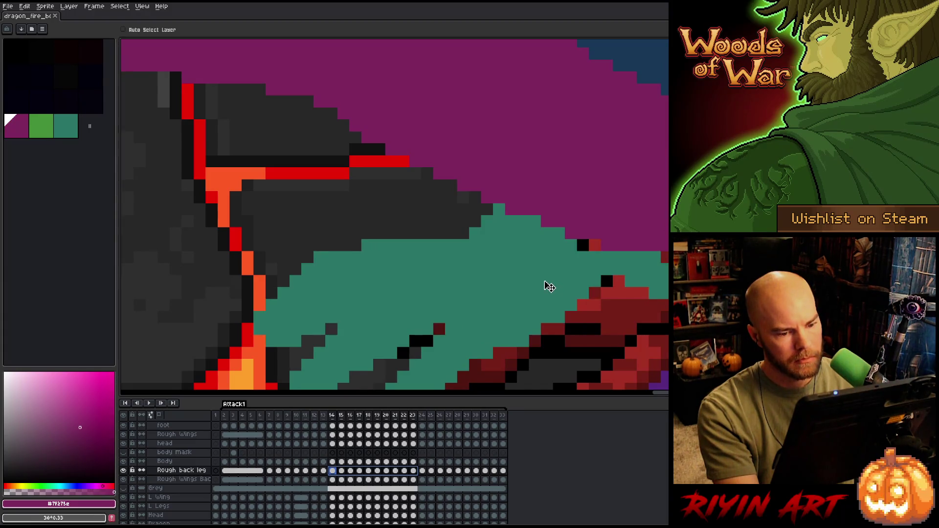
pyautogui.scroll(-5, 547, 294)
pyautogui.press('Return')
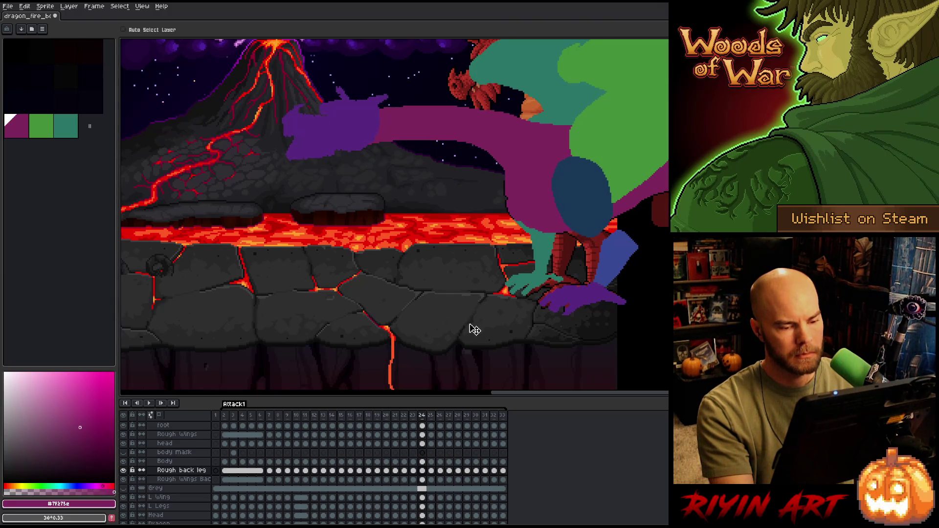
# Step back to frame 23 and select frames 15 to 23, including the back wings layer
pyautogui.press('Right')
pyautogui.press('Left')
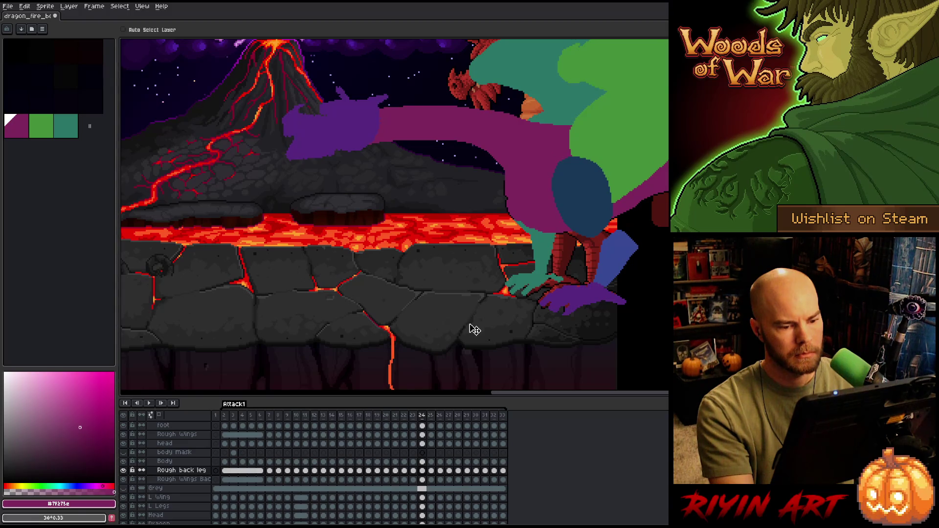
pyautogui.press('Left')
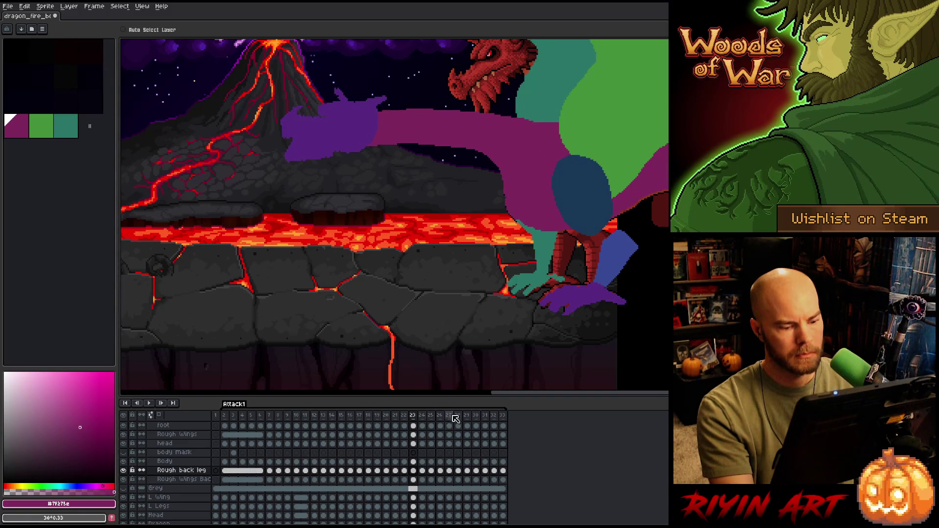
pyautogui.moveTo(417, 477)
pyautogui.mouseDown()
pyautogui.moveTo(301, 481)
pyautogui.moveTo(315, 483)
pyautogui.mouseUp()
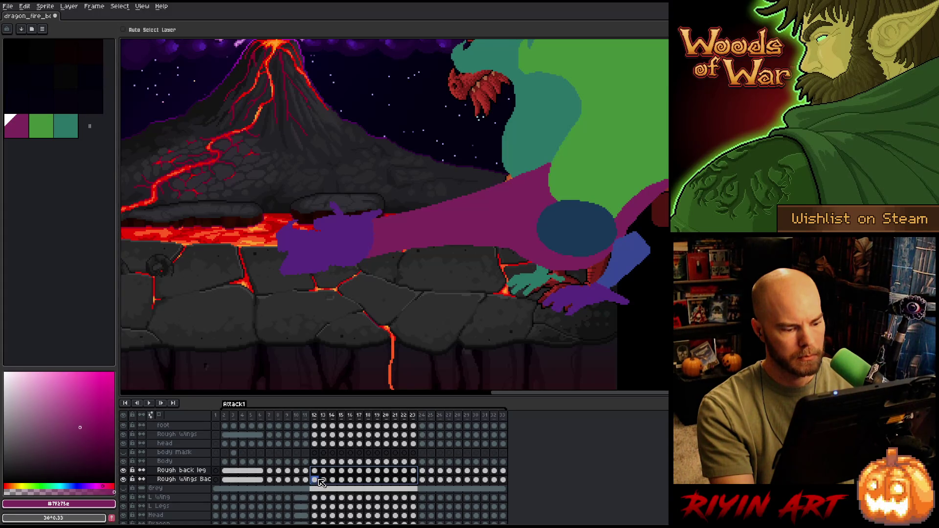
pyautogui.moveTo(321, 481); pyautogui.dragTo(324, 482)
# Compare the Rough back leg across frames 11 to 15
pyautogui.click(316, 471)
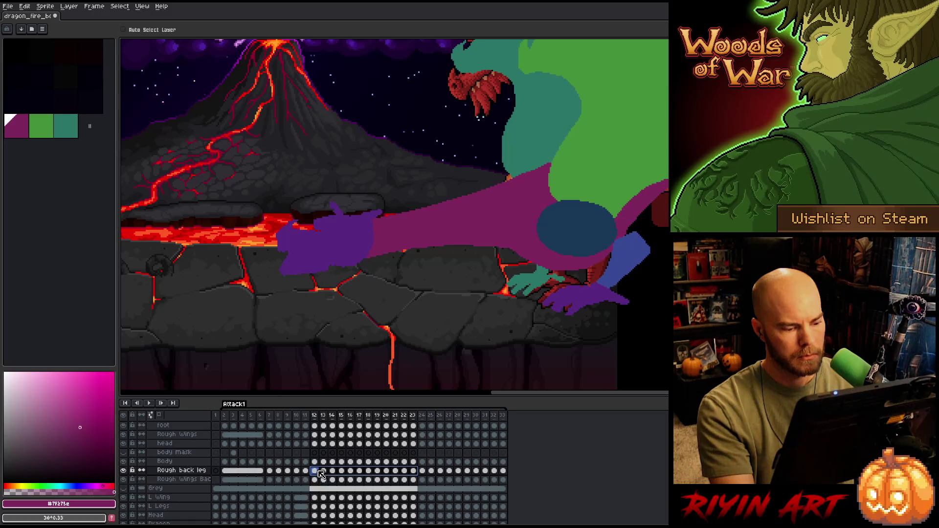
pyautogui.press('Left')
pyautogui.click(316, 472)
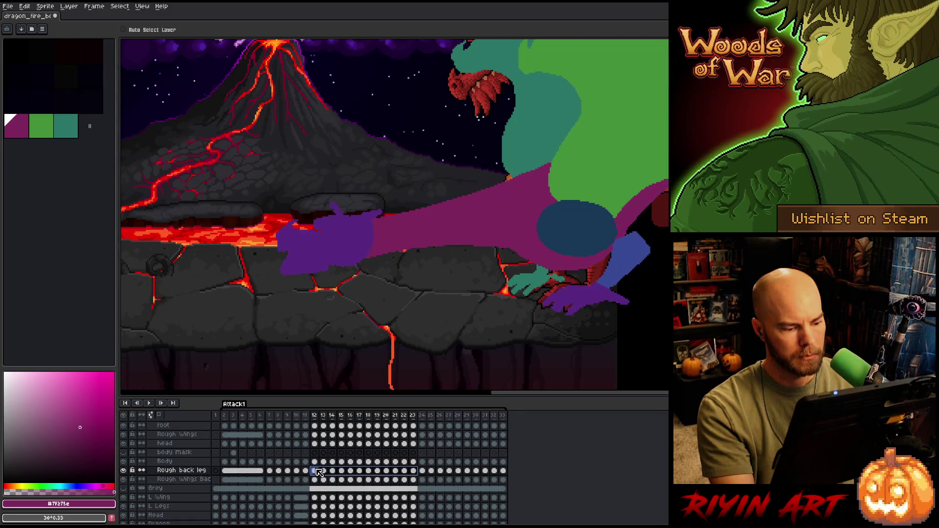
pyautogui.press('Left')
pyautogui.click(315, 472)
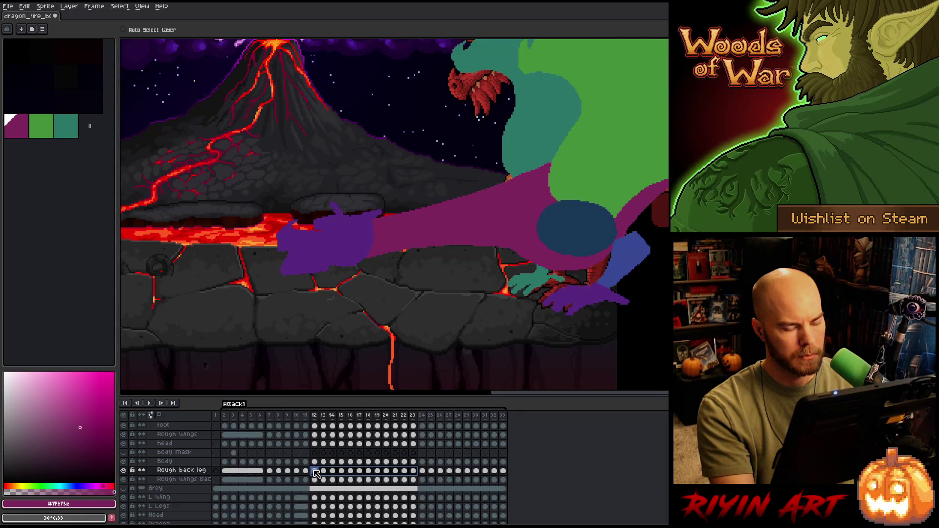
pyautogui.click(323, 472)
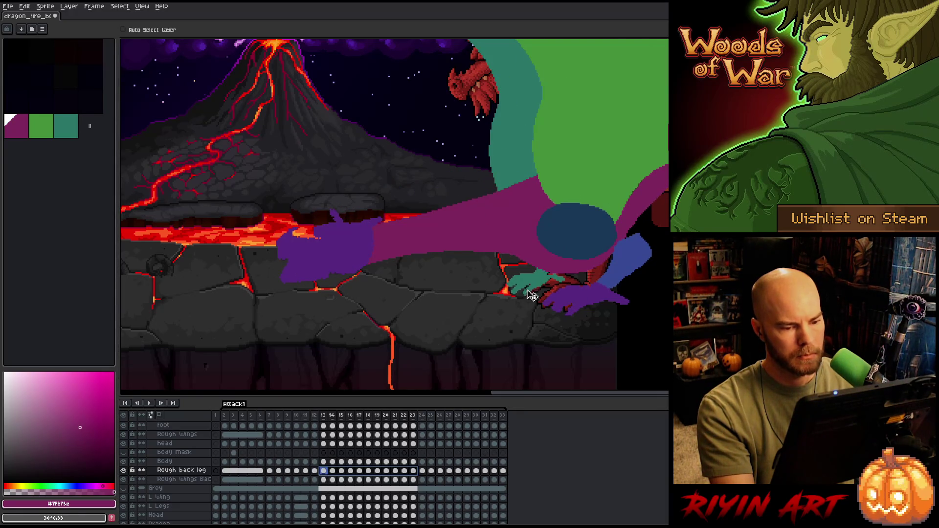
pyautogui.scroll(3, 543, 292)
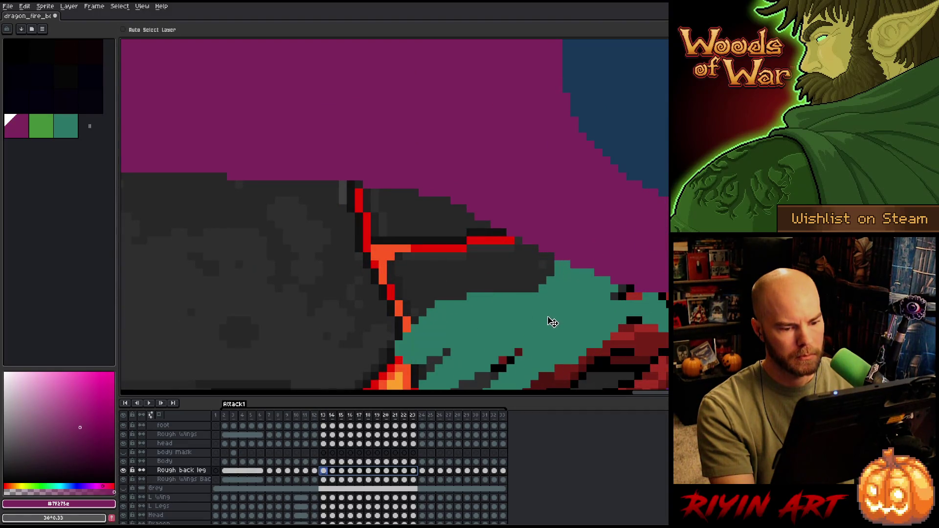
pyautogui.click(332, 470)
pyautogui.press('Right')
pyautogui.press('Left')
pyautogui.press('Right')
# Replay over the centred volcano scene, save, stop on frame 22, and open the shoulder layer's menu
pyautogui.press('Return')
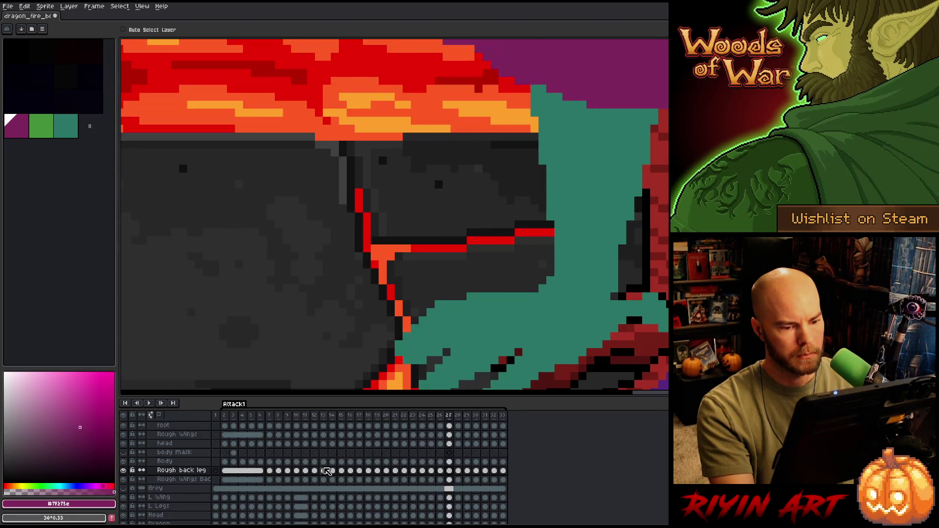
pyautogui.scroll(-3, 419, 350)
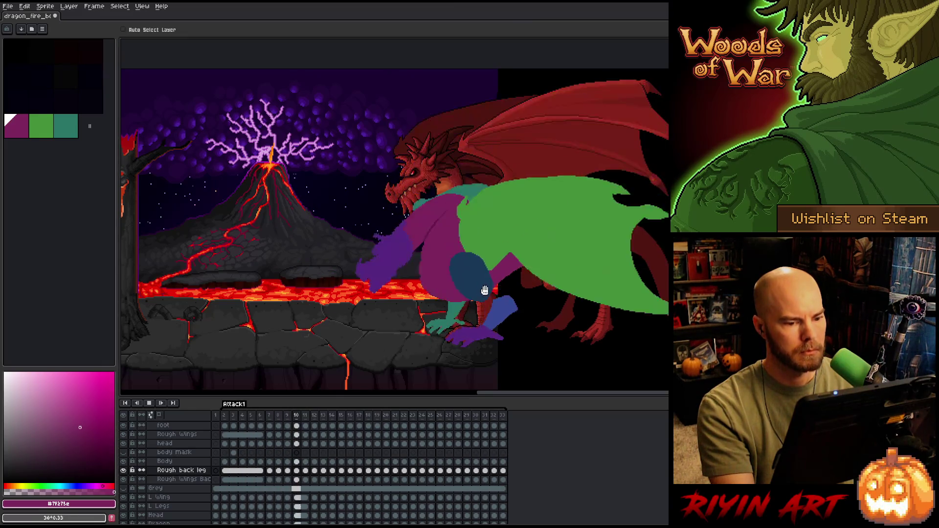
pyautogui.scroll(-2, 415, 322)
pyautogui.scroll(4, 406, 289)
pyautogui.moveTo(406, 289); pyautogui.dragTo(479, 320)
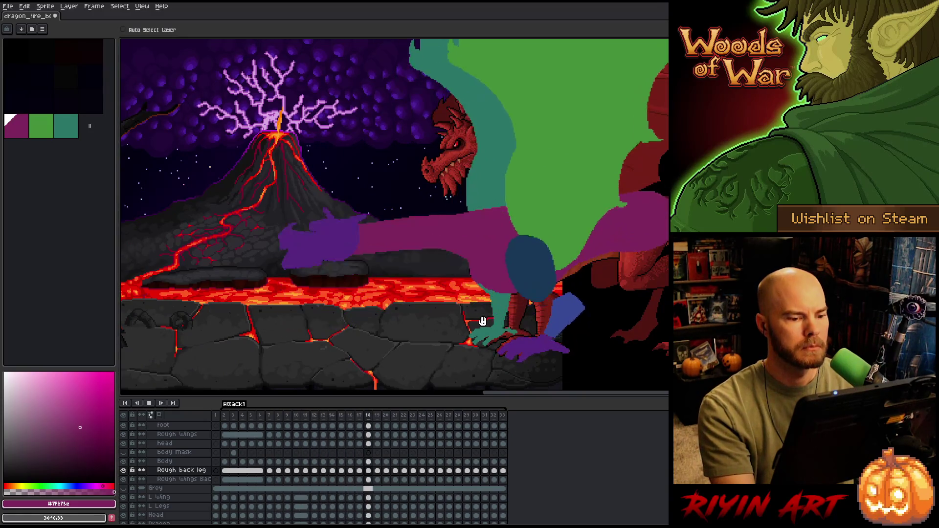
pyautogui.press('Return')
pyautogui.hotkey('ctrl', 's')
pyautogui.press('Return')
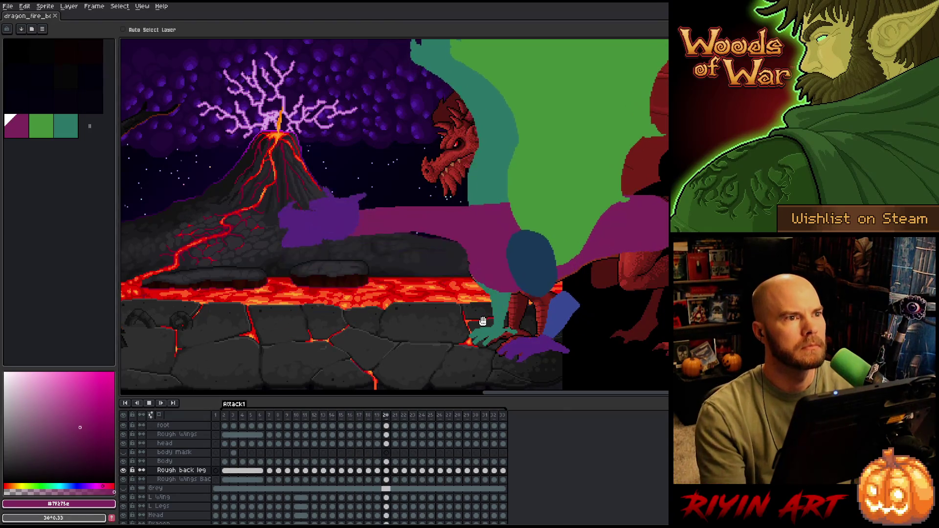
pyautogui.press('Return')
pyautogui.scroll(2, 184, 470)
pyautogui.rightClick(176, 444)
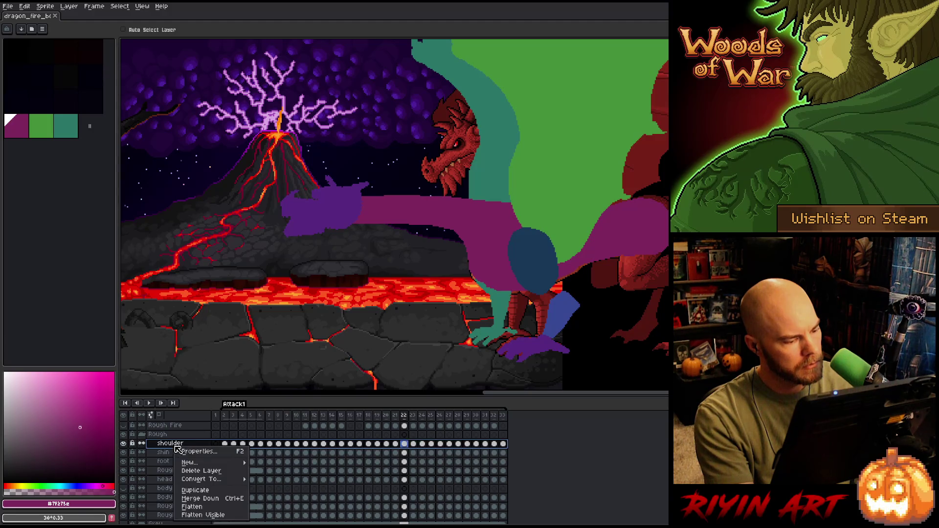
# Duplicate the shoulder layer and move the copied oval beside the original
pyautogui.click(191, 443)
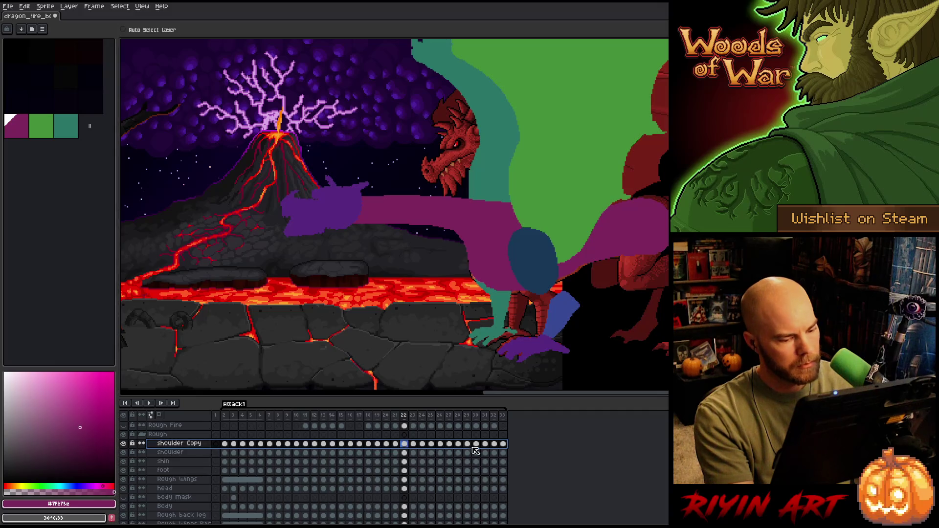
pyautogui.moveTo(504, 449); pyautogui.dragTo(232, 447)
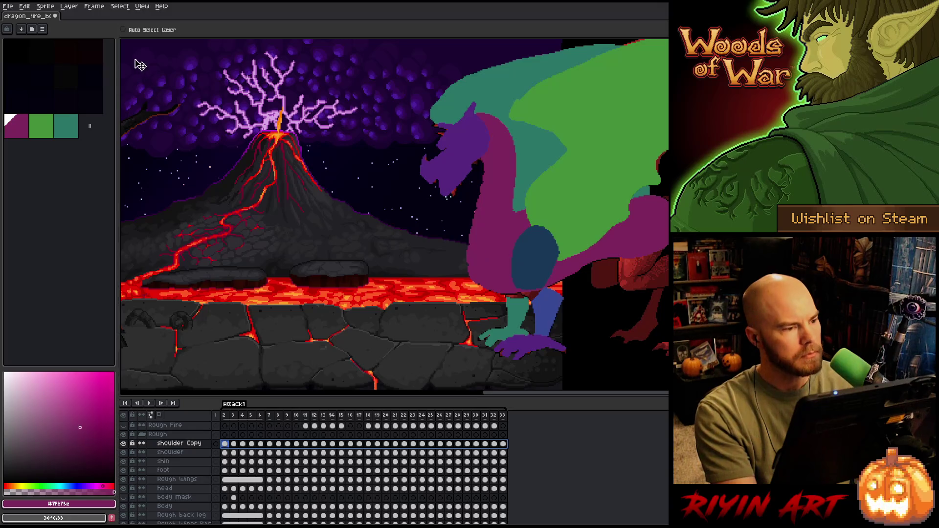
pyautogui.moveTo(543, 260)
pyautogui.mouseDown()
pyautogui.moveTo(495, 264)
pyautogui.moveTo(504, 264)
pyautogui.mouseUp()
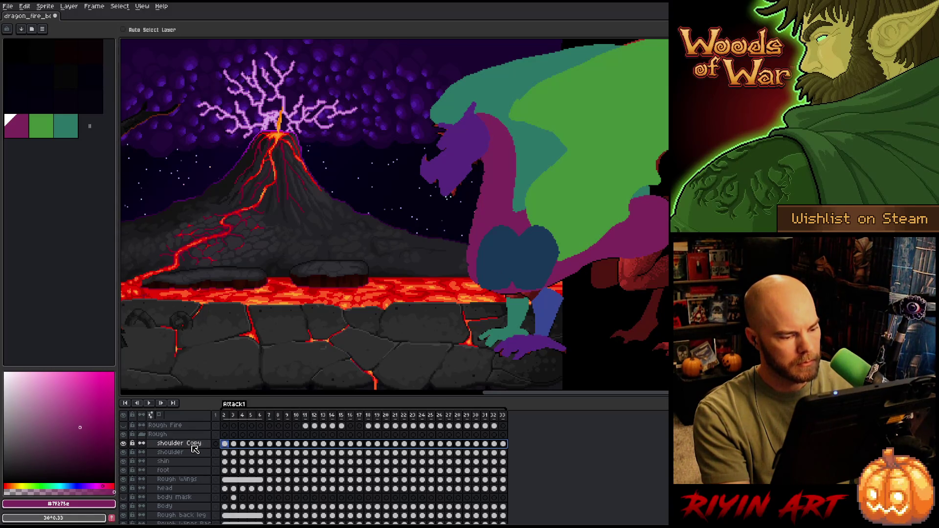
# Replace the copy's #183858 blue with #297567 teal and move the layer above Rough back leg
pyautogui.hotkey('shift', 'r')
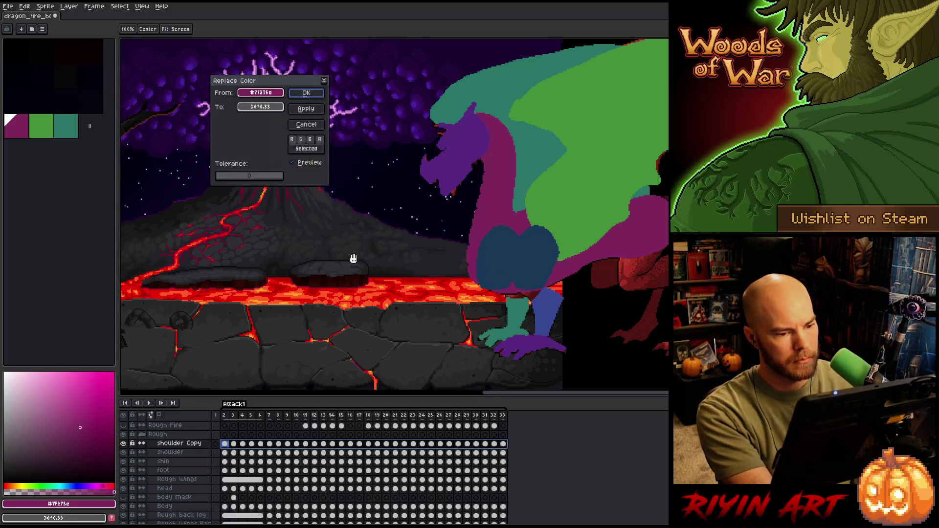
pyautogui.click(497, 256)
pyautogui.moveTo(260, 107)
pyautogui.mouseDown()
pyautogui.moveTo(504, 313)
pyautogui.moveTo(521, 309)
pyautogui.mouseUp()
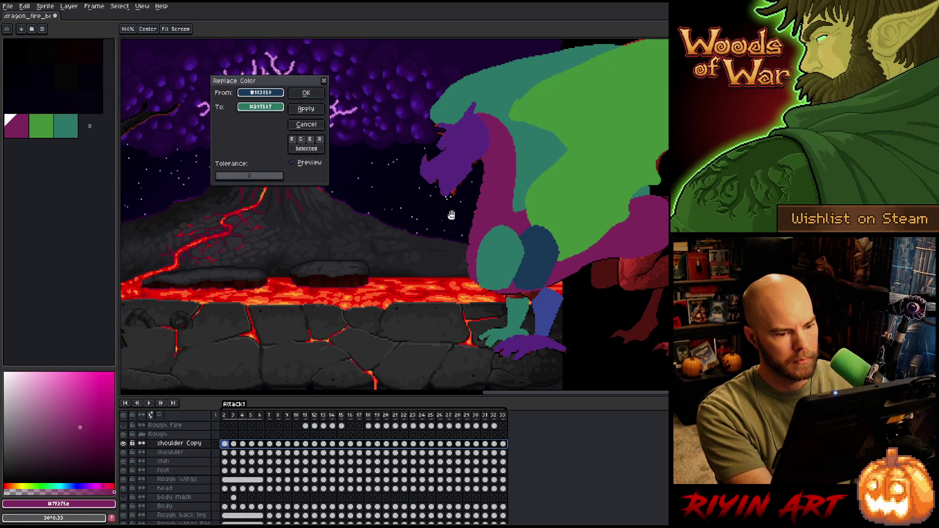
pyautogui.click(306, 93)
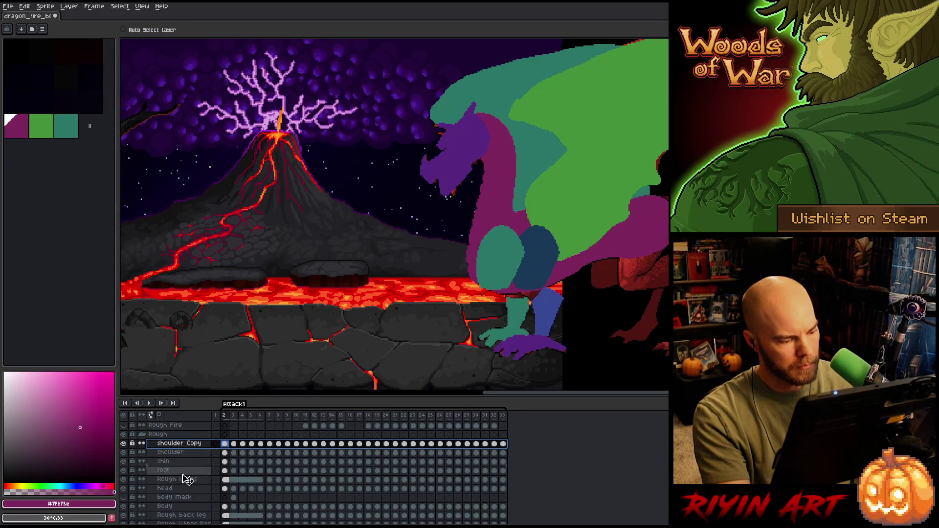
pyautogui.scroll(-1, 190, 522)
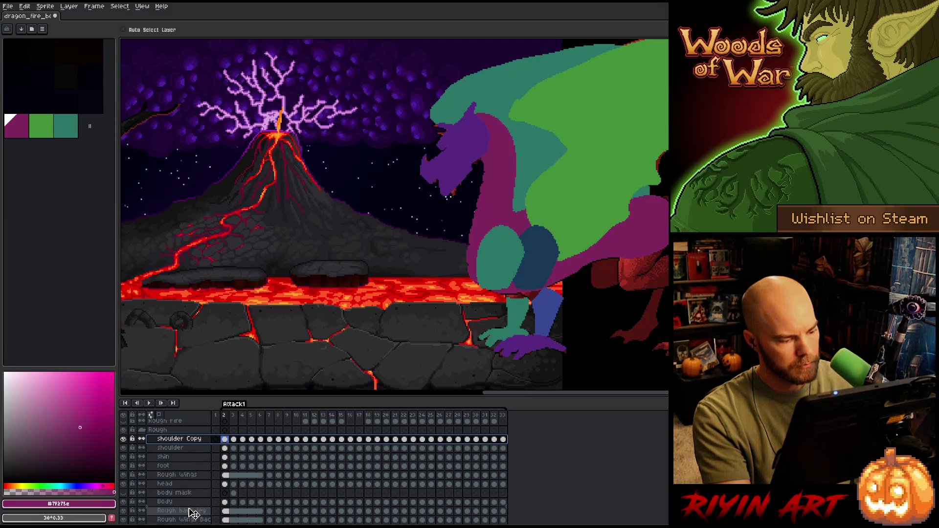
pyautogui.moveTo(193, 512); pyautogui.dragTo(193, 513)
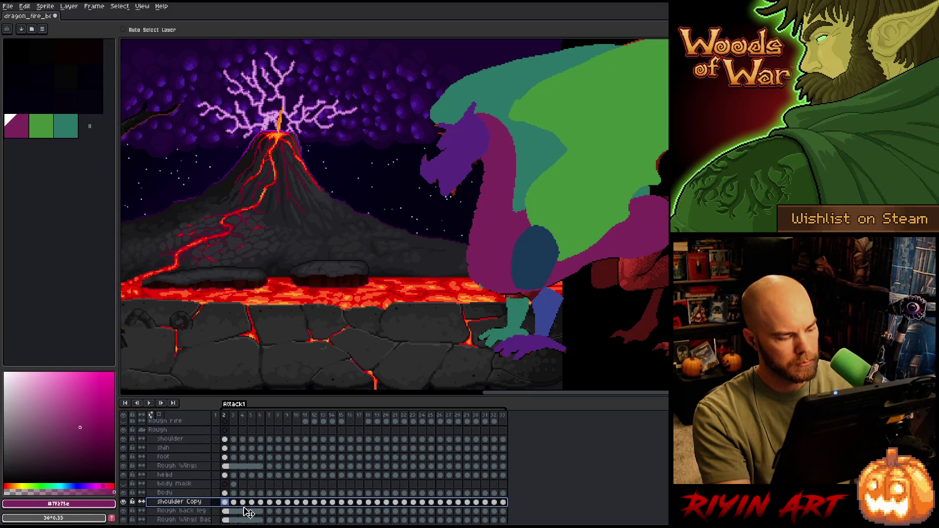
pyautogui.press('Return')
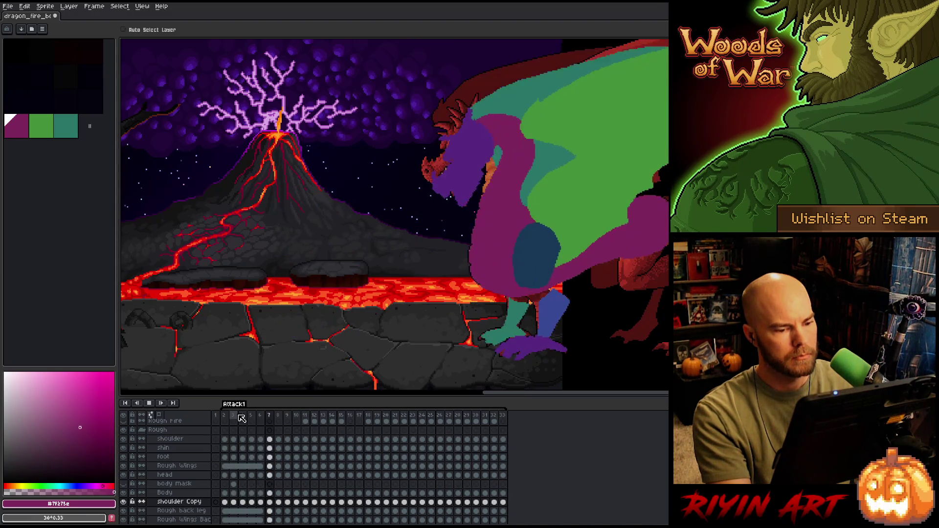
# Isolate the shoulder Copy and Rough back leg layers and play them on their own
pyautogui.press('Return')
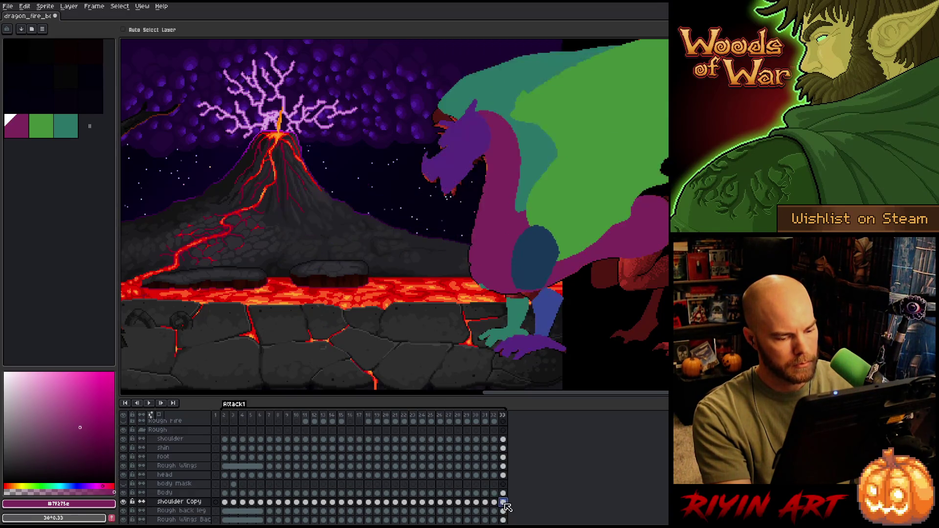
pyautogui.click(225, 502)
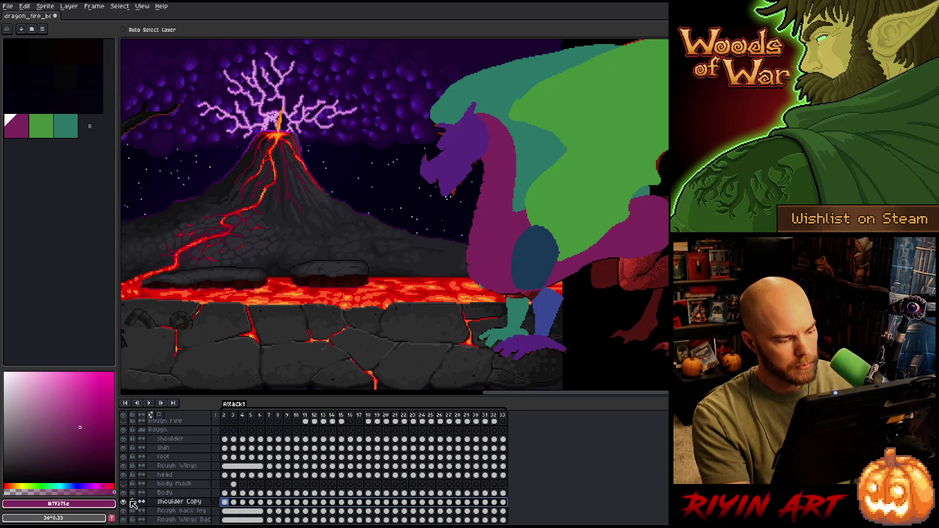
pyautogui.keyDown('alt'); pyautogui.click(123, 502); pyautogui.keyUp('alt')
pyautogui.keyDown('alt'); pyautogui.click(124, 502); pyautogui.keyUp('alt')
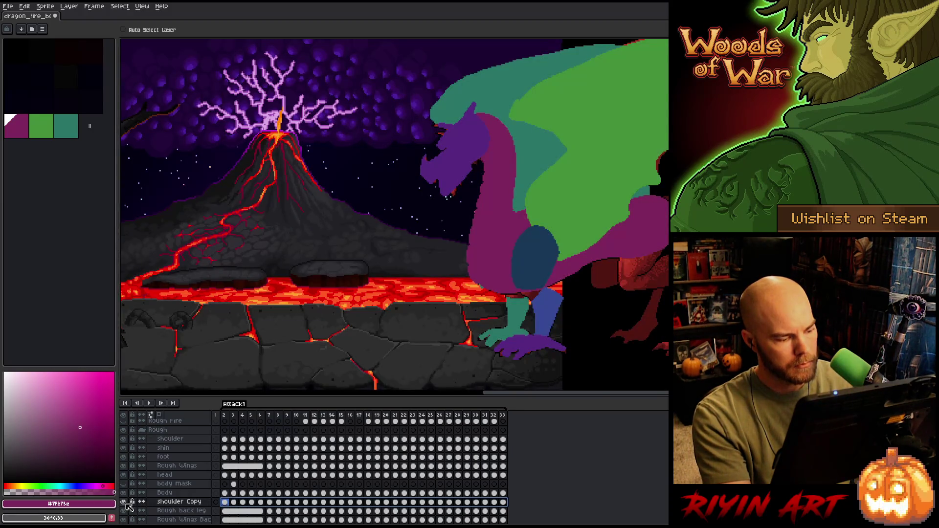
pyautogui.keyDown('alt'); pyautogui.click(124, 503); pyautogui.keyUp('alt')
pyautogui.click(123, 511)
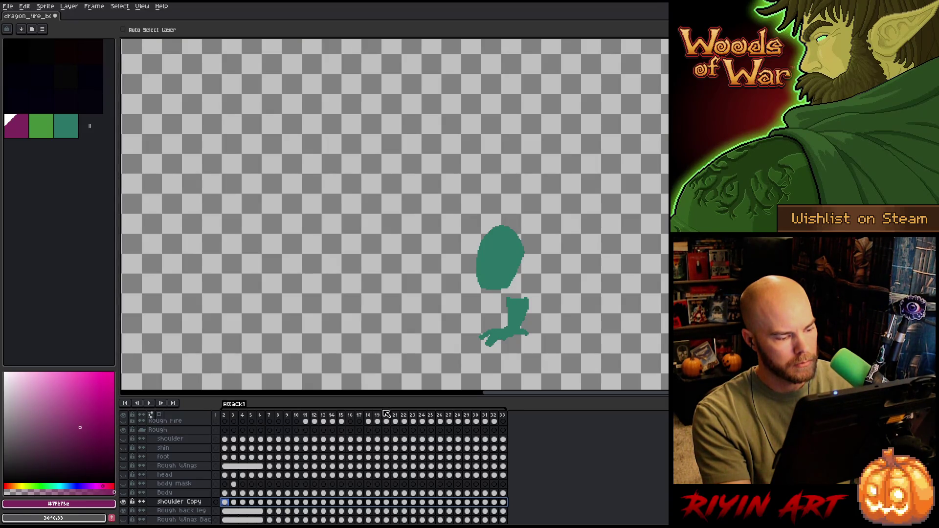
pyautogui.press('Return')
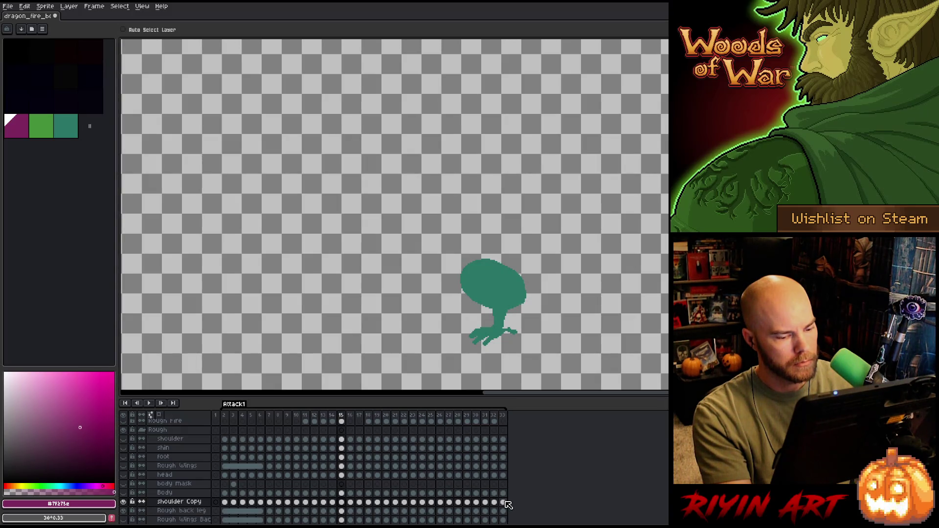
# Move the teal shoulder oval up about 20 px across both layers' frames and preview it
pyautogui.moveTo(507, 505); pyautogui.dragTo(217, 517)
pyautogui.click(227, 505)
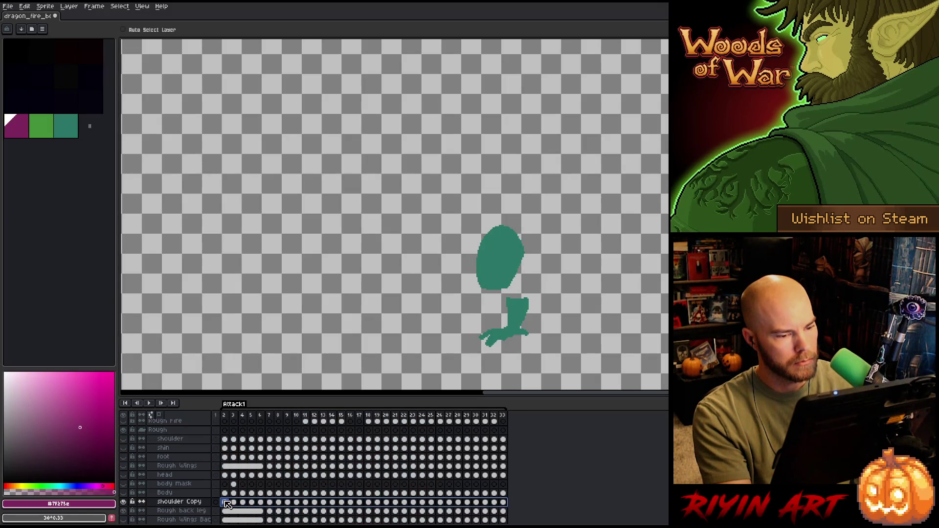
pyautogui.moveTo(497, 275); pyautogui.dragTo(497, 266)
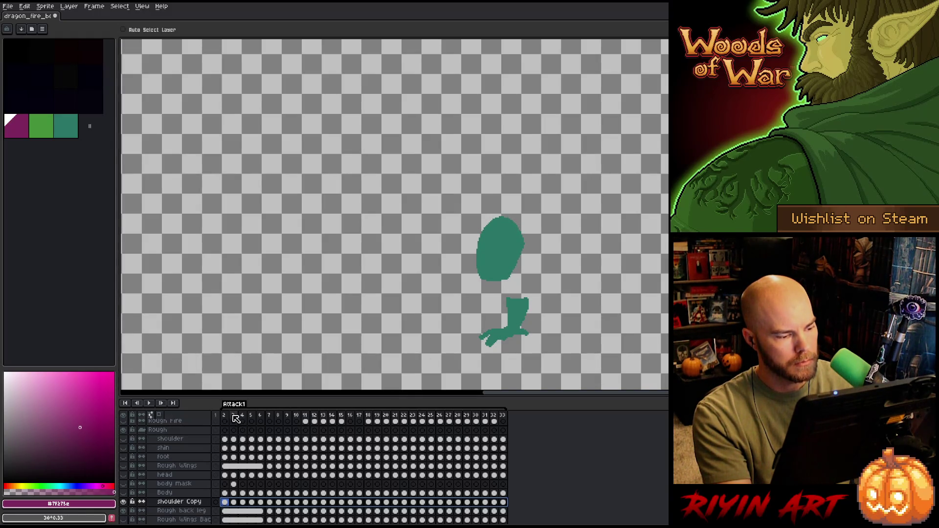
pyautogui.press('Return')
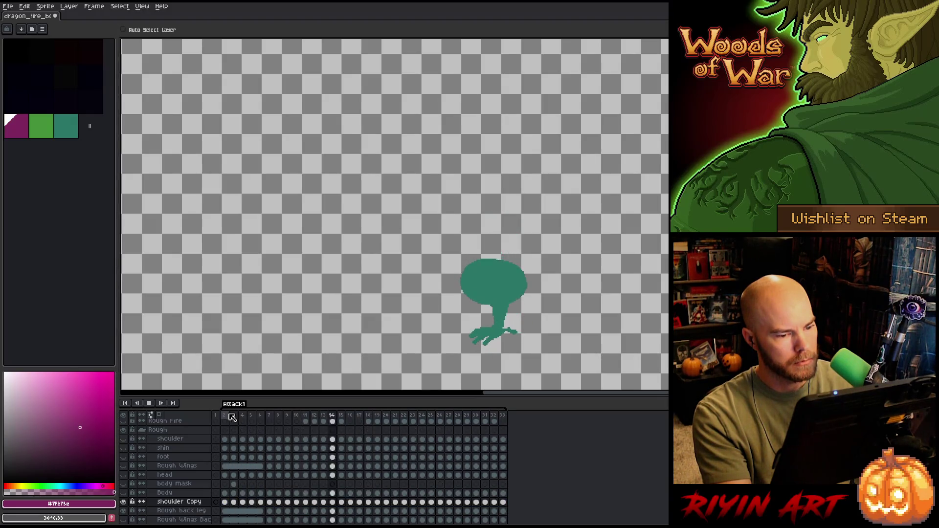
pyautogui.press('Return')
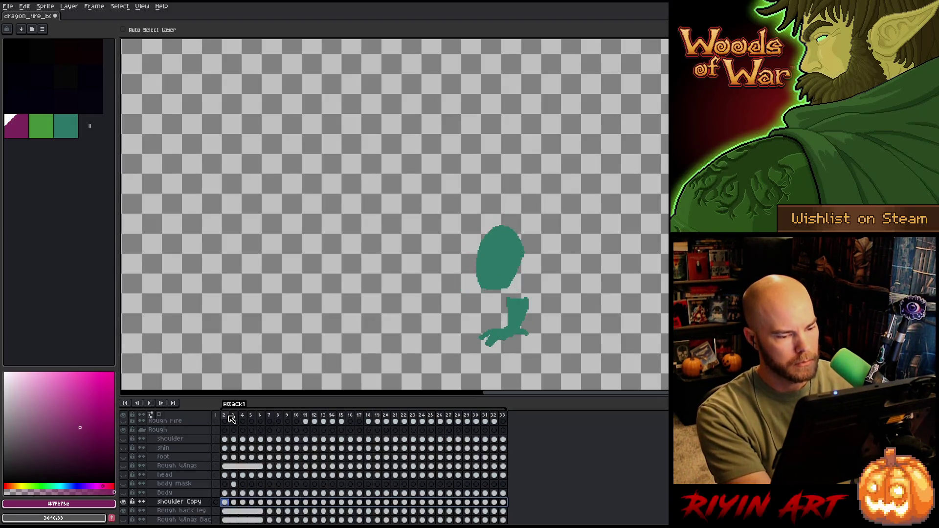
# Raise the shoulder shape on all shoulder Copy cels from frame 2 to 33
pyautogui.click(201, 504)
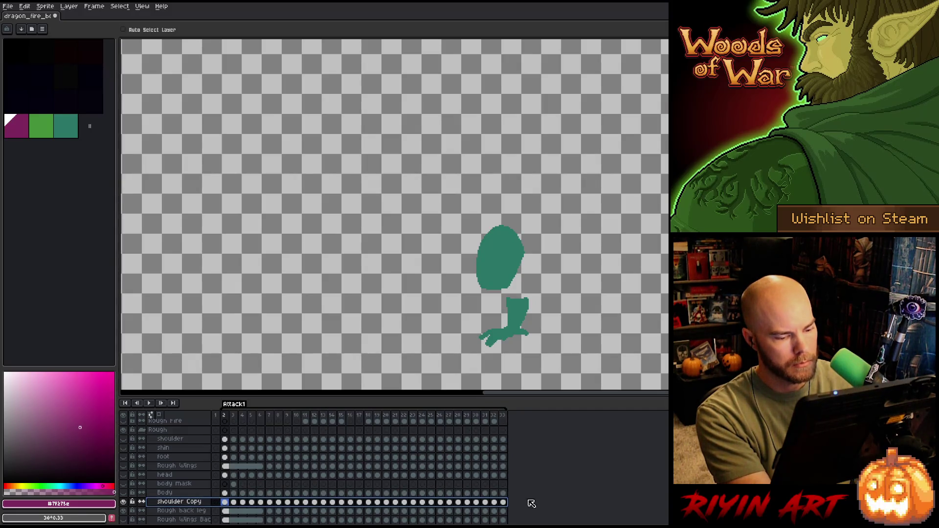
pyautogui.click(503, 504)
pyautogui.moveTo(492, 505); pyautogui.dragTo(231, 507)
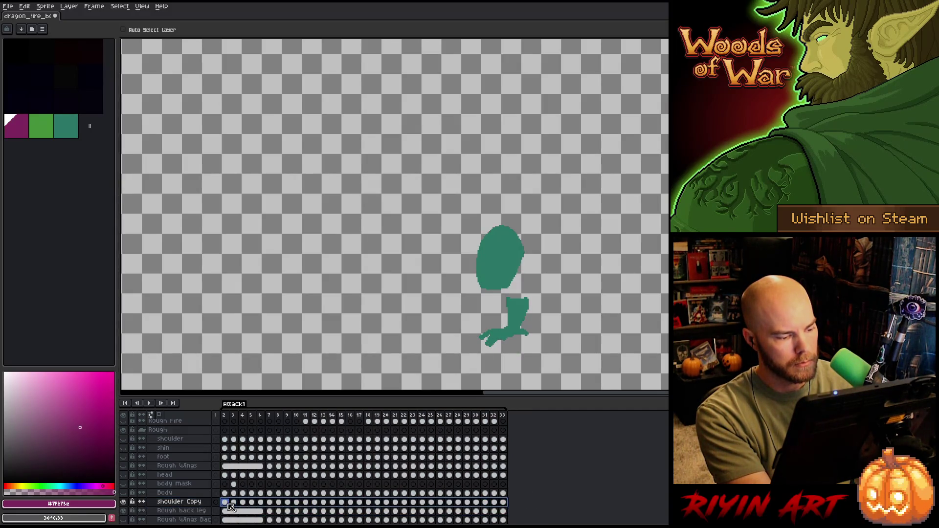
pyautogui.moveTo(506, 258); pyautogui.dragTo(521, 260)
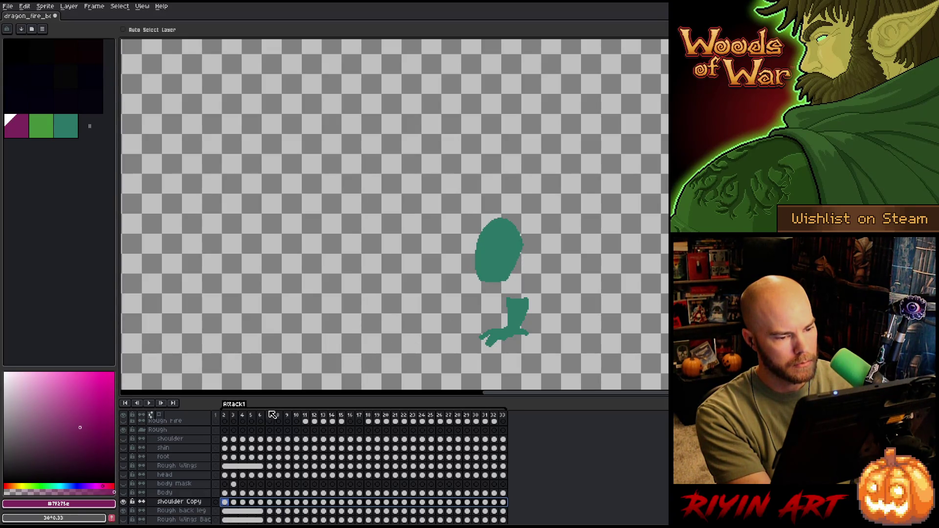
# Shift the teal shoulder left and up on middle frames 7–9, then show all layers again
pyautogui.moveTo(234, 416); pyautogui.dragTo(309, 413)
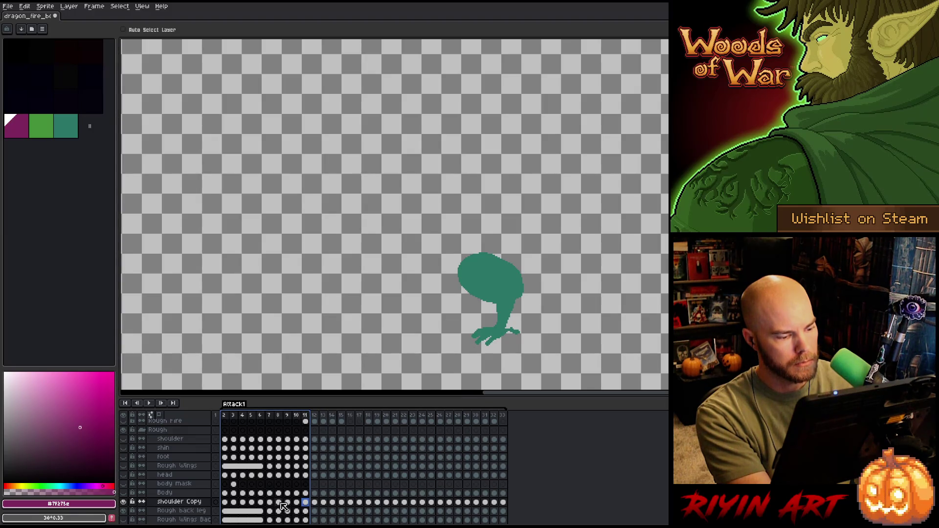
pyautogui.moveTo(272, 502)
pyautogui.mouseDown()
pyautogui.moveTo(499, 502)
pyautogui.moveTo(393, 499)
pyautogui.moveTo(490, 495)
pyautogui.moveTo(461, 491)
pyautogui.moveTo(461, 506)
pyautogui.mouseUp()
pyautogui.moveTo(504, 281); pyautogui.dragTo(487, 274)
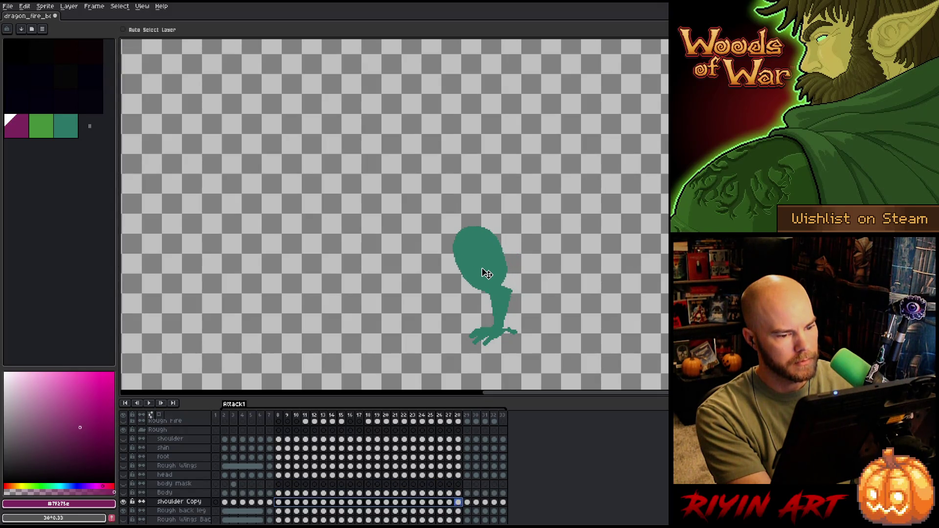
pyautogui.click(281, 416)
pyautogui.moveTo(270, 417); pyautogui.dragTo(323, 415)
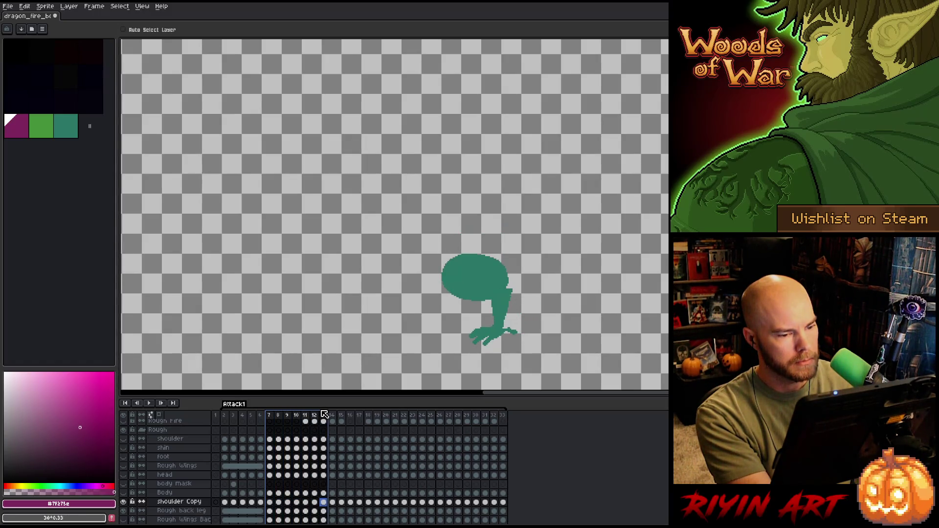
pyautogui.keyDown('alt'); pyautogui.click(124, 503); pyautogui.keyUp('alt')
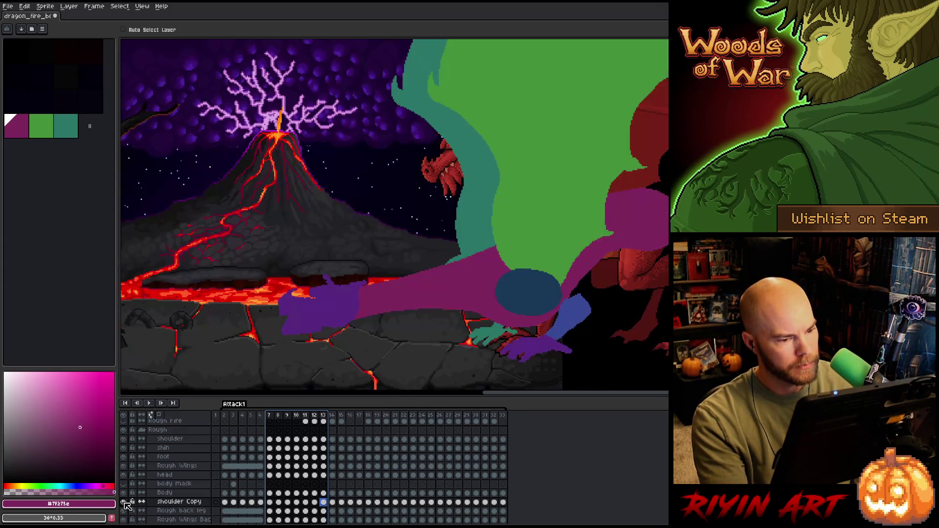
# Review the animation and shift the teal shoulder shape up and left on the first frame
pyautogui.press('Return')
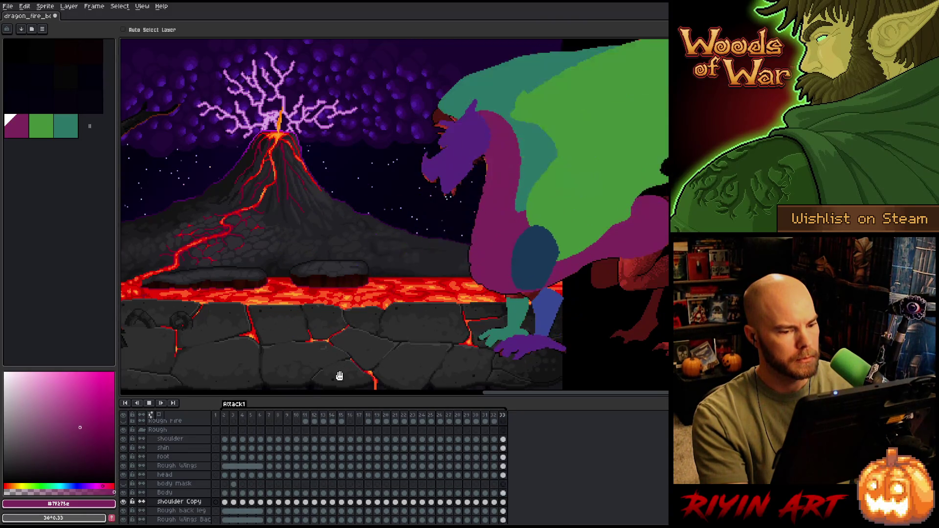
pyautogui.press('Return')
pyautogui.press('Left')
pyautogui.press('Left')
pyautogui.press('Left')
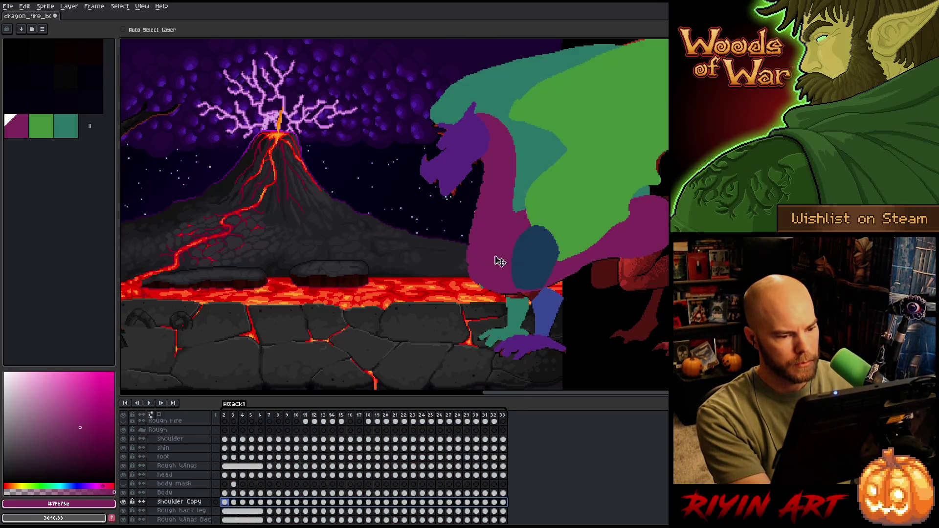
pyautogui.moveTo(499, 263); pyautogui.dragTo(495, 256)
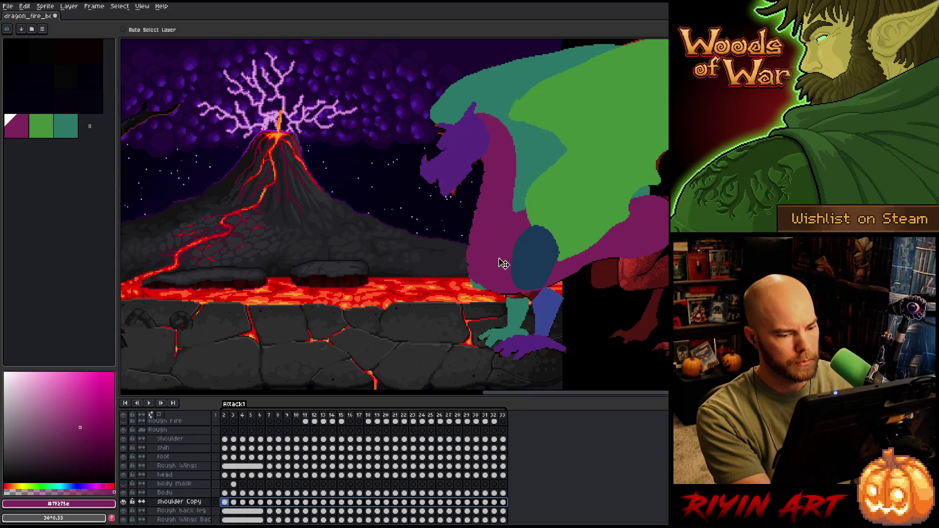
# Move the back leg left on frame 2, preview, then solo Rough back leg on frame 19
pyautogui.click(193, 510)
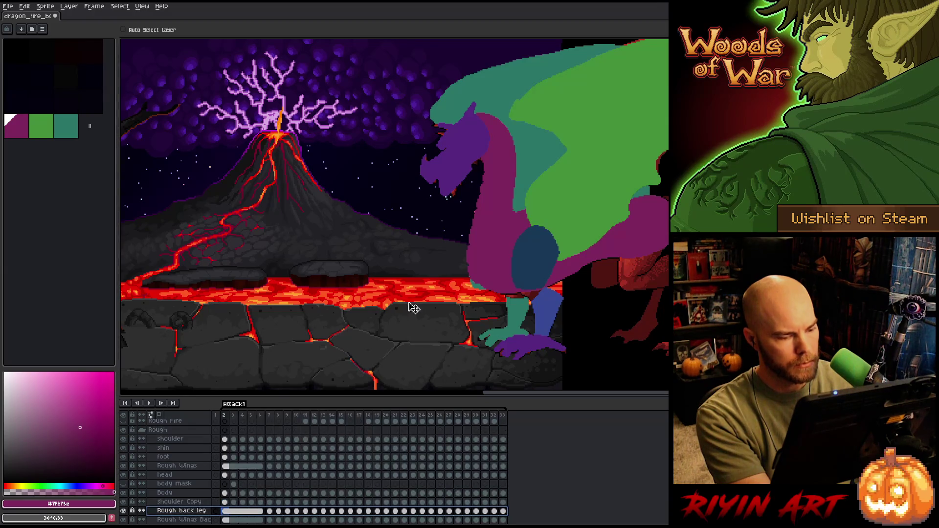
pyautogui.moveTo(519, 319); pyautogui.dragTo(504, 316)
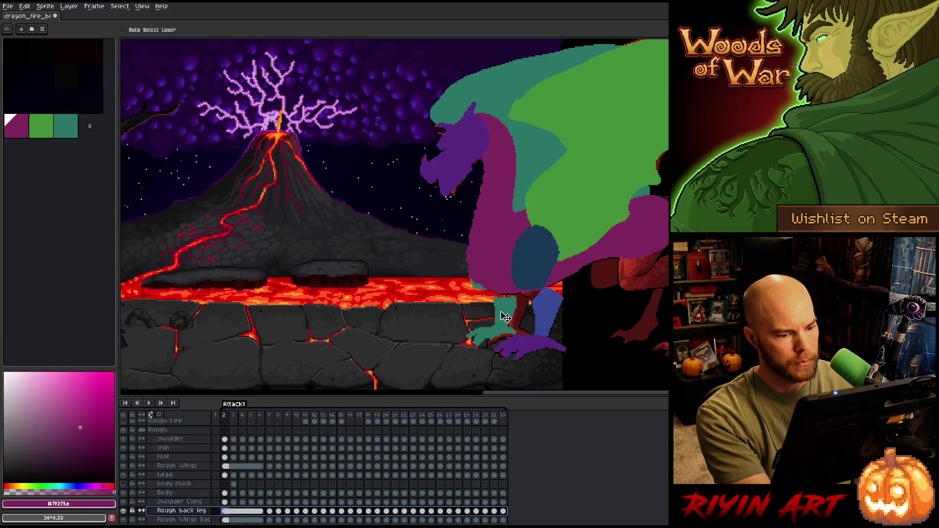
pyautogui.press('Return')
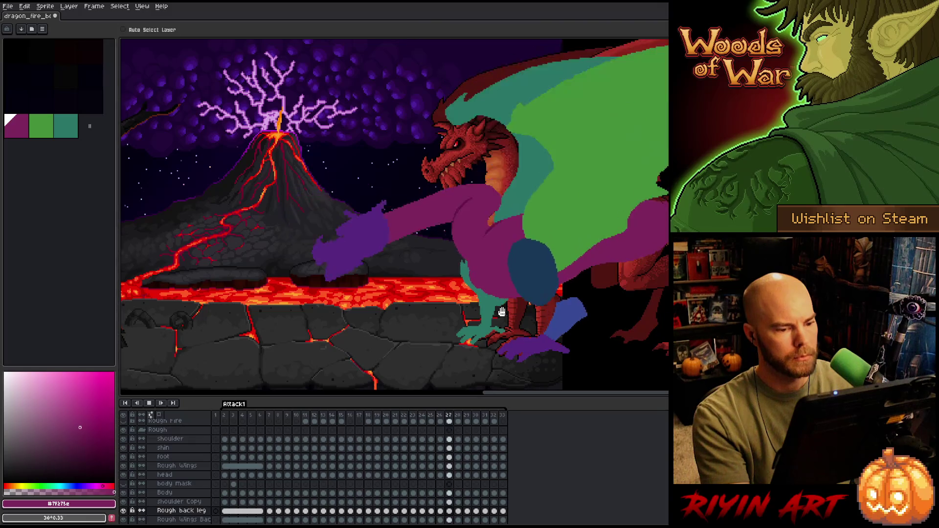
pyautogui.press('Return')
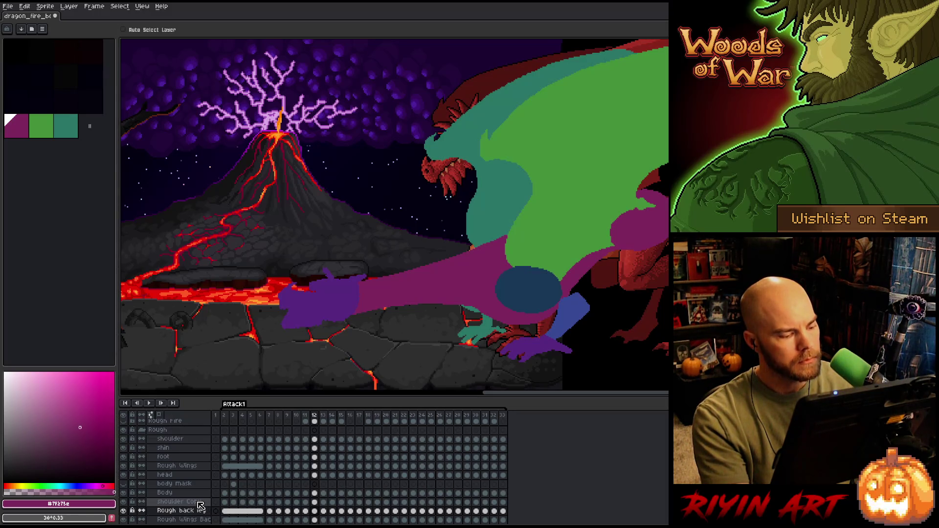
pyautogui.press('Right')
pyautogui.press('Right')
pyautogui.press('Right')
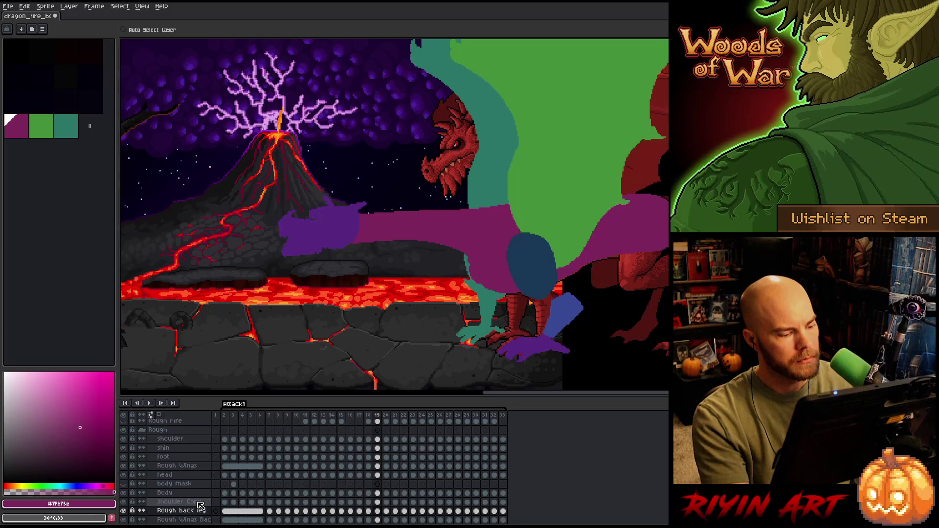
pyautogui.keyDown('alt'); pyautogui.click(124, 510); pyautogui.keyUp('alt')
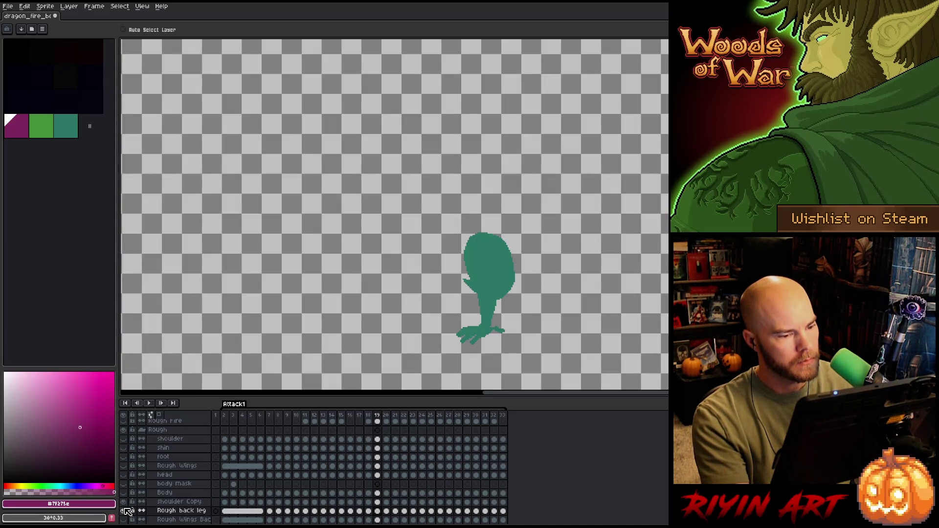
# Play the solo leg animation and select every Rough back leg cel at frame 6
pyautogui.press('Return')
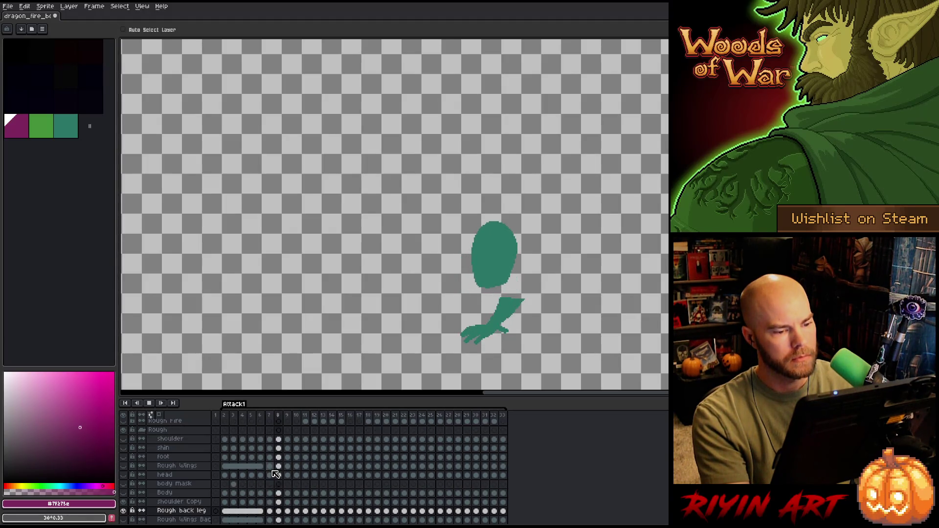
pyautogui.press('Right')
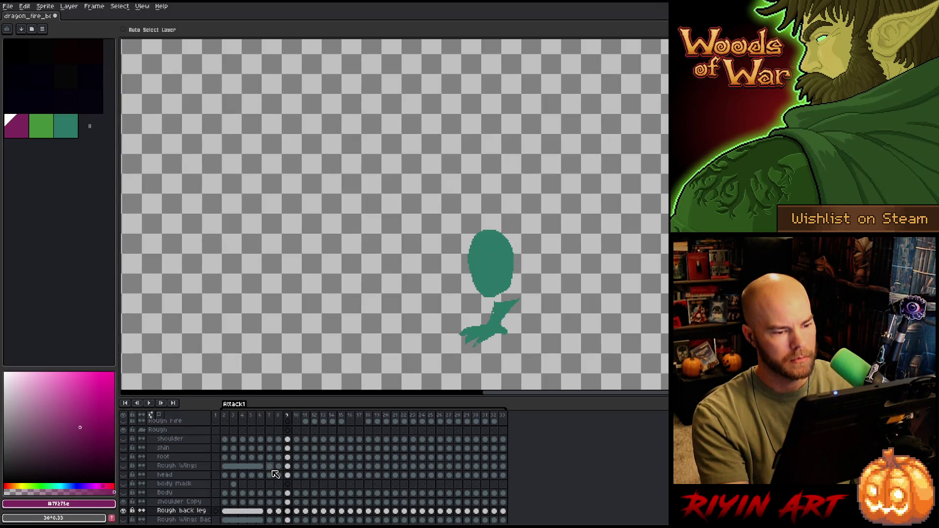
pyautogui.press('Right')
pyautogui.press('Left')
pyautogui.press('Left')
pyautogui.press('Left')
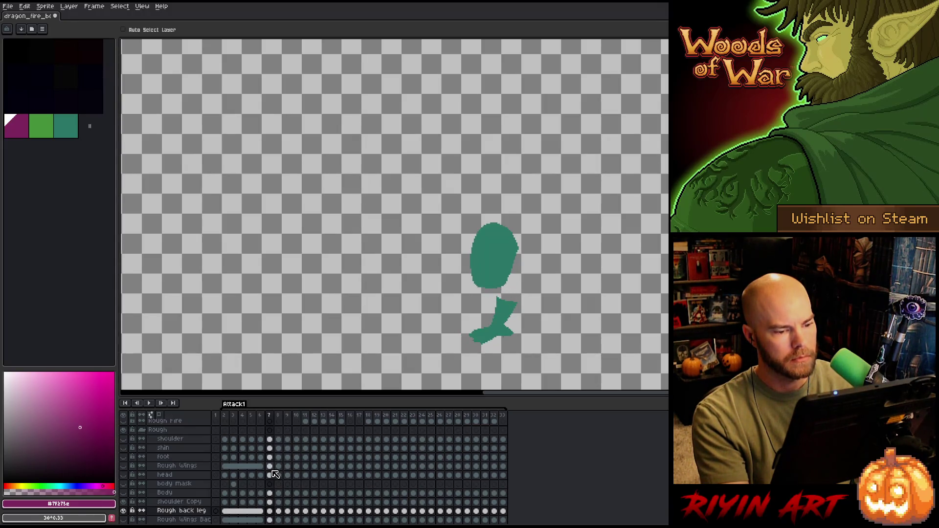
pyautogui.click(177, 511)
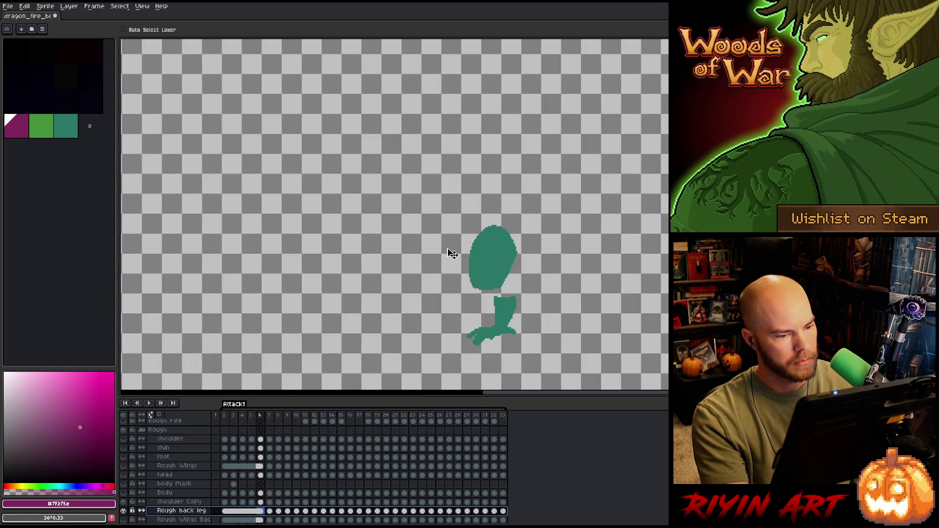
pyautogui.press('Right')
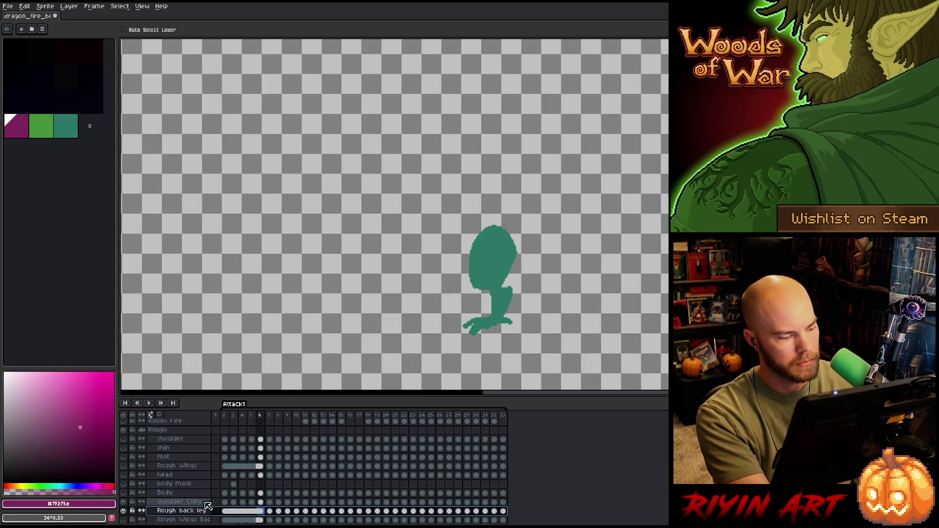
pyautogui.press('Left')
# Raise the teal shoulder blob about 17 px on the shoulder Copy layer, checking frames 9–12
pyautogui.click(192, 503)
pyautogui.moveTo(497, 268)
pyautogui.mouseDown()
pyautogui.moveTo(491, 256)
pyautogui.moveTo(499, 261)
pyautogui.mouseUp()
pyautogui.press('Right')
pyautogui.press('Right')
pyautogui.press('Right')
pyautogui.press('Right')
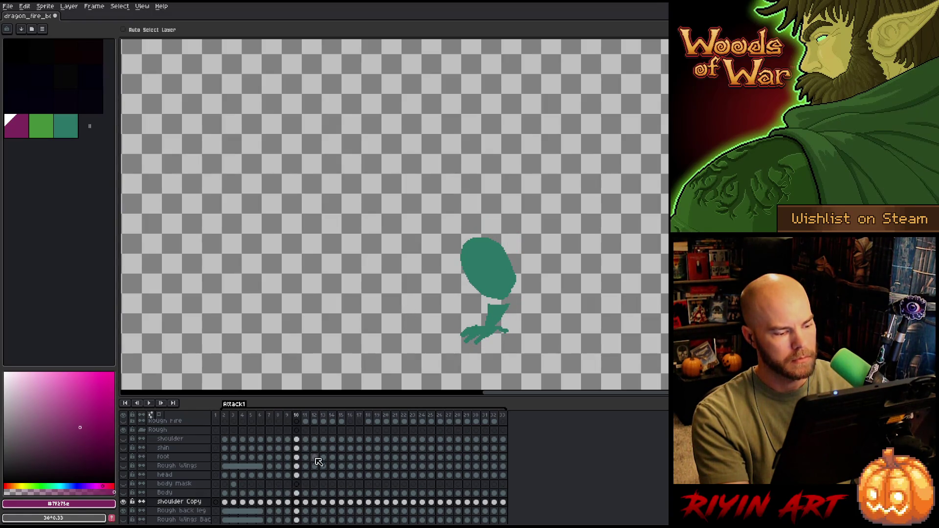
pyautogui.press('Left')
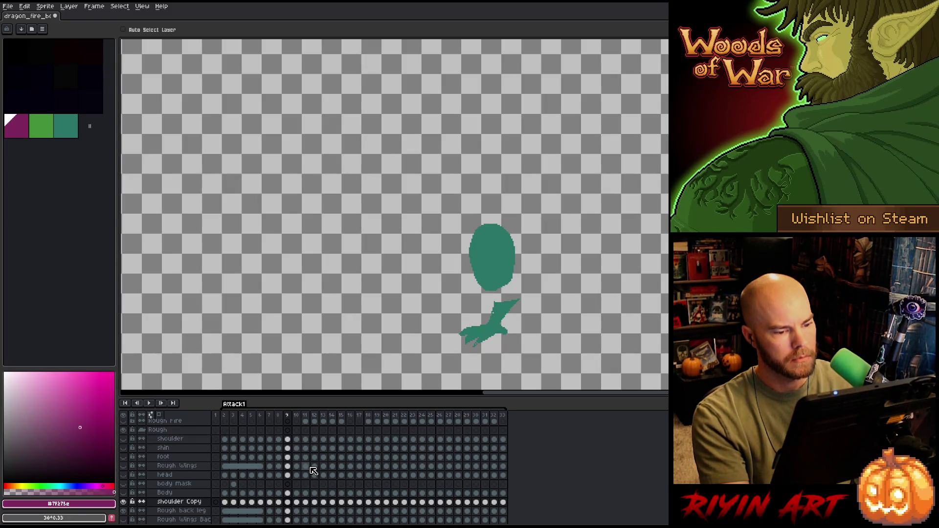
pyautogui.press('Right')
pyautogui.press('Right')
pyautogui.press('Right')
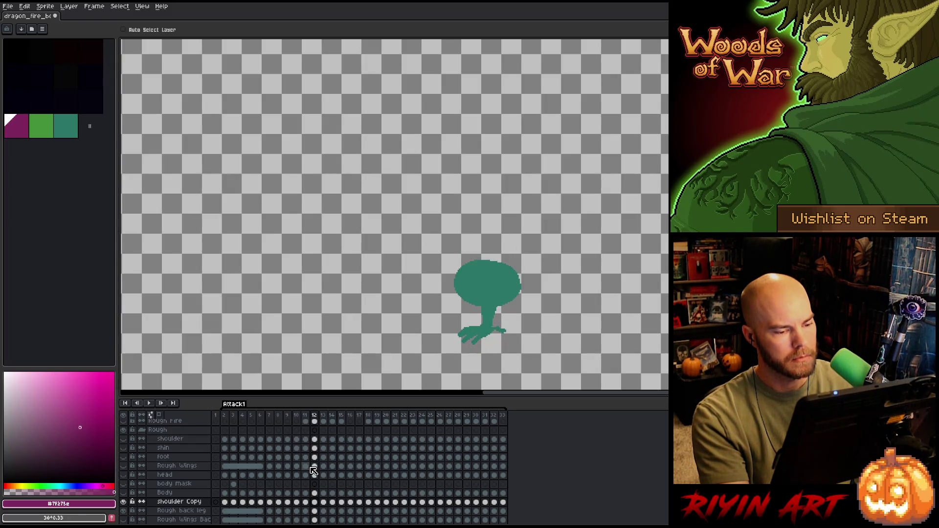
pyautogui.press('Left')
pyautogui.press('Left')
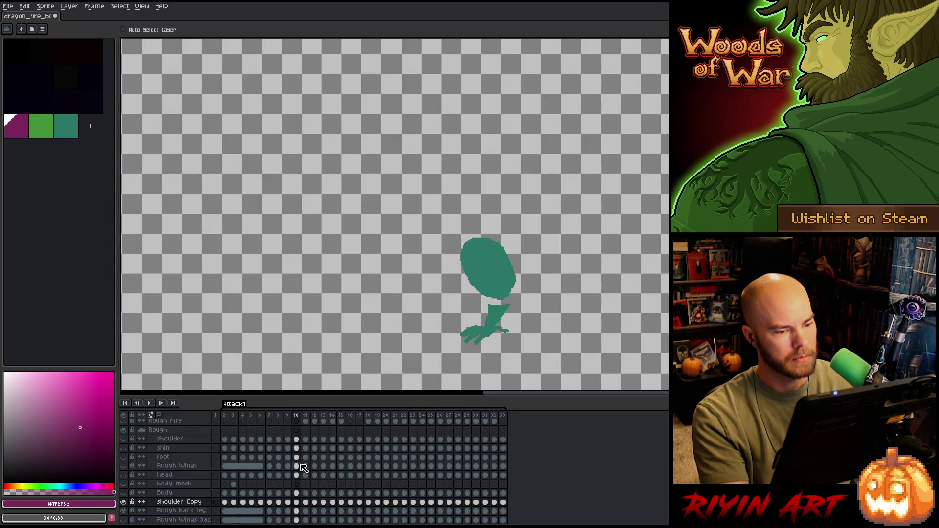
# Reposition the back leg on the Rough back leg layer at frame 7
pyautogui.press('Down')
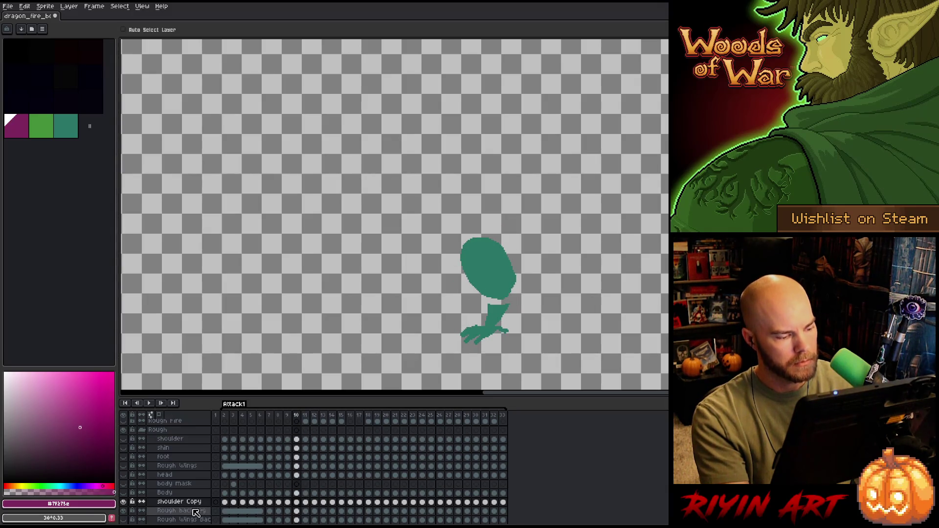
pyautogui.press('Left')
pyautogui.press('Left')
pyautogui.press('Left')
pyautogui.press('Left')
pyautogui.press('Right')
pyautogui.press('Right')
pyautogui.press('Right')
pyautogui.press('Right')
pyautogui.press('Right')
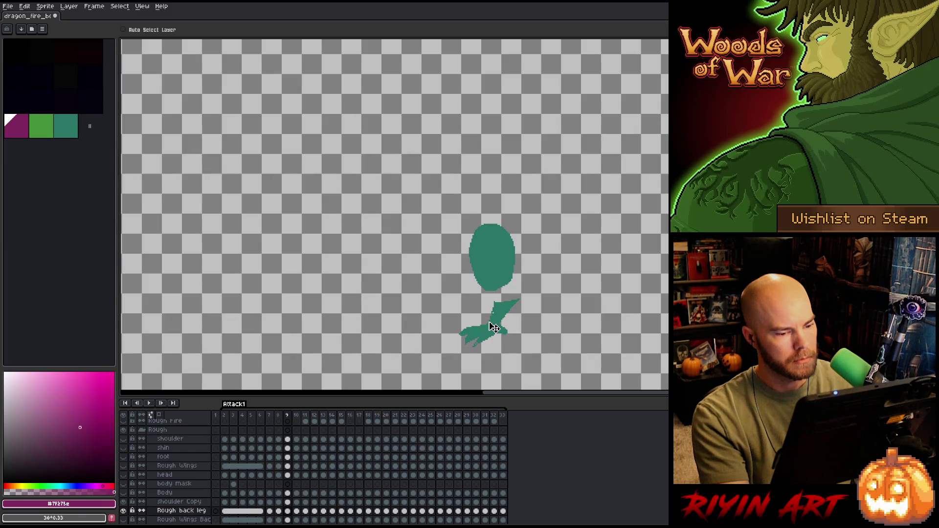
pyautogui.press('Left')
pyautogui.press('Left')
pyautogui.click(499, 310)
pyautogui.moveTo(516, 321); pyautogui.dragTo(524, 320)
pyautogui.press('Right')
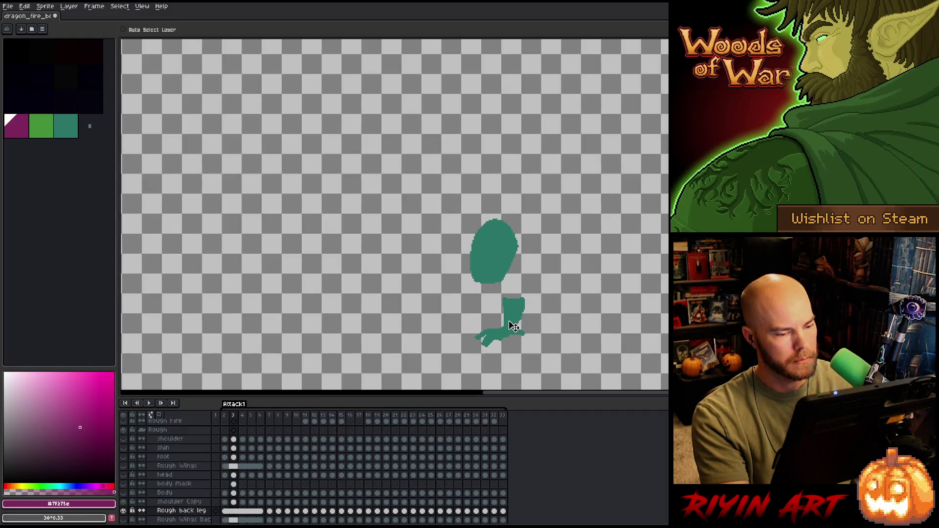
# Marquee-select the leg and shoulder area, preview the animation, and unhide all layers
pyautogui.press('m')
pyautogui.moveTo(322, 147)
pyautogui.mouseDown()
pyautogui.moveTo(603, 272)
pyautogui.moveTo(616, 299)
pyautogui.mouseUp()
pyautogui.click(187, 513)
pyautogui.press('Return')
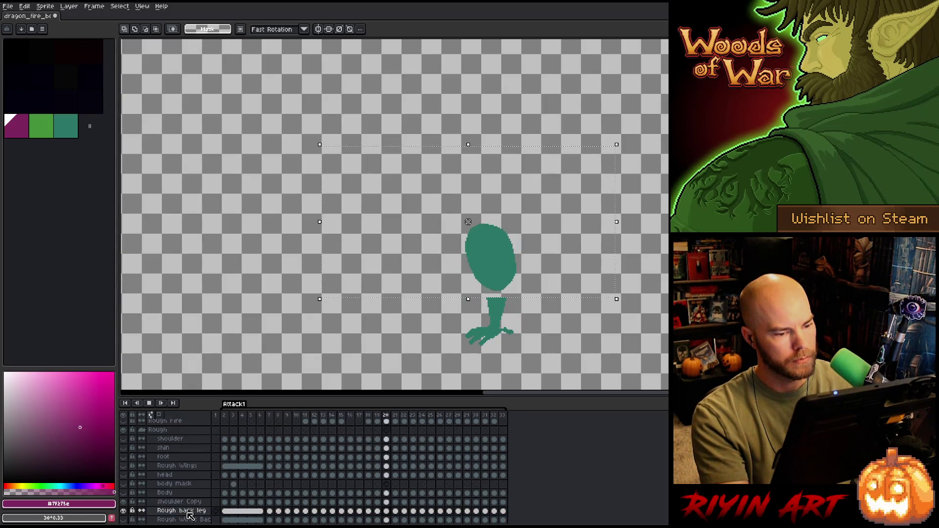
pyautogui.press('Return')
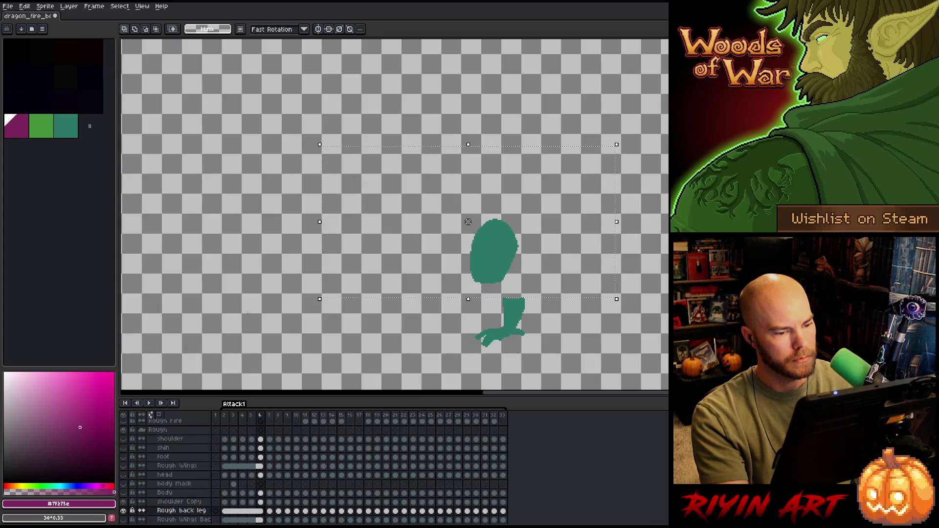
pyautogui.keyDown('alt'); pyautogui.click(125, 508); pyautogui.keyUp('alt')
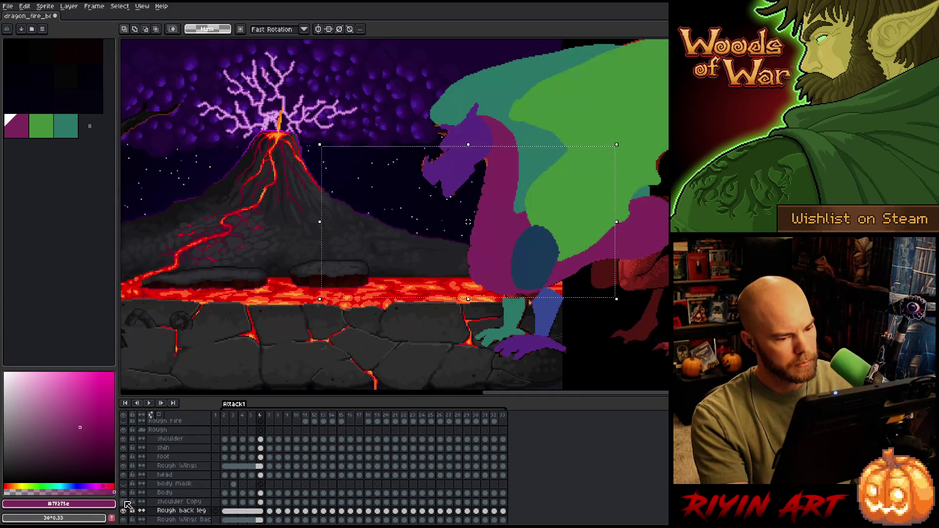
# Shift the shoulder Copy and Rough back leg together about 35 px left
pyautogui.press('Return')
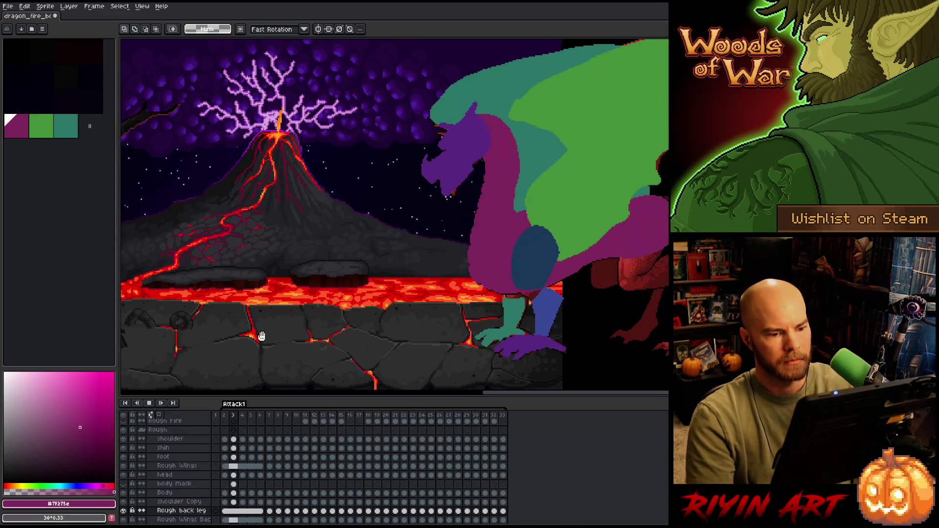
pyautogui.press('Return')
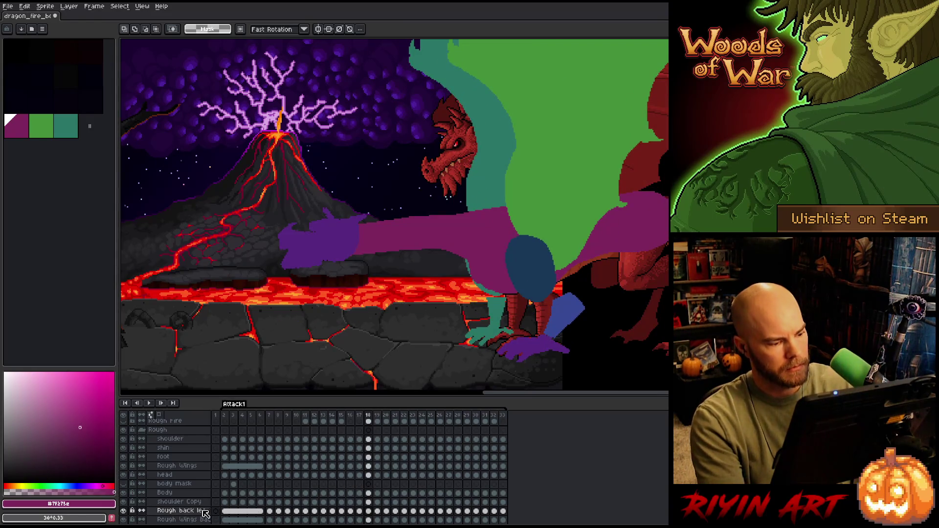
pyautogui.click(189, 502)
pyautogui.keyDown('shift'); pyautogui.click(193, 511); pyautogui.keyUp('shift')
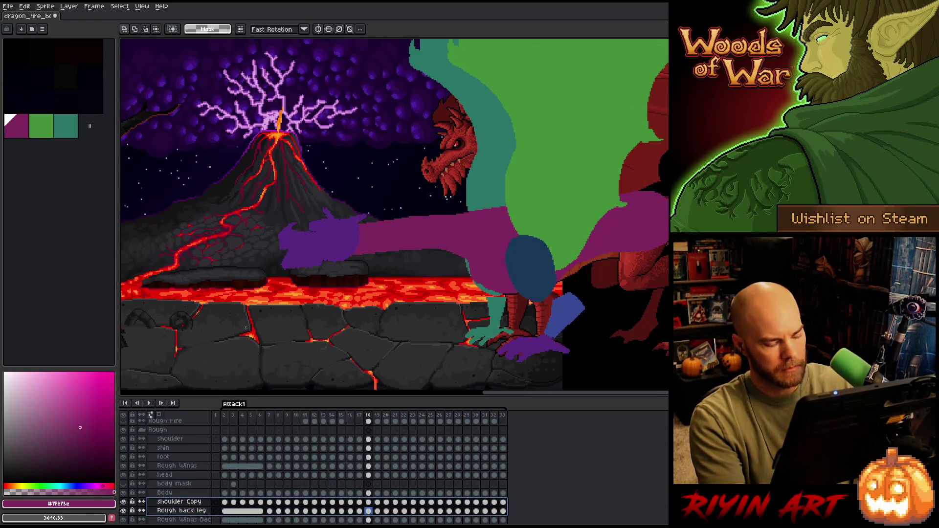
pyautogui.press('v')
pyautogui.moveTo(508, 270); pyautogui.dragTo(492, 270)
# Review the shifted animation and step through to the shoulder Copy cel on frame 18
pyautogui.press('Return')
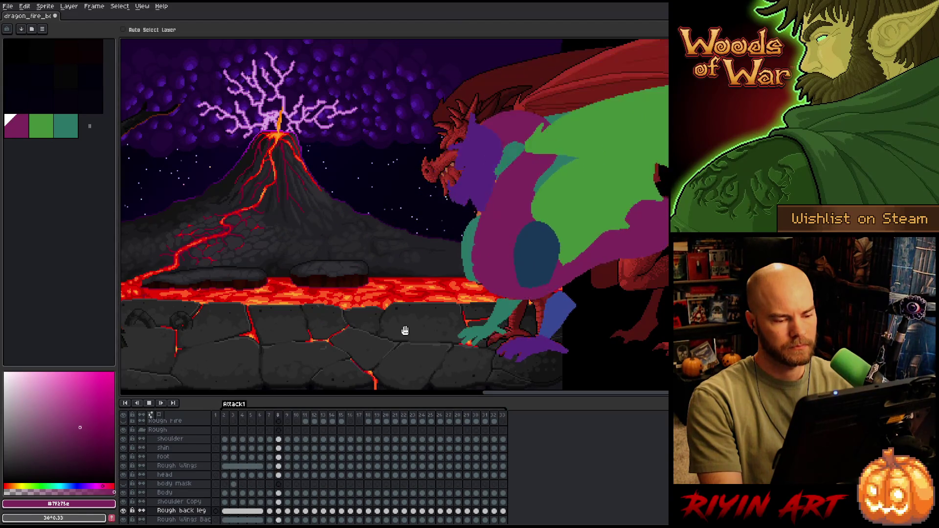
pyautogui.press('Return')
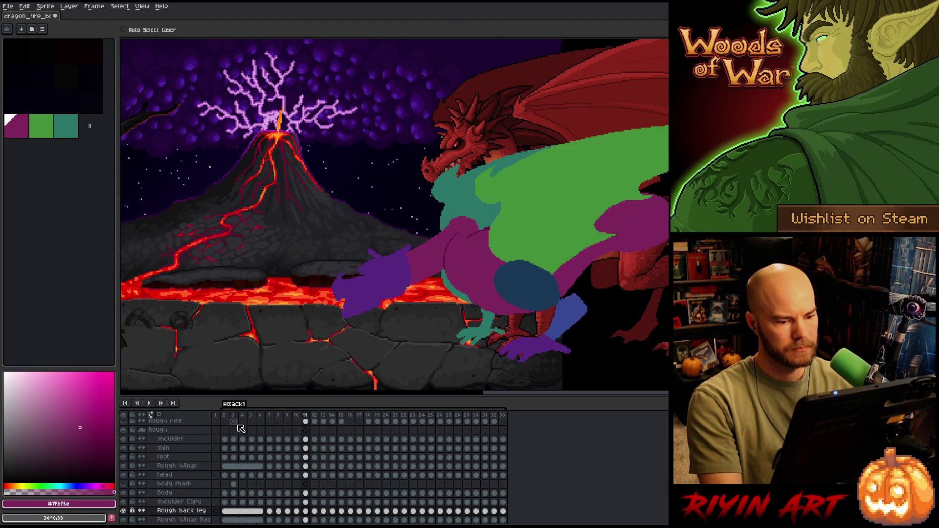
pyautogui.press('Right')
pyautogui.press('Right')
pyautogui.press('Right')
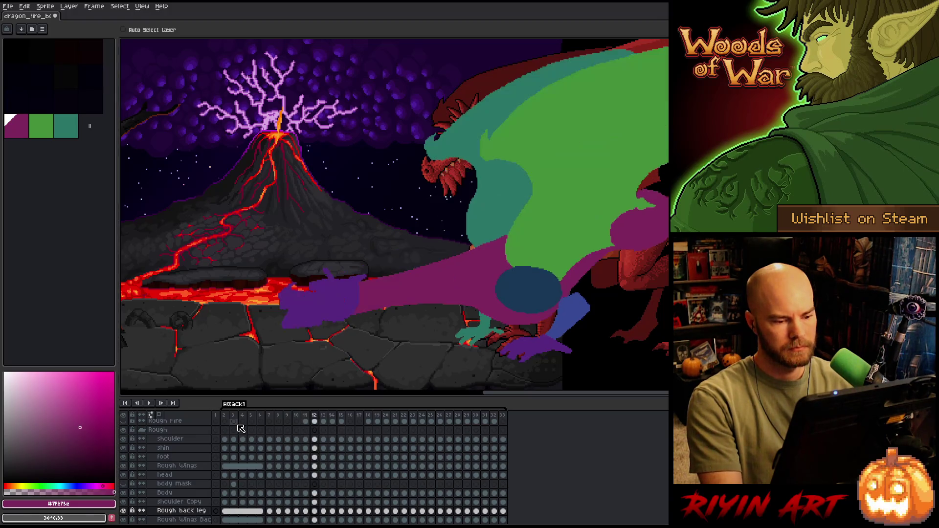
pyautogui.press('Right')
pyautogui.press('Right')
pyautogui.press('Right')
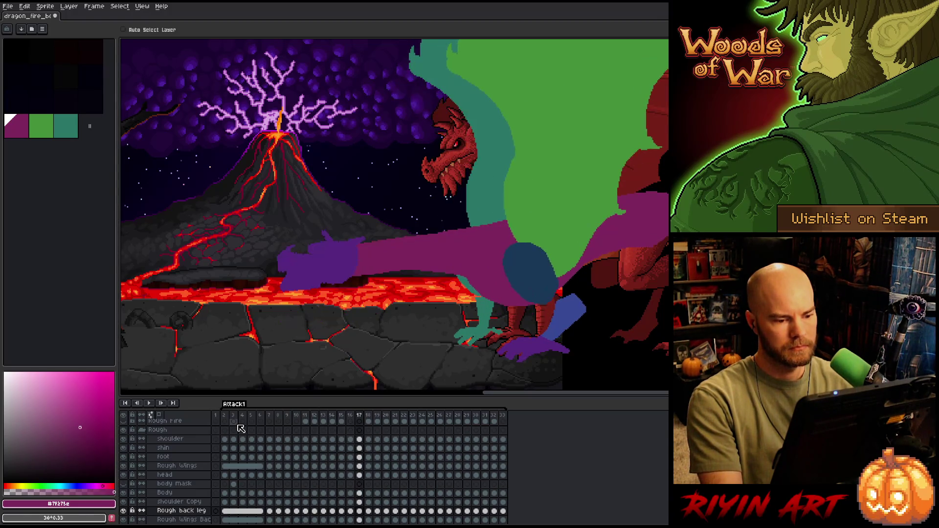
pyautogui.press('Right')
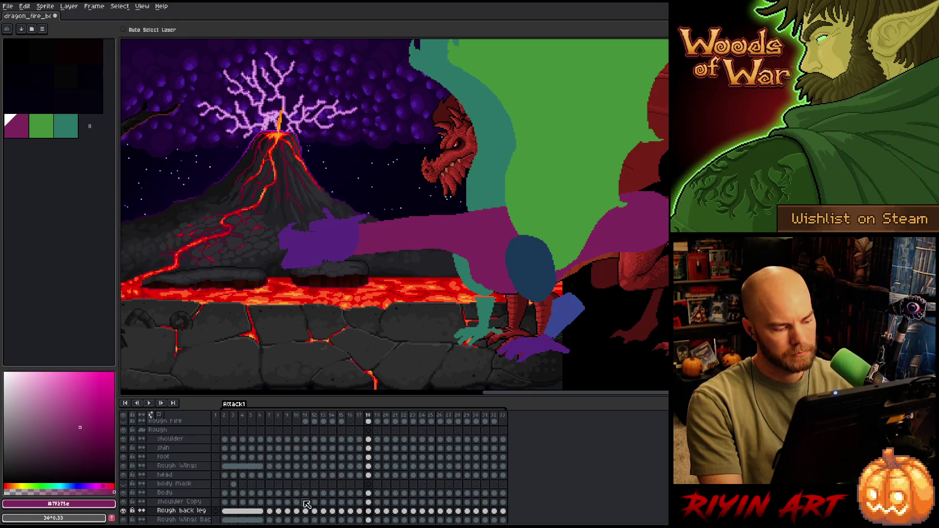
pyautogui.click(368, 501)
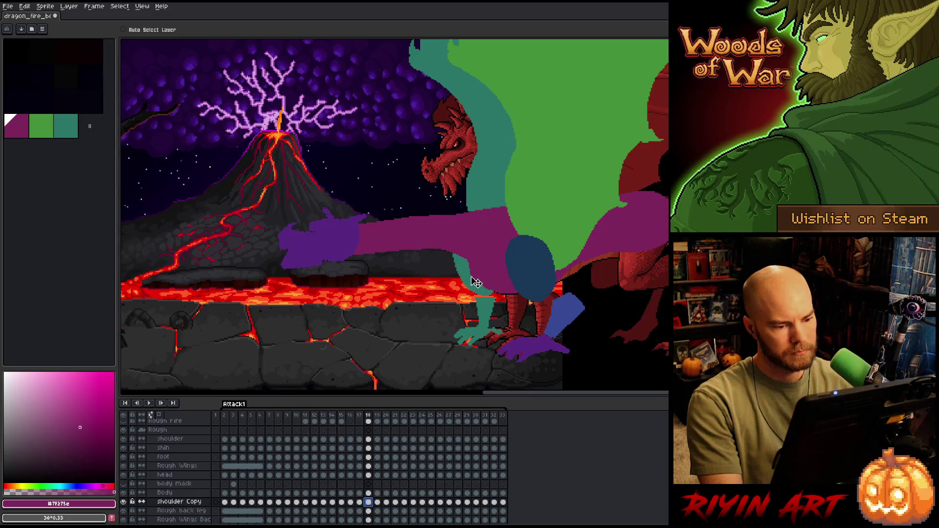
# Shift the teal shoulder left on frame 18, comparing it against frames 16 and 17
pyautogui.moveTo(468, 283)
pyautogui.mouseDown()
pyautogui.moveTo(458, 283)
pyautogui.moveTo(467, 291)
pyautogui.mouseUp()
pyautogui.press('Left')
pyautogui.press('Left')
pyautogui.press('Right')
pyautogui.press('Left')
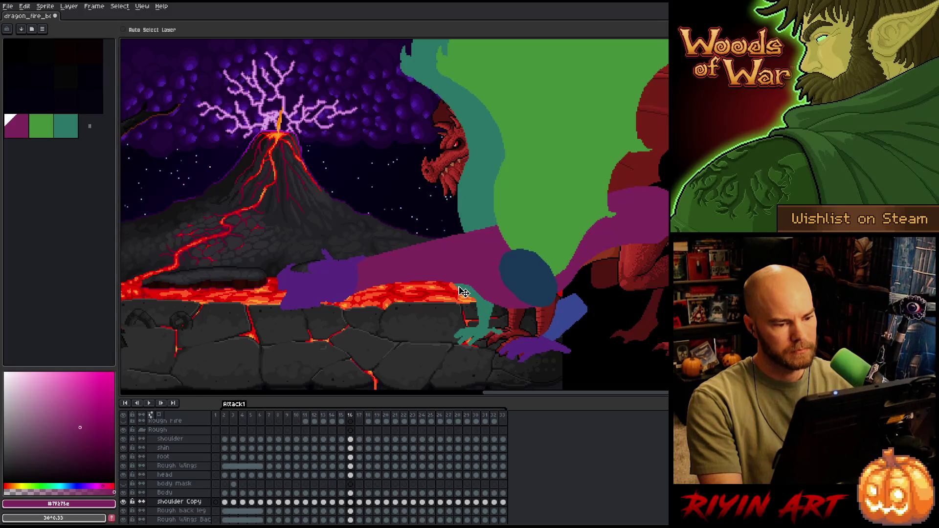
pyautogui.press('Left')
pyautogui.press('Left')
pyautogui.press('Right')
pyautogui.press('Right')
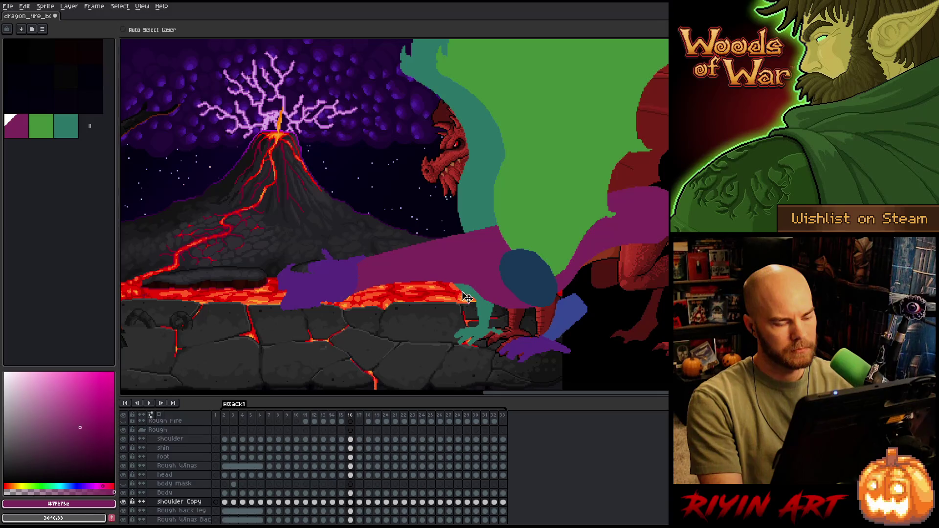
pyautogui.press('Right')
pyautogui.press('Left')
pyautogui.press('Right')
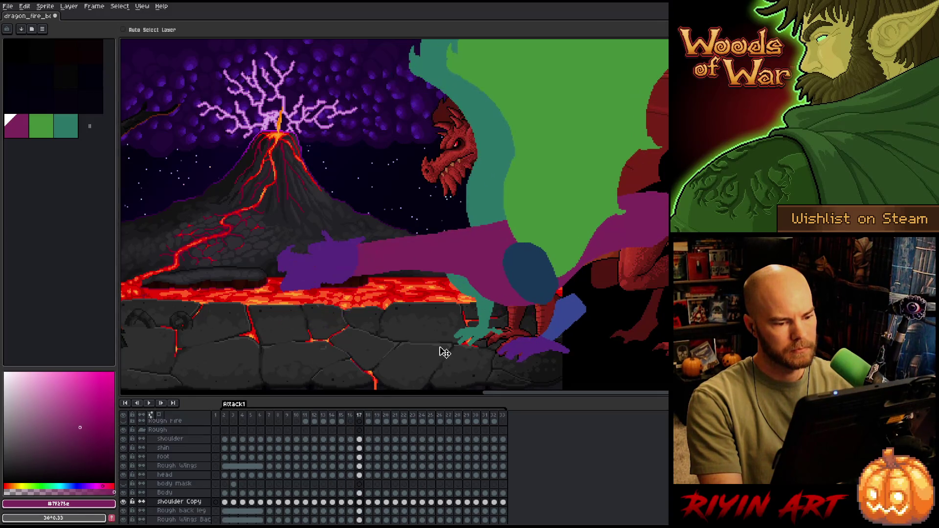
pyautogui.press('Right')
pyautogui.press('Right')
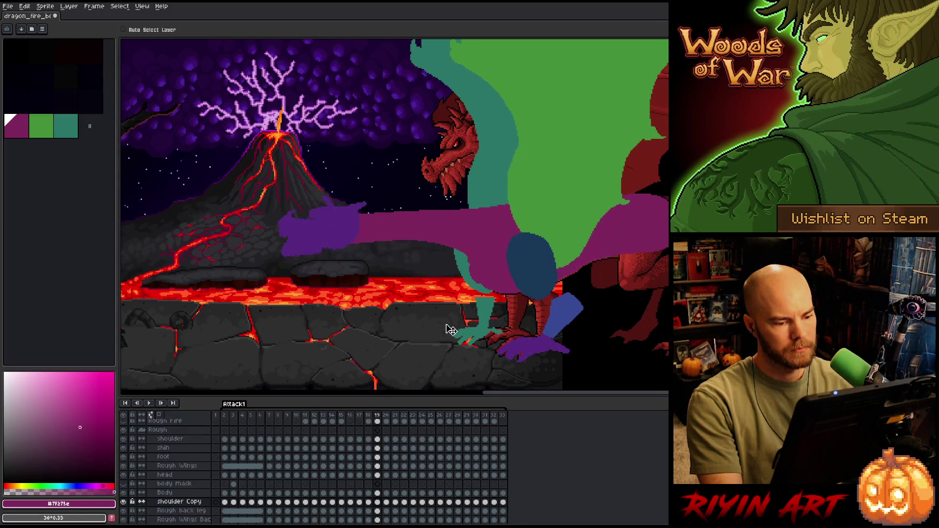
# Shift the teal shoulder left on frame 19, checking it against frame 18
pyautogui.moveTo(472, 286); pyautogui.dragTo(463, 289)
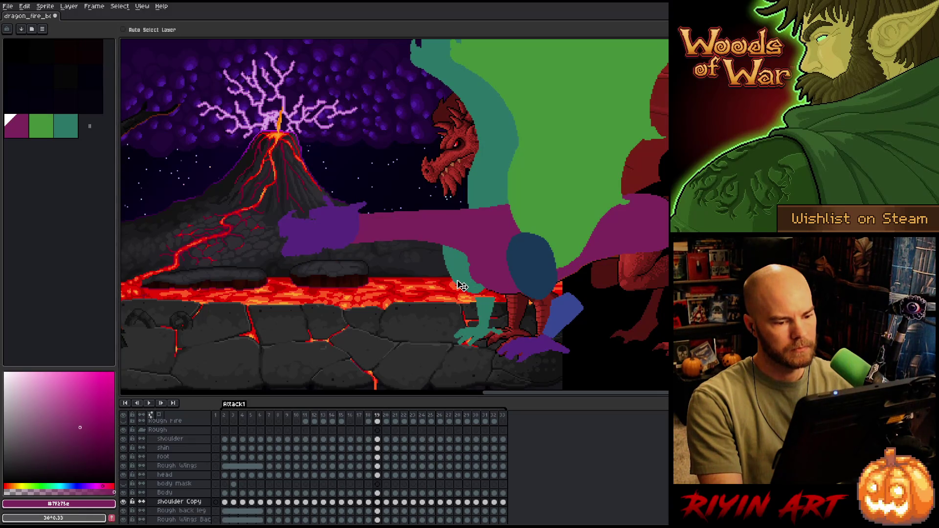
pyautogui.press('Left')
pyautogui.press('Right')
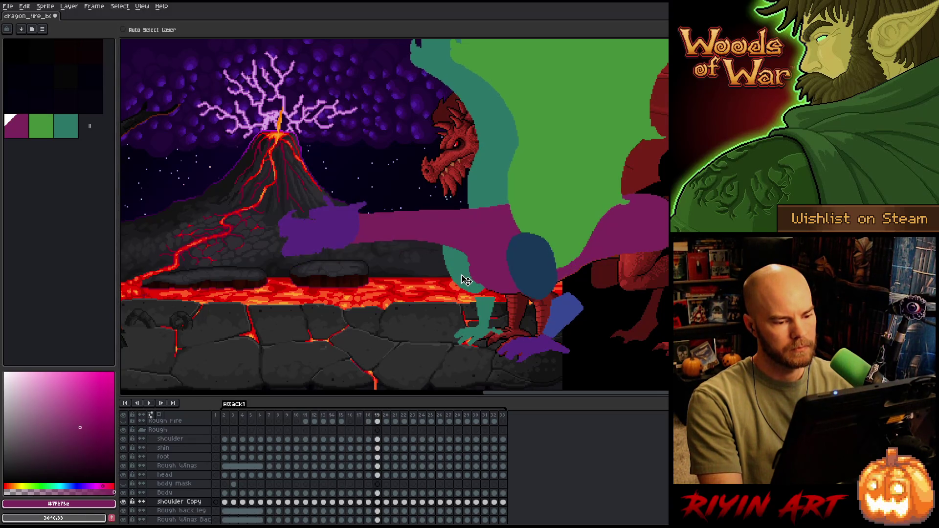
pyautogui.press('Left')
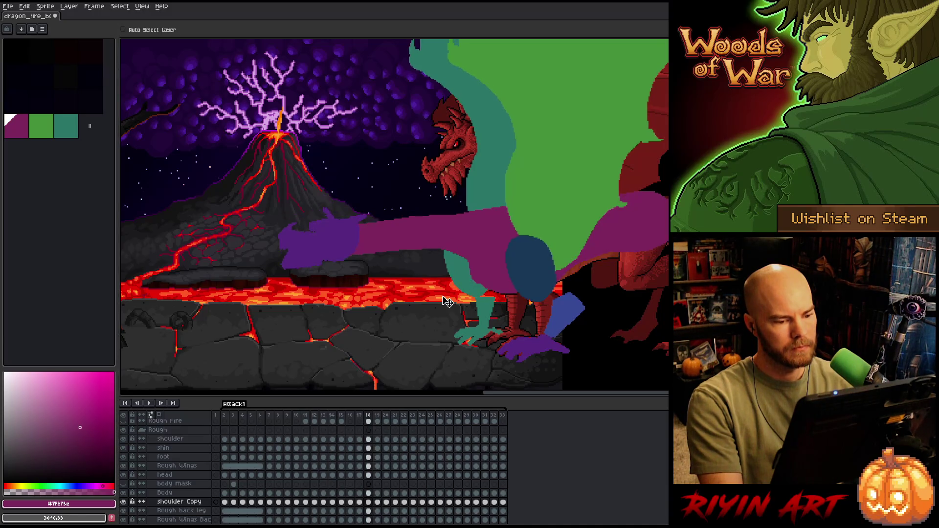
pyautogui.press('Right')
pyautogui.press('Left')
pyautogui.press('Right')
pyautogui.press('Right')
# Shift the teal shoulder left on frame 20, comparing with neighbouring frames
pyautogui.moveTo(473, 282); pyautogui.dragTo(457, 284)
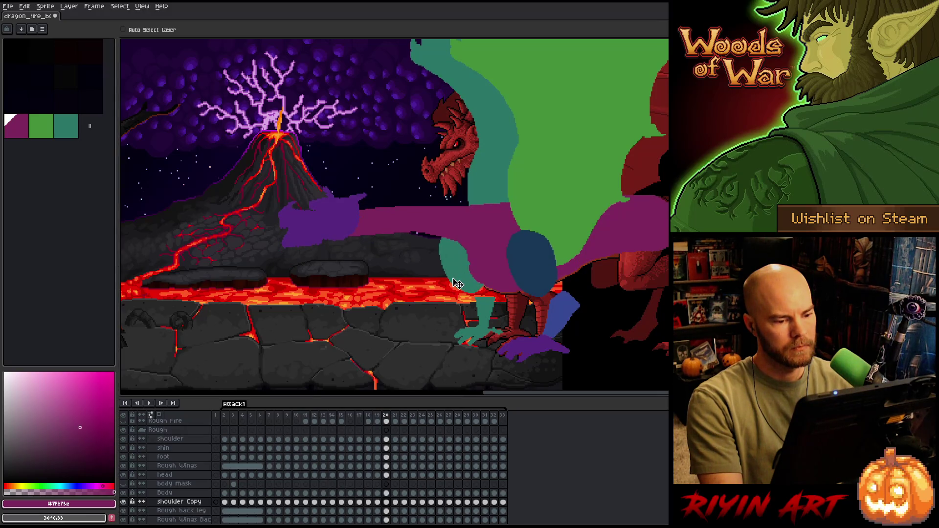
pyautogui.press('Left')
pyautogui.press('Right')
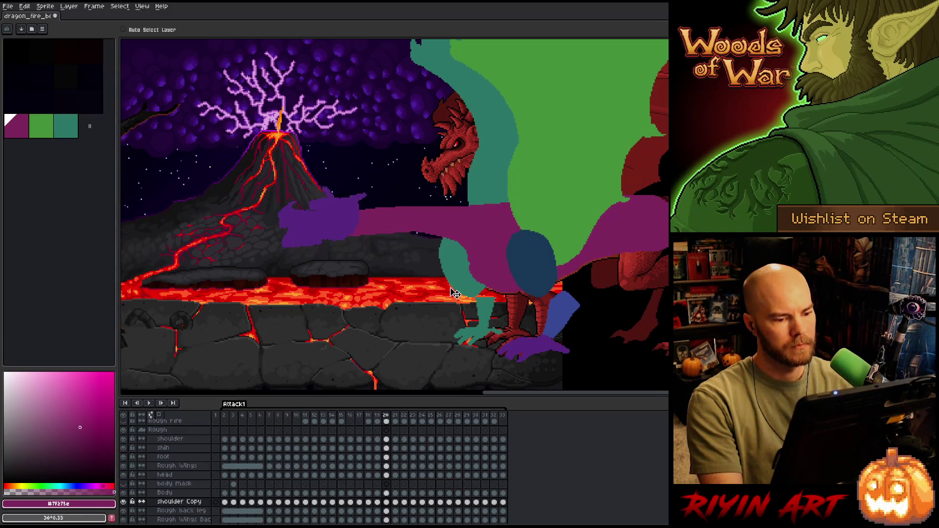
pyautogui.press('Left')
pyautogui.press('Right')
pyautogui.press('Right')
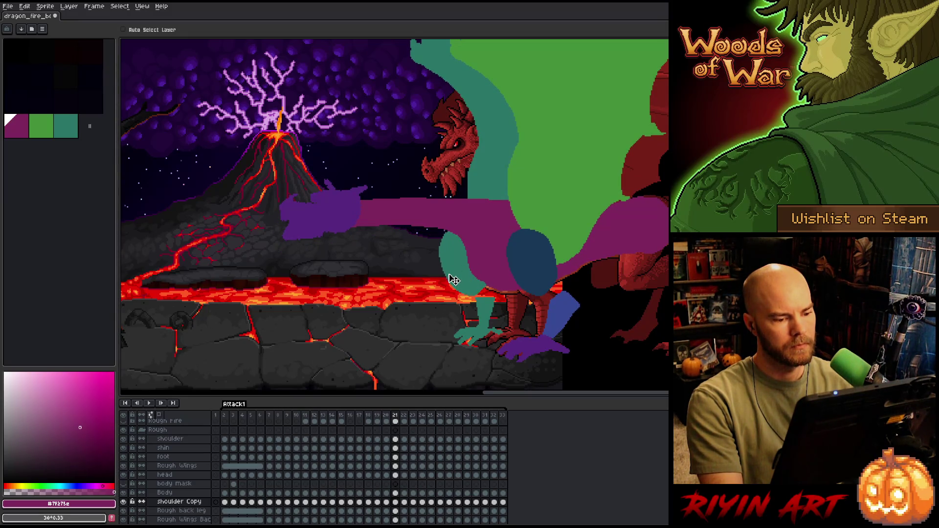
pyautogui.press('Right')
pyautogui.press('Left')
pyautogui.press('Right')
# Nudge the teal shoulder slightly left on frame 22 and left and down on frame 23
pyautogui.moveTo(459, 280); pyautogui.dragTo(455, 283)
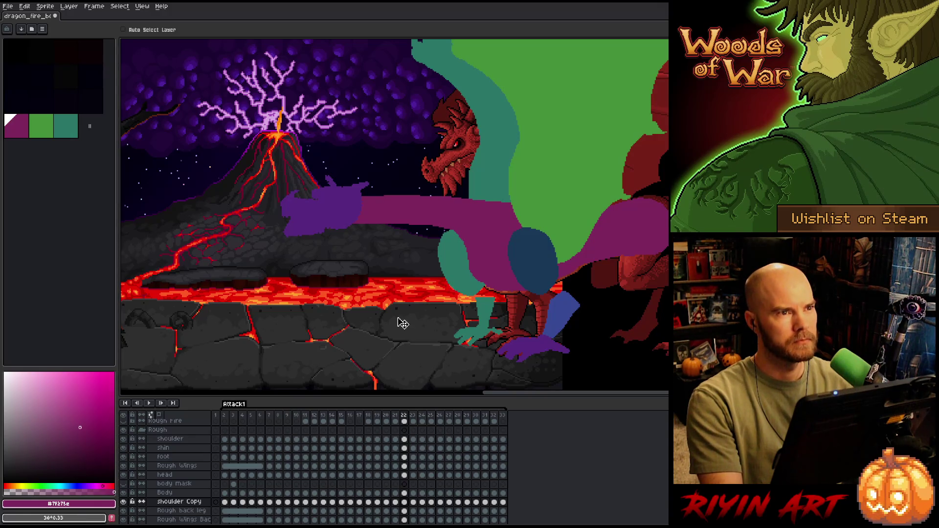
pyautogui.press('Left')
pyautogui.press('Right')
pyautogui.press('Right')
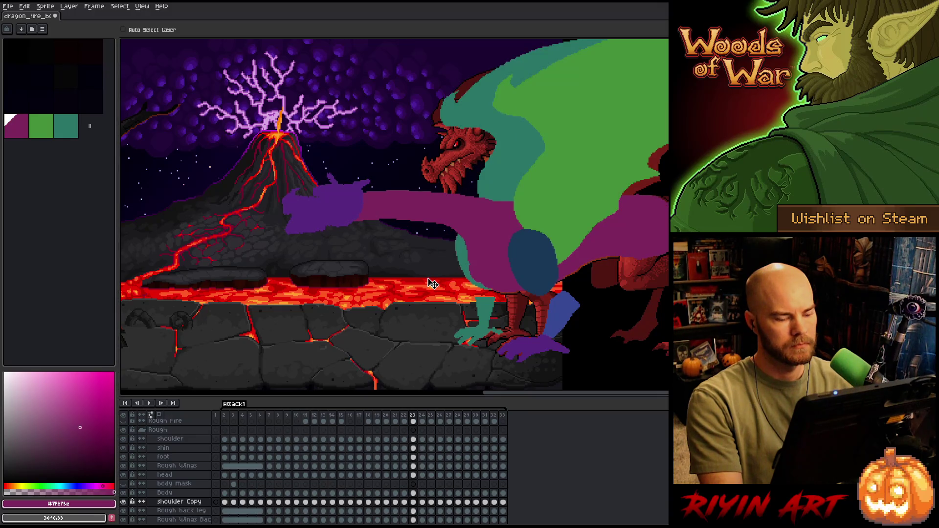
pyautogui.moveTo(460, 262); pyautogui.dragTo(448, 274)
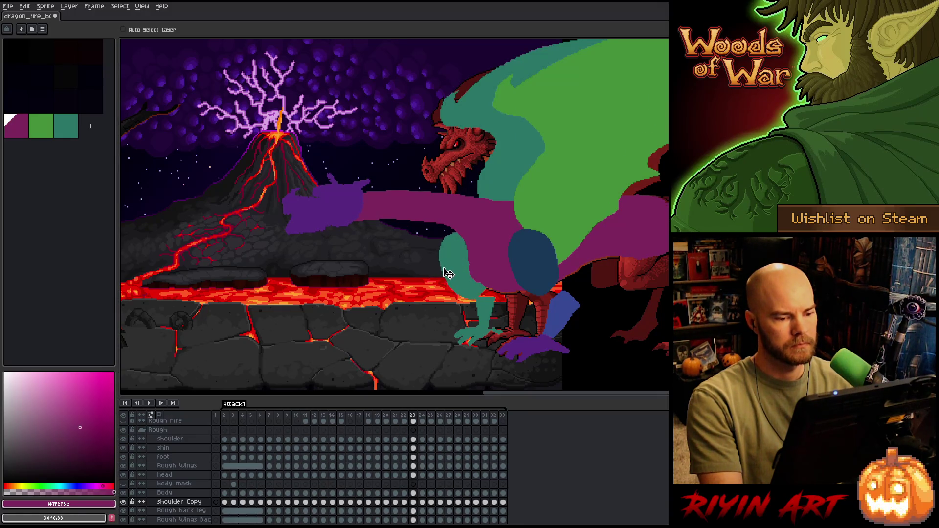
pyautogui.press('Left')
pyautogui.press('Right')
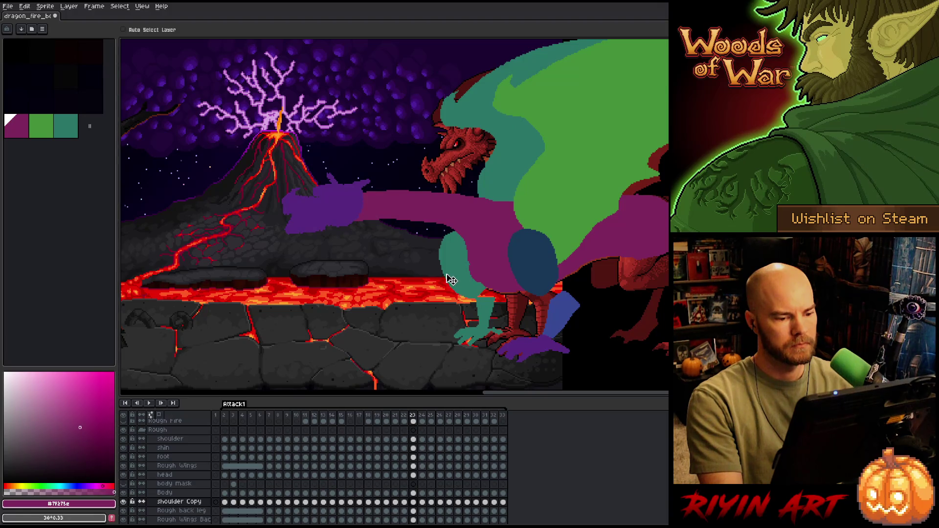
pyautogui.press('Left')
pyautogui.press('Right')
# Move the teal shoulder left and down on frame 24, then check frames 25–26
pyautogui.press('Right')
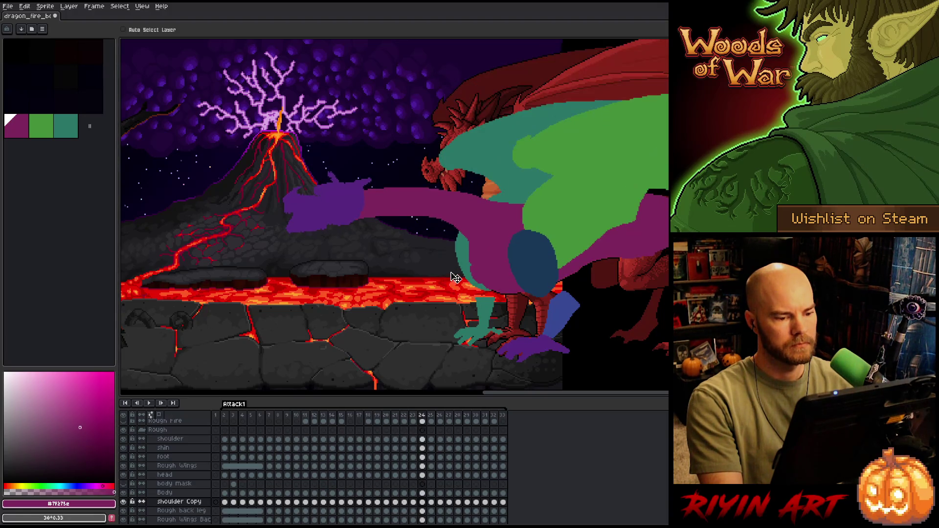
pyautogui.moveTo(461, 271); pyautogui.dragTo(450, 274)
pyautogui.press('Left')
pyautogui.press('Right')
pyautogui.press('Right')
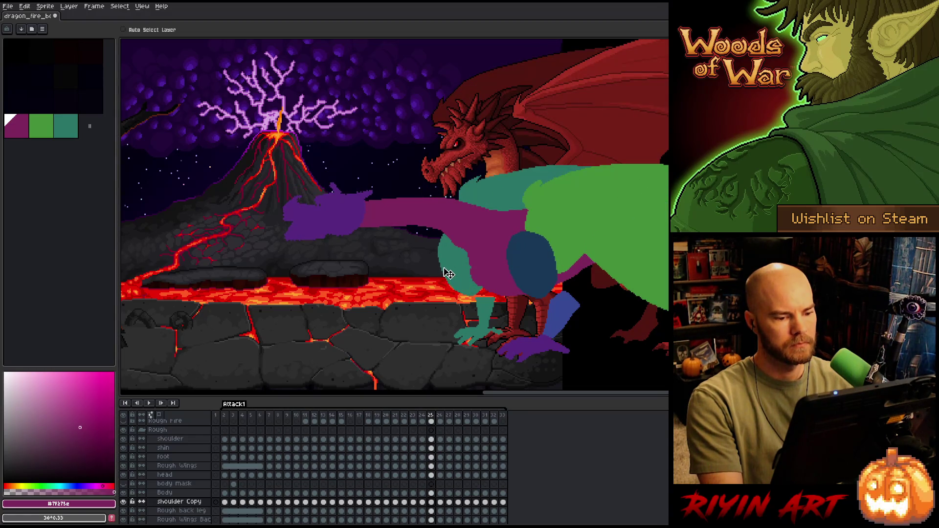
pyautogui.press('Left')
pyautogui.press('Right')
pyautogui.press('Left')
pyautogui.press('Right')
pyautogui.press('Left')
pyautogui.press('Right')
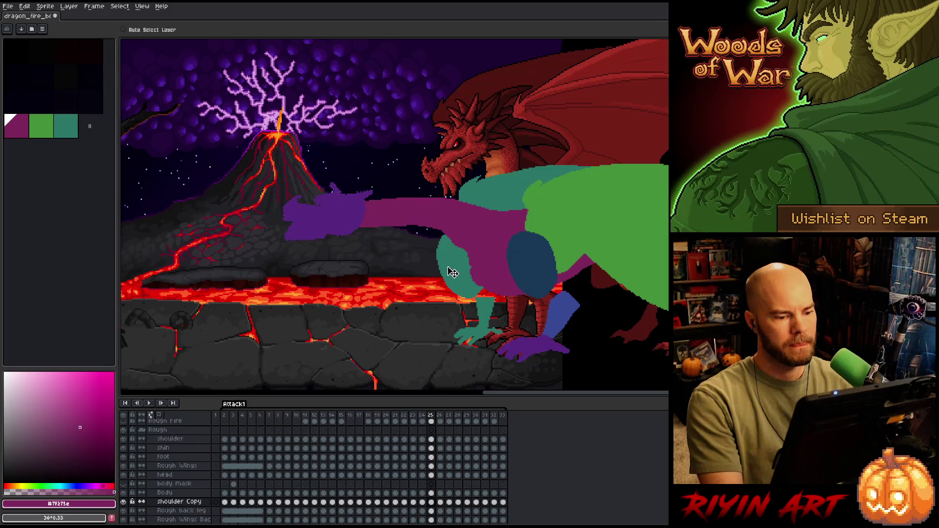
pyautogui.press('Left')
pyautogui.press('Right')
pyautogui.press('Right')
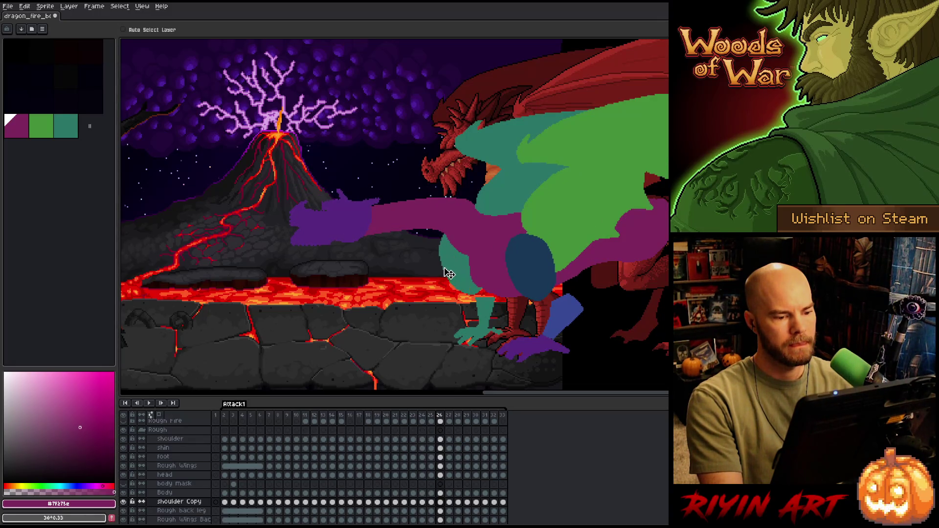
pyautogui.press('Left')
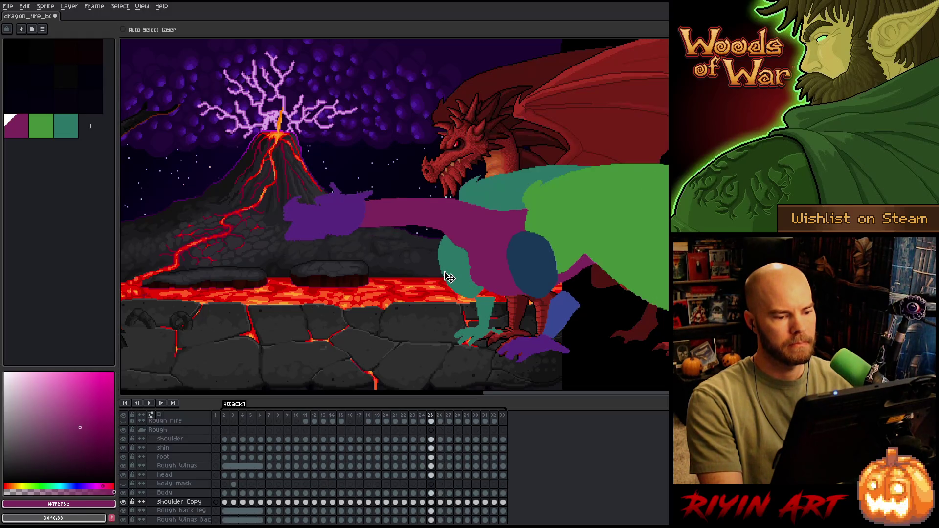
pyautogui.press('Right')
pyautogui.press('Left')
pyautogui.press('Right')
# Shift the teal shoulder up-left on frame 27 and left on frame 28
pyautogui.press('Right')
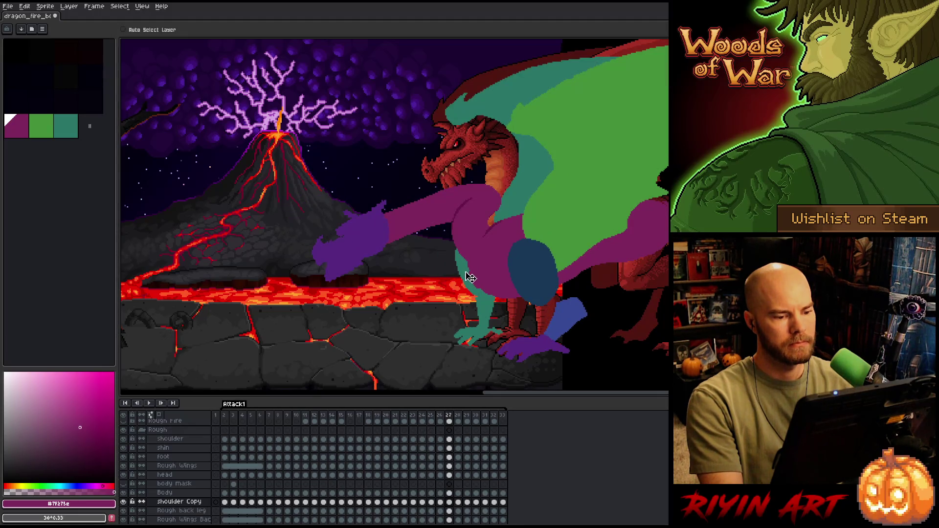
pyautogui.moveTo(468, 277); pyautogui.dragTo(449, 279)
pyautogui.press('Left')
pyautogui.press('Right')
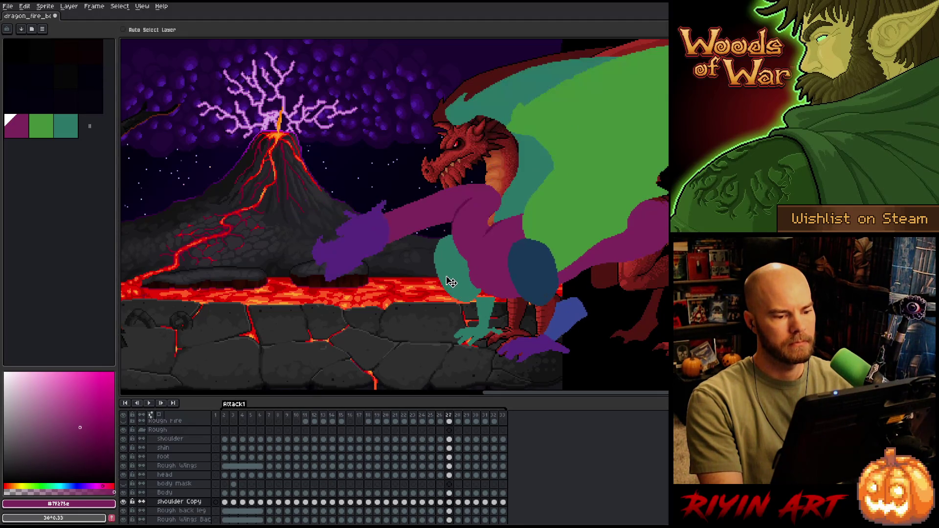
pyautogui.press('Right')
pyautogui.moveTo(463, 284); pyautogui.dragTo(450, 285)
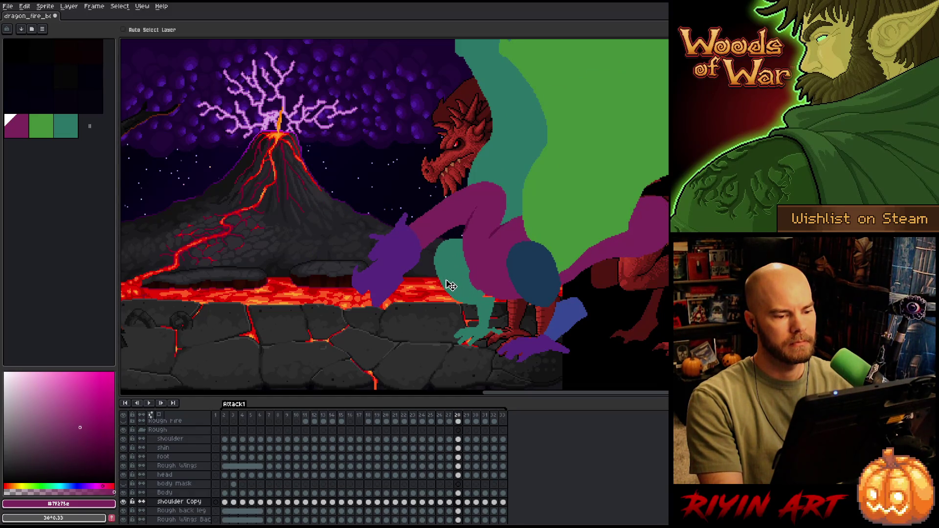
# Compare frames 28–30, then nudge the teal shoulder down-right on frame 31
pyautogui.press('Right')
pyautogui.press('Left')
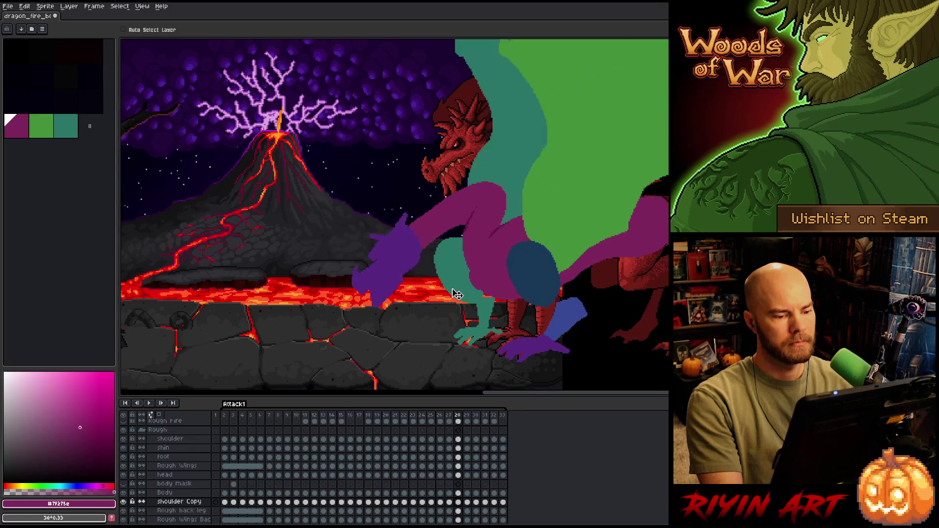
pyautogui.press('Right')
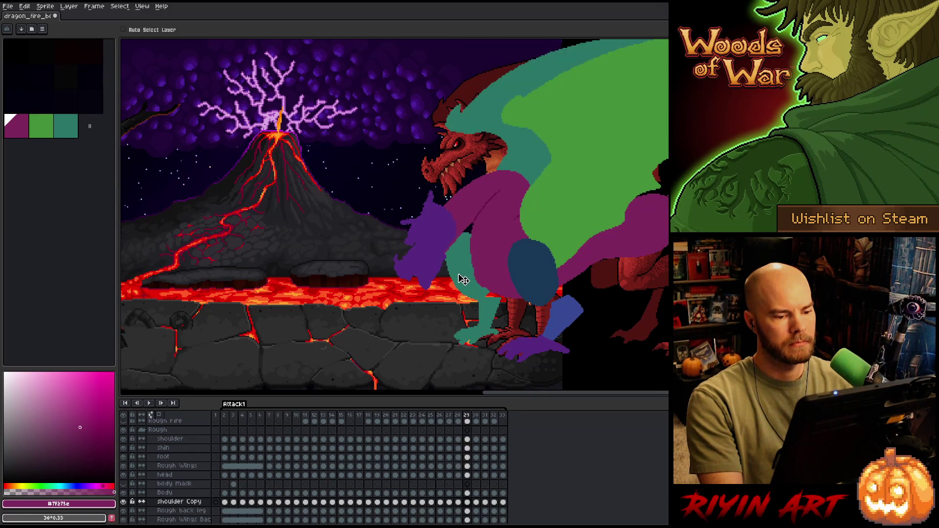
pyautogui.press('Left')
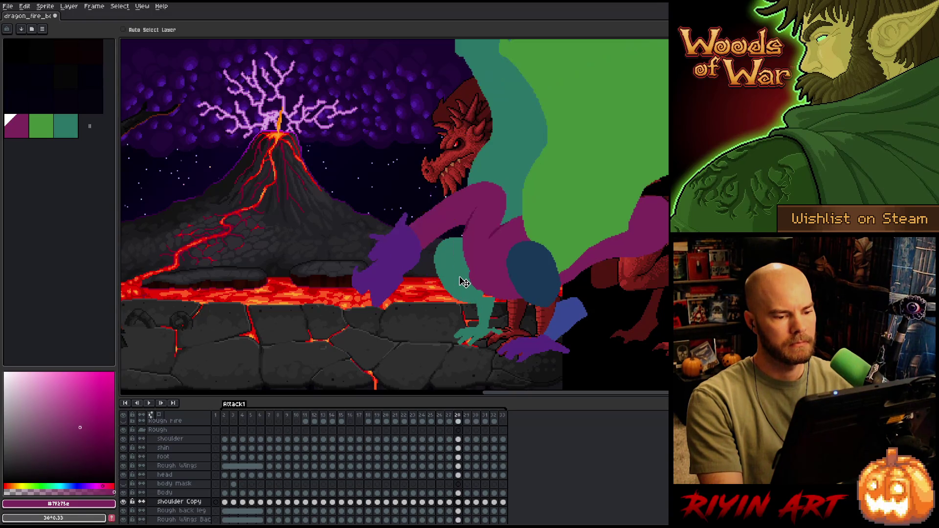
pyautogui.press('Right')
pyautogui.press('Right')
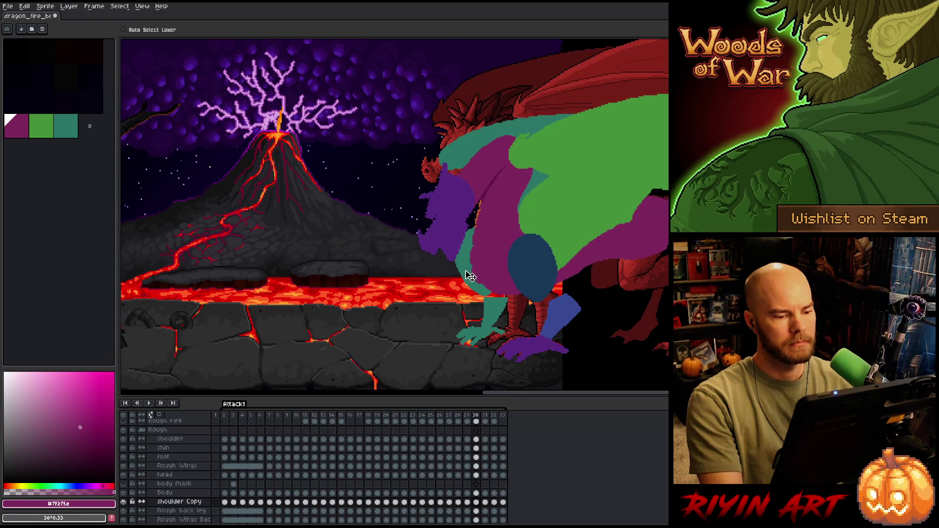
pyautogui.press('Left')
pyautogui.press('Right')
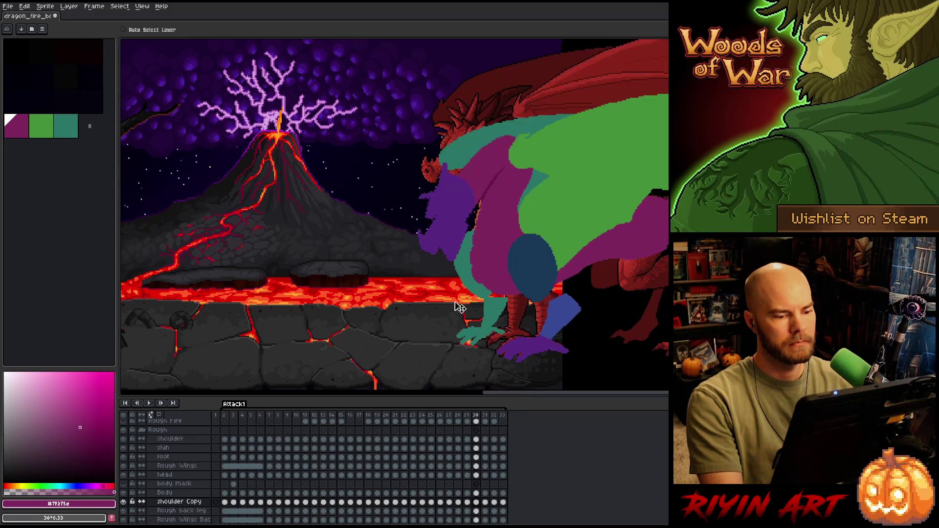
pyautogui.press('Right')
pyautogui.moveTo(470, 272); pyautogui.dragTo(472, 280)
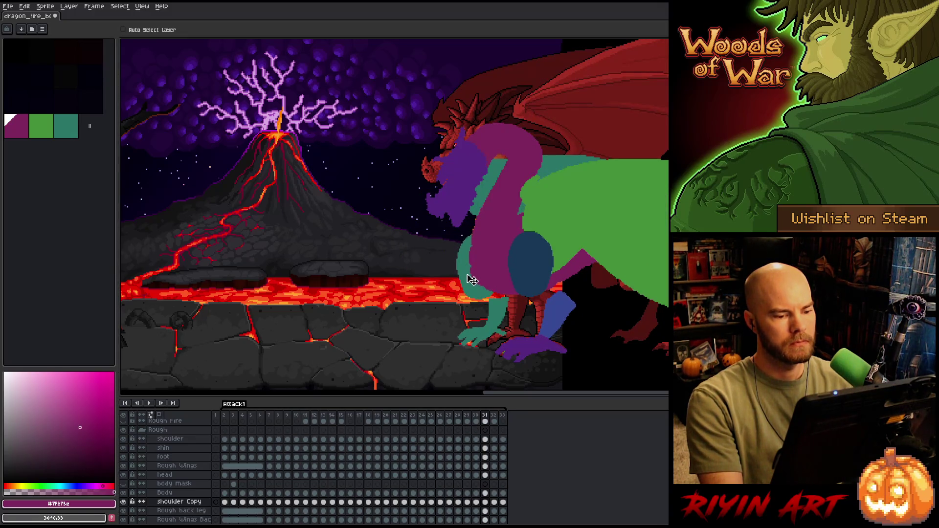
pyautogui.press('Left')
pyautogui.press('Right')
pyautogui.press('Right')
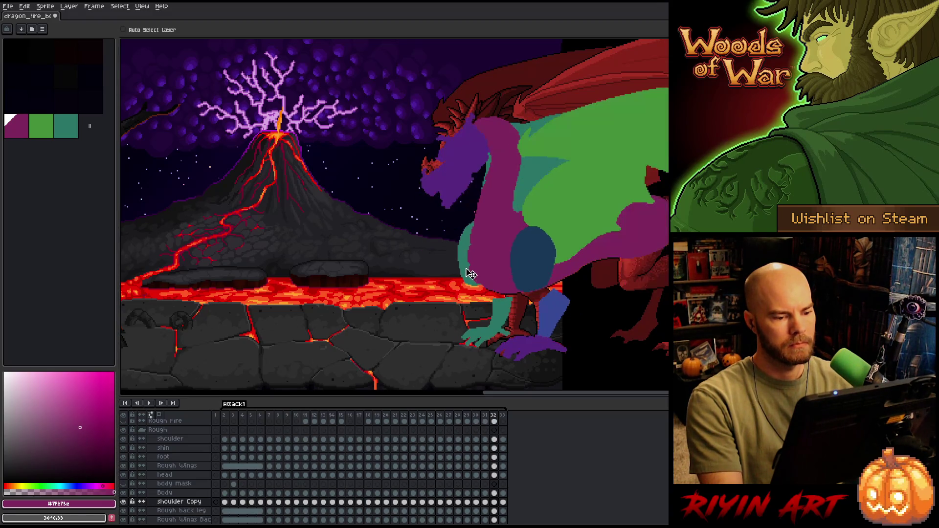
# Shift the teal shoulder down and a few pixels right on the remaining end frames
pyautogui.moveTo(470, 264); pyautogui.dragTo(469, 277)
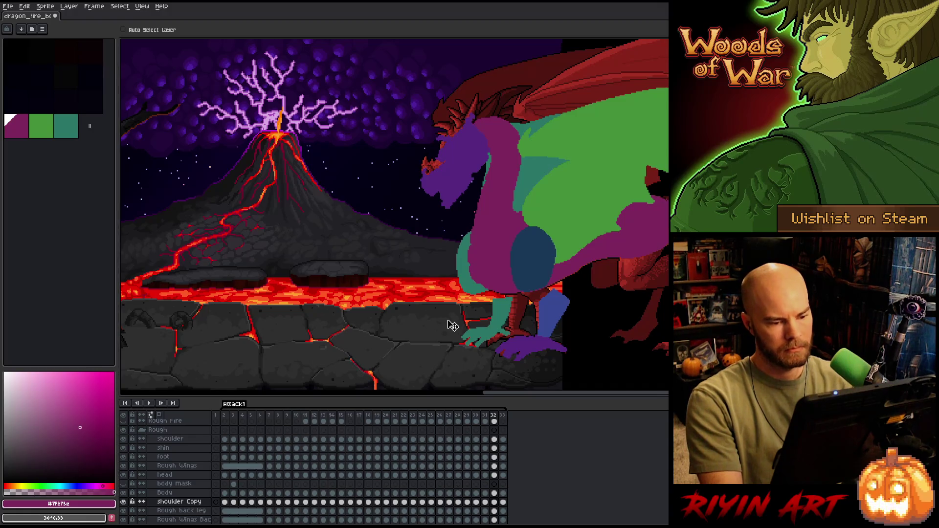
pyautogui.press('Left')
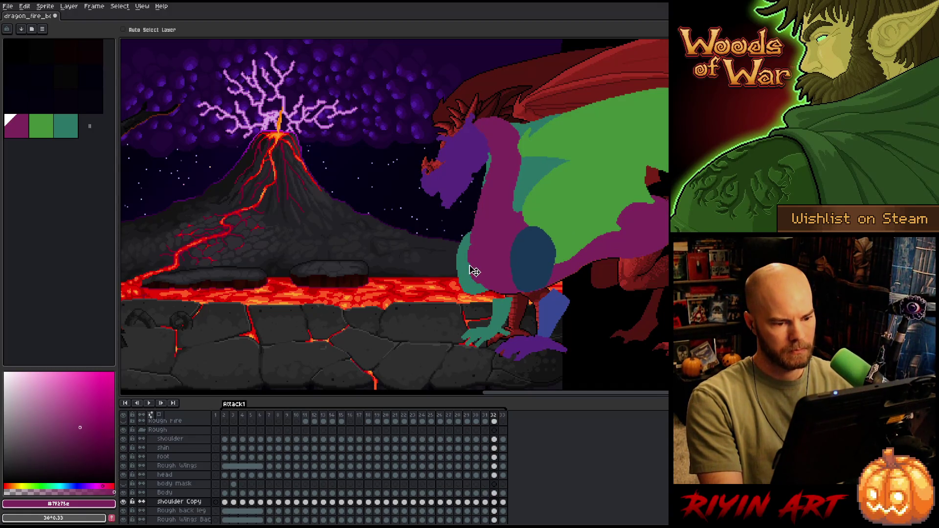
pyautogui.moveTo(473, 268); pyautogui.dragTo(476, 270)
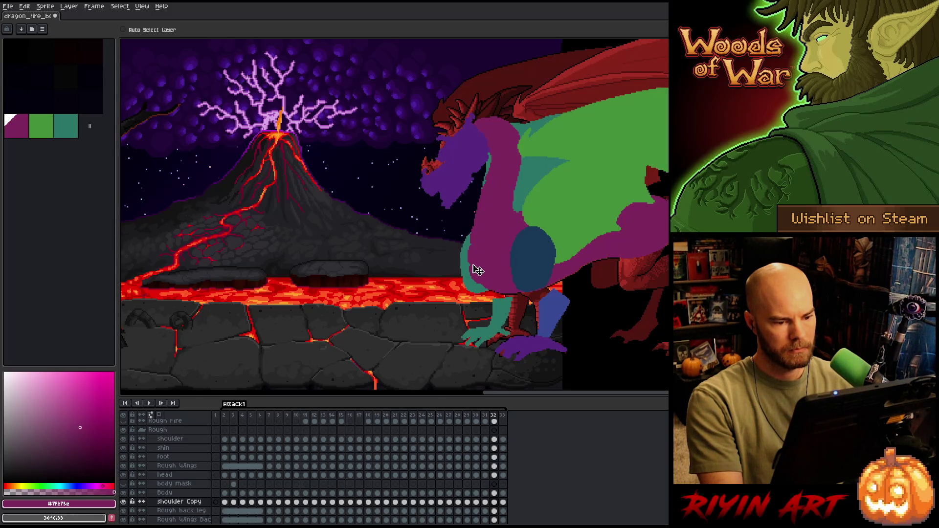
pyautogui.press(',')
pyautogui.press('.')
pyautogui.press(',')
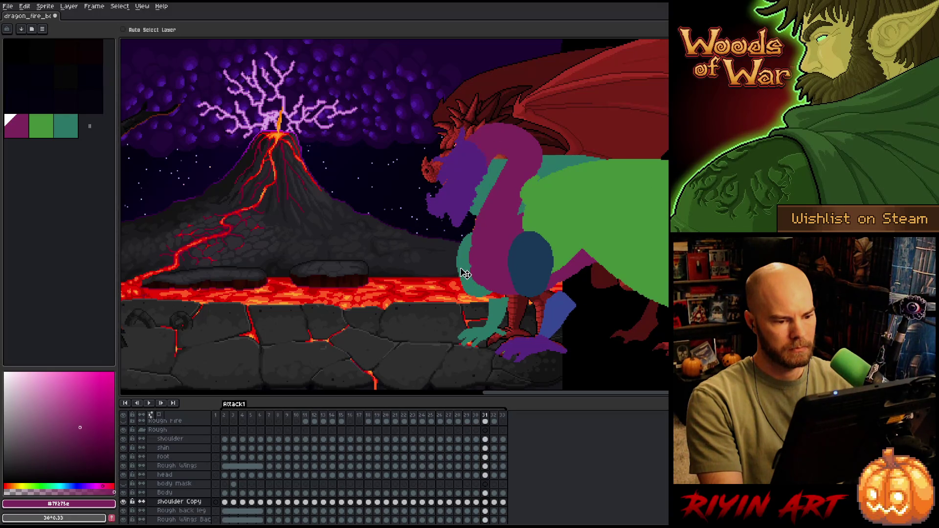
pyautogui.press('.')
pyautogui.press('.')
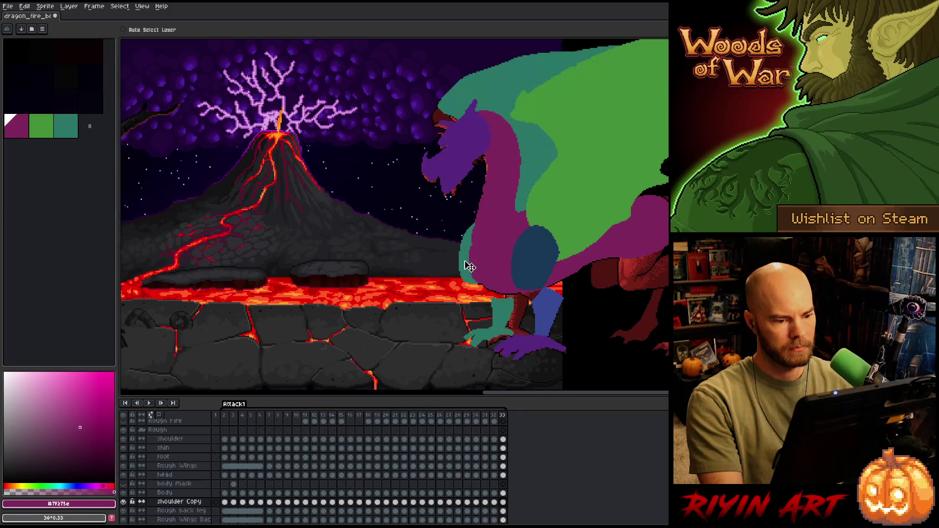
pyautogui.moveTo(467, 264)
pyautogui.mouseDown()
pyautogui.moveTo(481, 267)
pyautogui.moveTo(474, 271)
pyautogui.mouseUp()
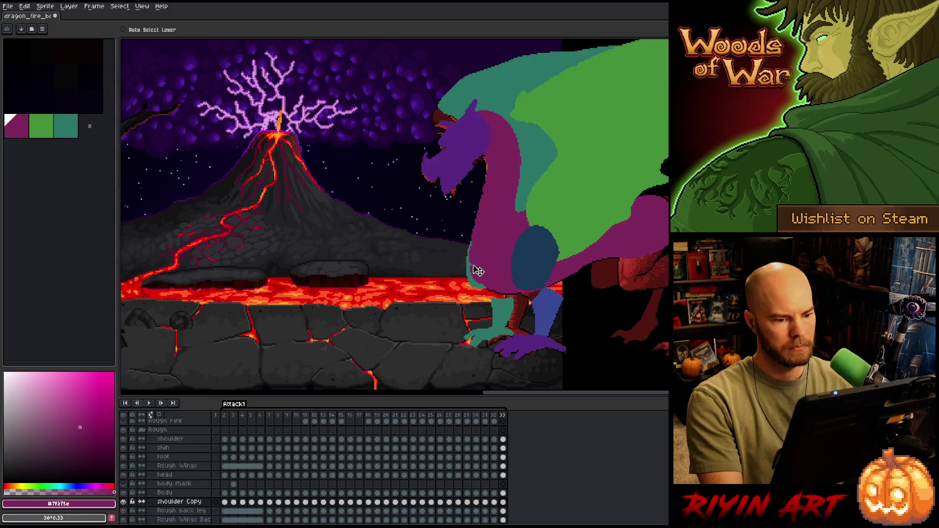
pyautogui.press('Right')
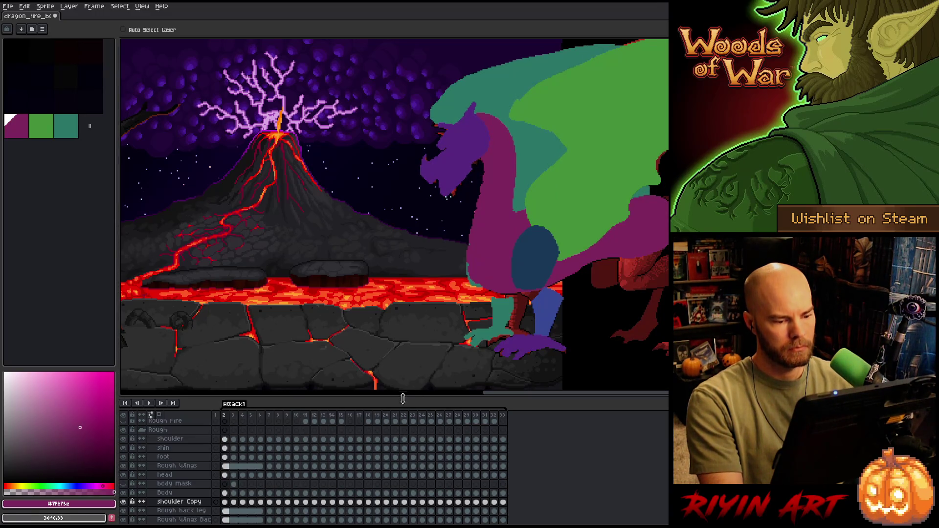
# Select the shoulder Copy cel on frame 33, then review frames 3 through 8
pyautogui.press('Left')
pyautogui.click(503, 502)
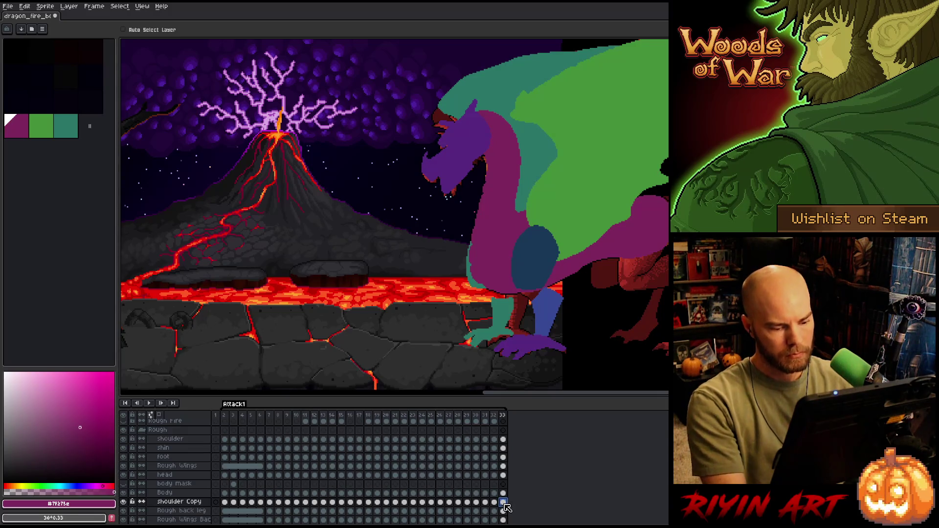
pyautogui.click(233, 504)
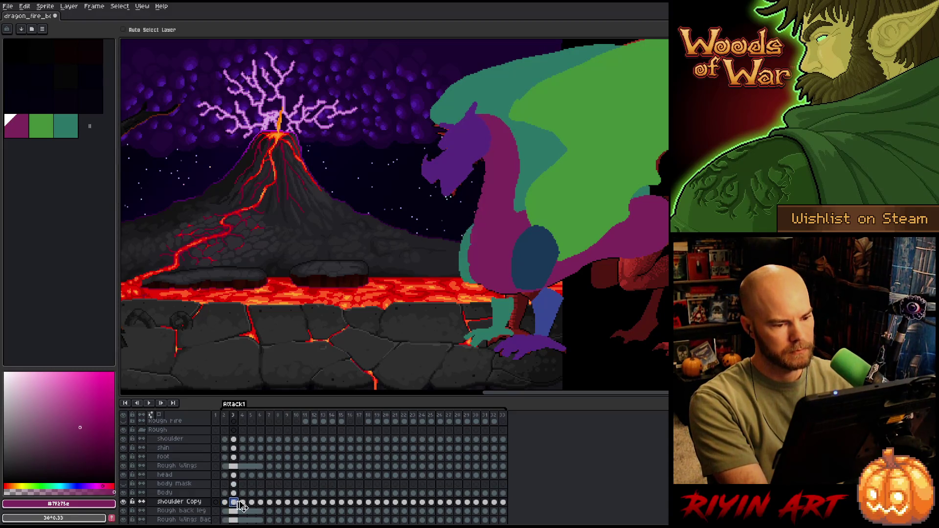
pyautogui.click(243, 502)
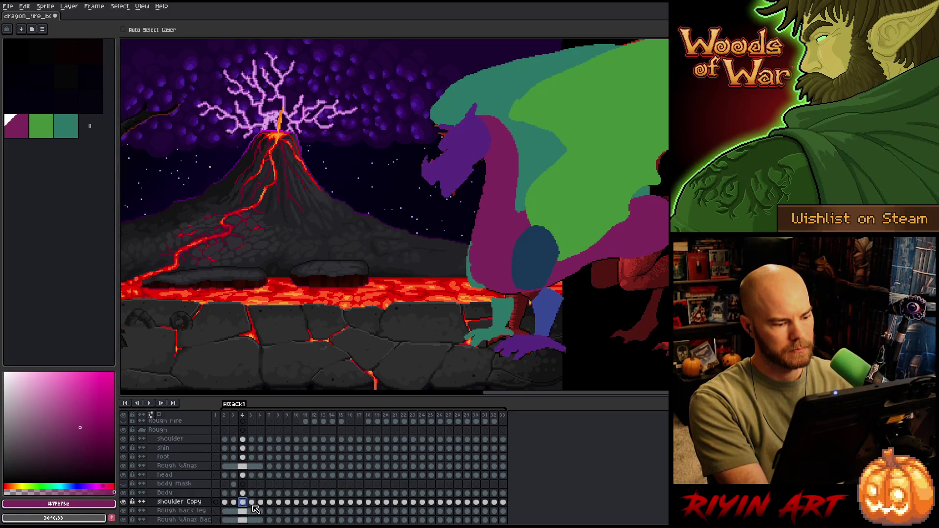
pyautogui.click(251, 502)
pyautogui.click(260, 503)
pyautogui.click(270, 502)
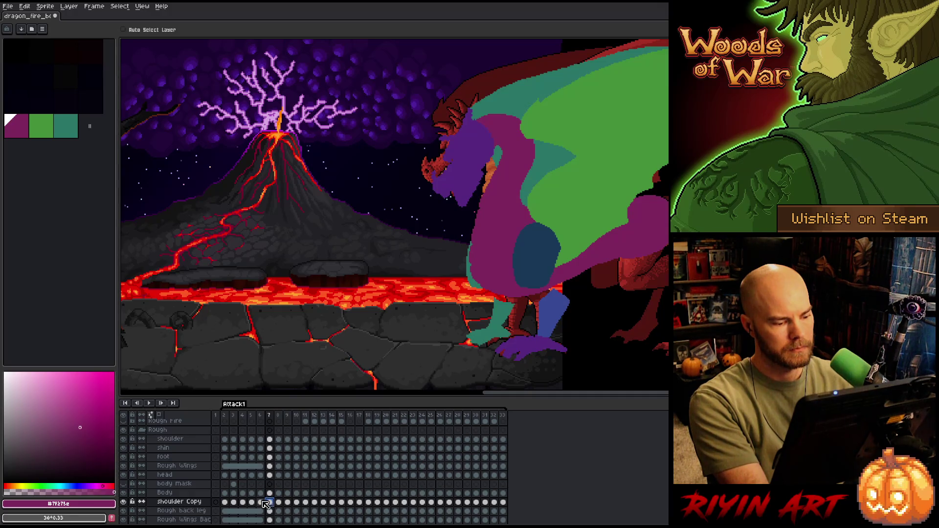
pyautogui.click(261, 503)
pyautogui.click(270, 503)
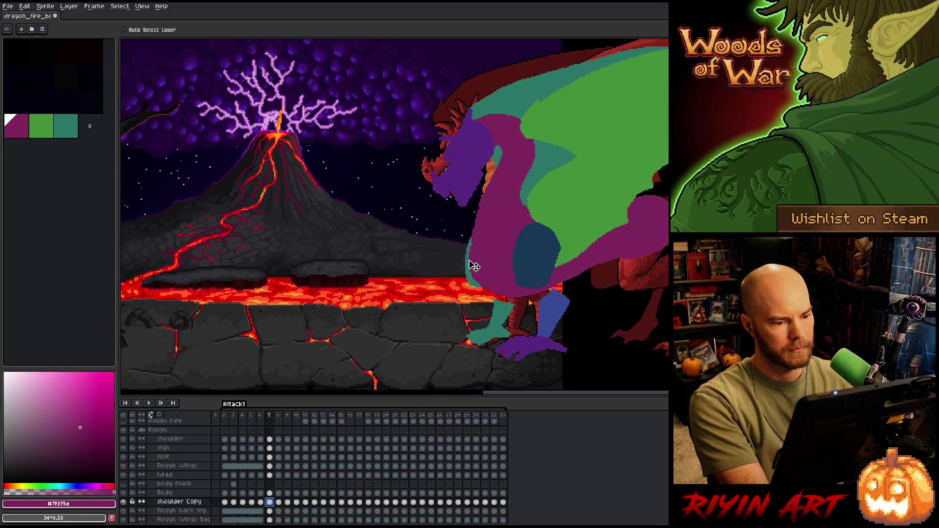
pyautogui.click(279, 504)
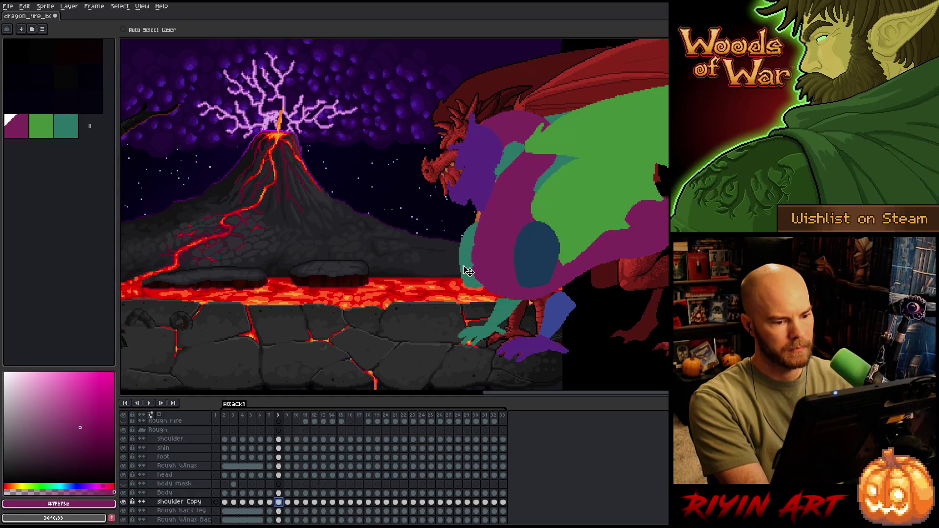
# Step ahead to frame 10, then play and stop the attack animation
pyautogui.press('Left')
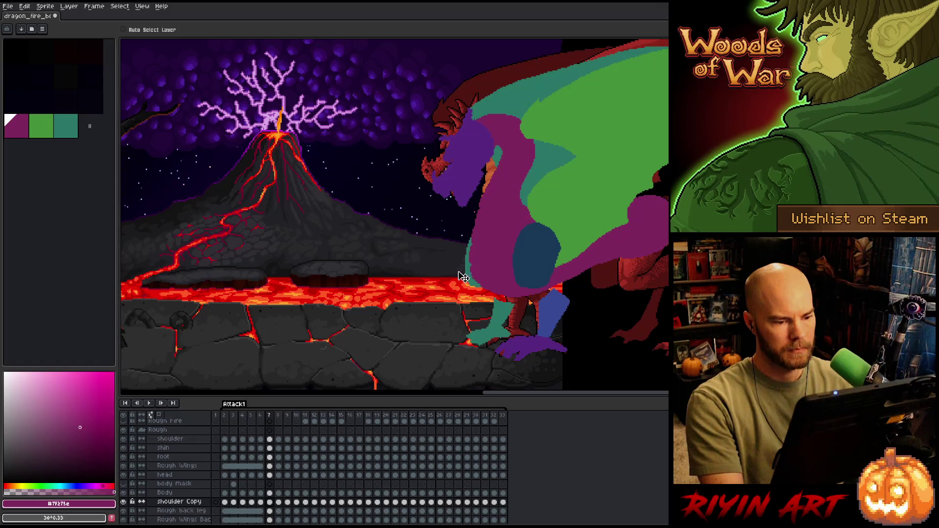
pyautogui.press('Right')
pyautogui.press('Right')
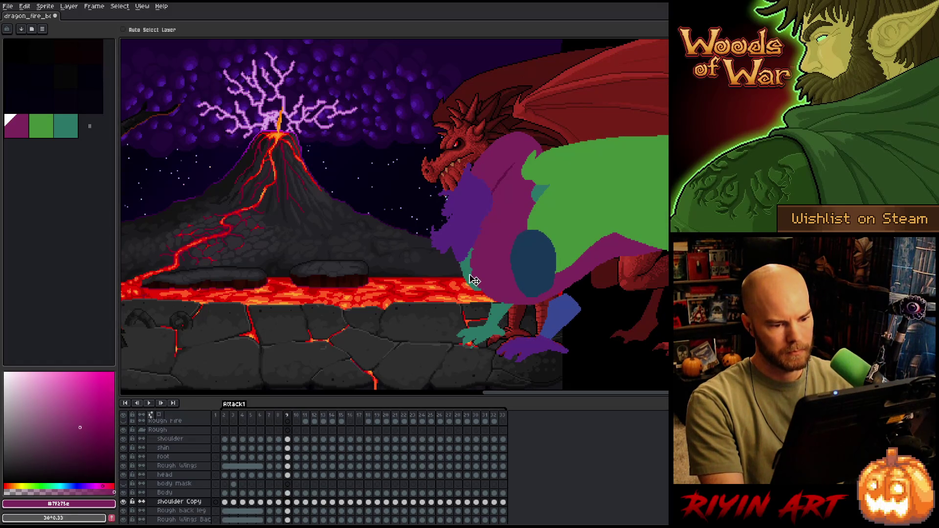
pyautogui.press('Right')
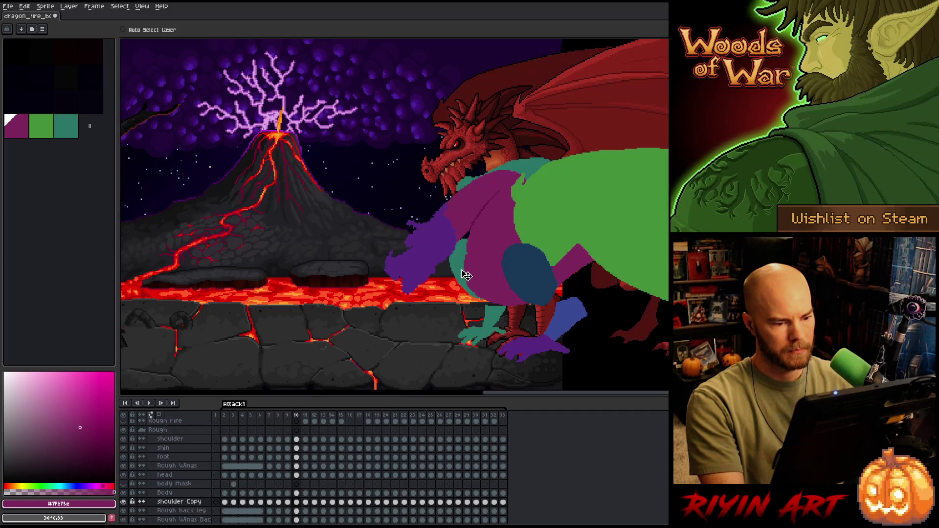
pyautogui.press('Return')
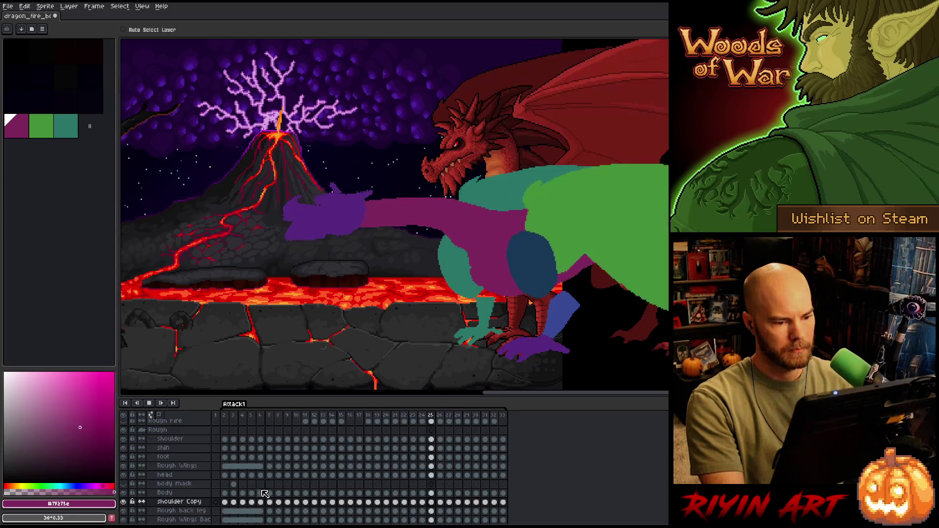
pyautogui.press('Return')
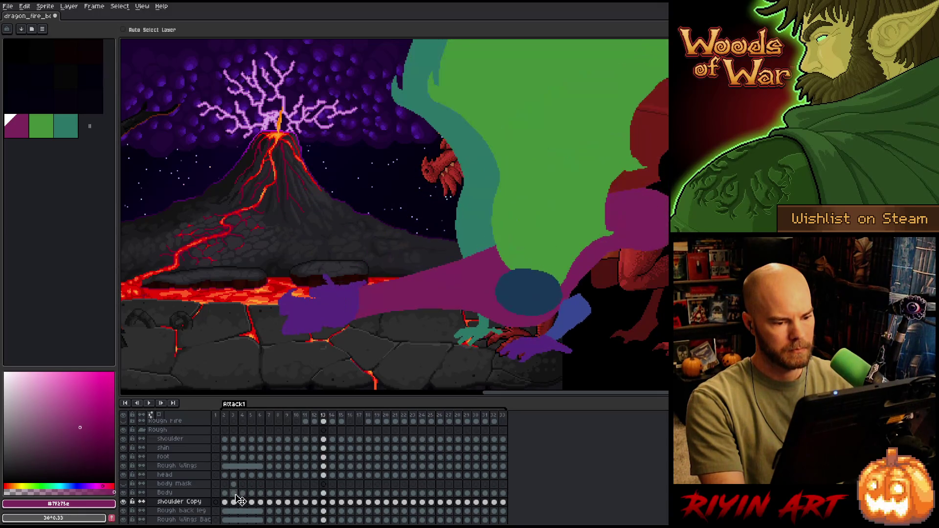
# Flip between frames 17–19 to compare the outstretched arm, ending on frame 19
pyautogui.press('Return')
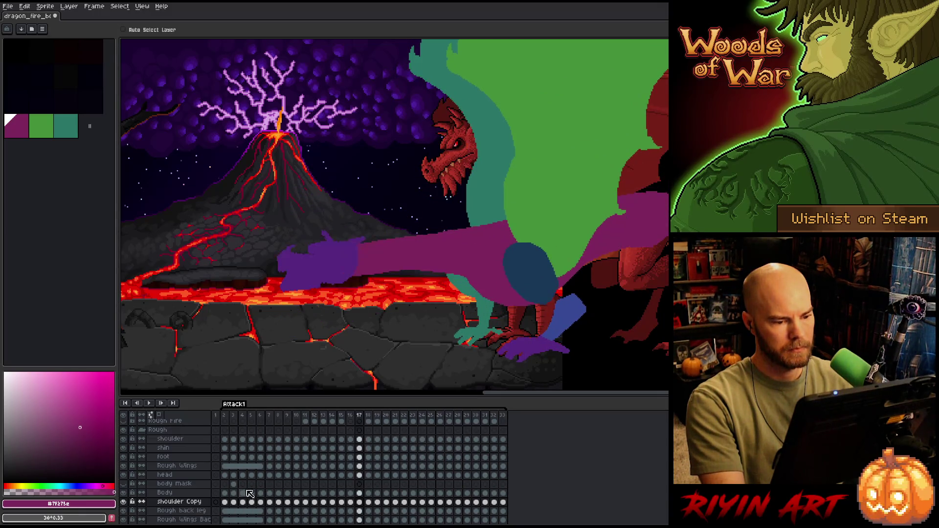
pyautogui.press('Return')
pyautogui.press('Right')
pyautogui.press('Left')
pyautogui.press('Right')
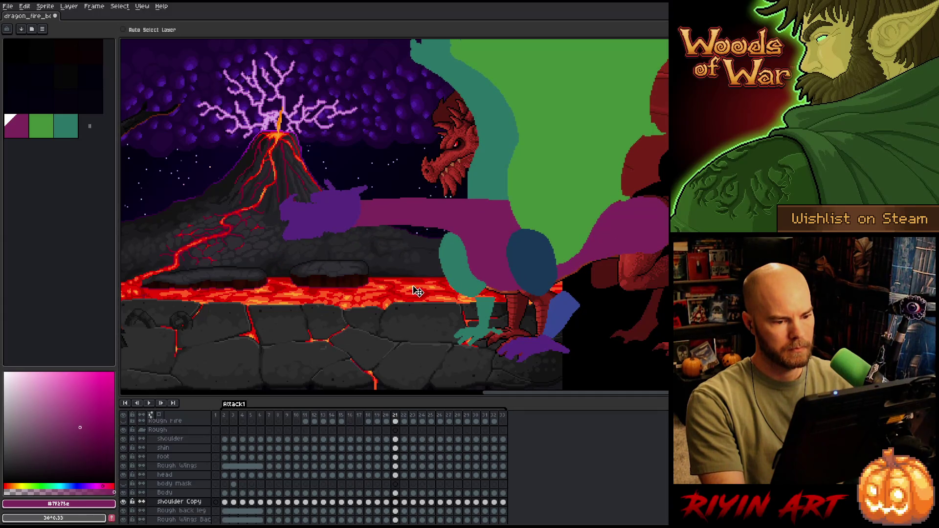
pyautogui.press('Left')
pyautogui.press('Right')
pyautogui.press('Left')
pyautogui.press('Left')
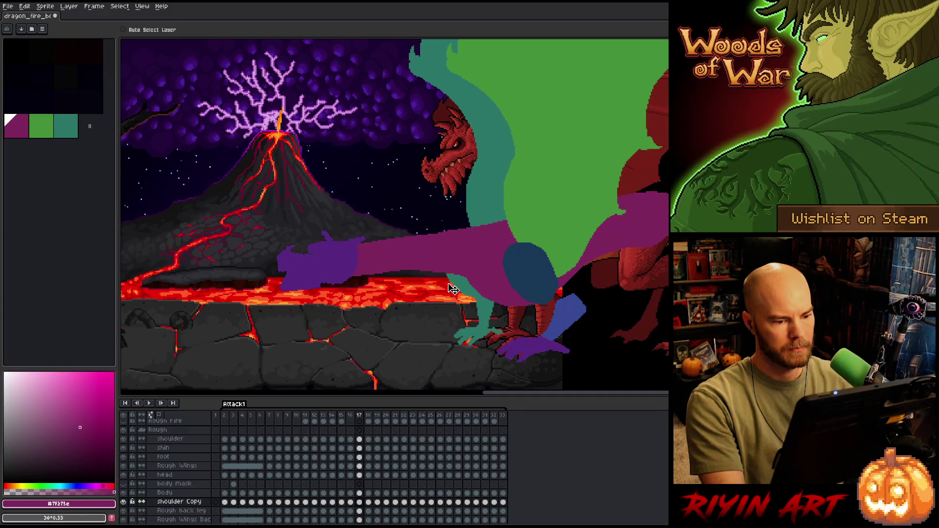
pyautogui.press('Right')
pyautogui.press('Right')
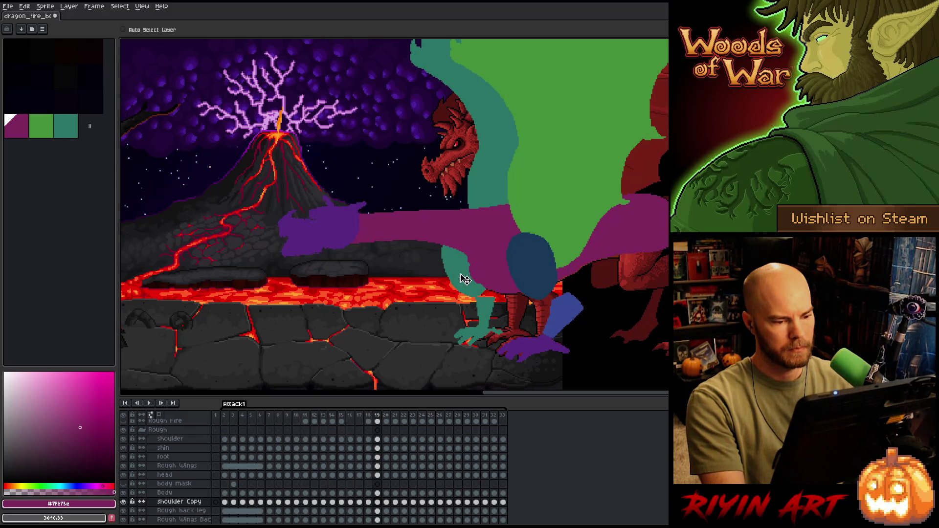
# Flip through frames 18–21 to compare the dragon's poses
pyautogui.press('Right')
pyautogui.press('Left')
pyautogui.press('Right')
pyautogui.press('Left')
pyautogui.press('Right')
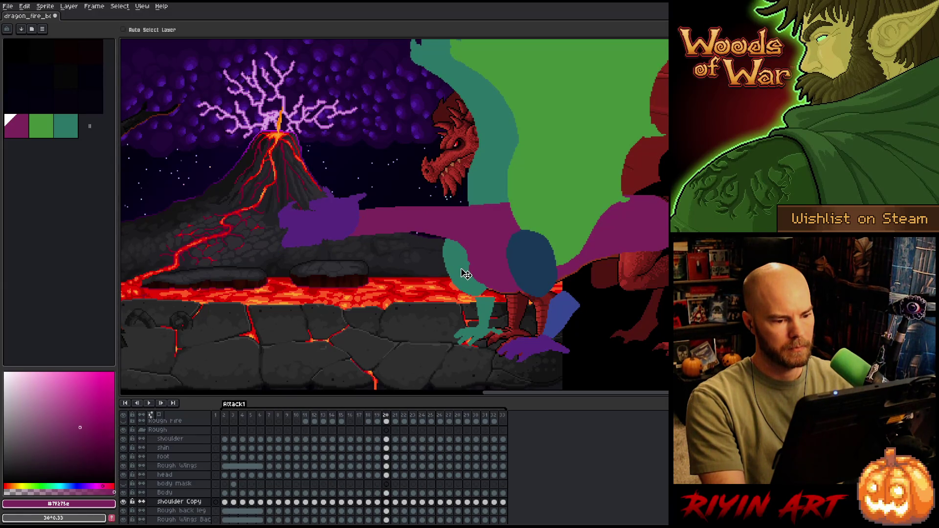
pyautogui.press('Left')
pyautogui.press('Left')
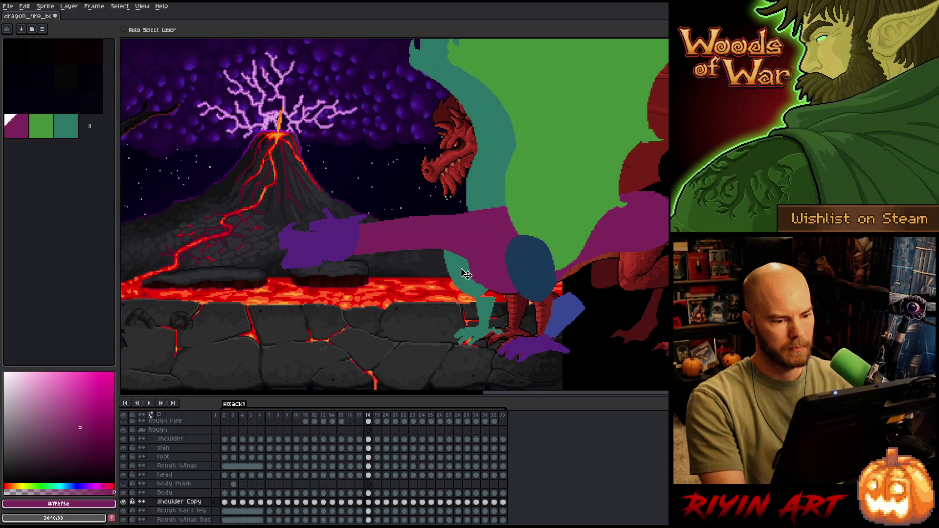
pyautogui.press('Right')
pyautogui.press('Left')
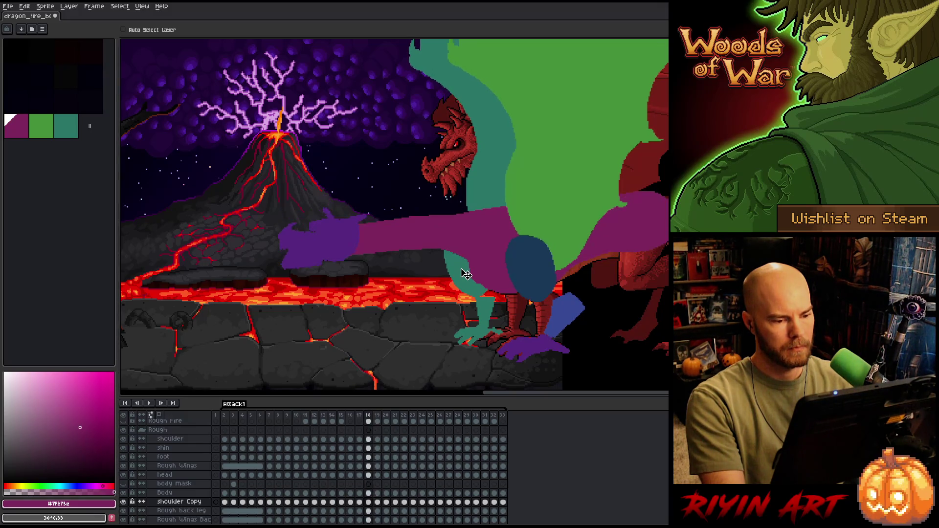
pyautogui.press('Right')
pyautogui.press('Right')
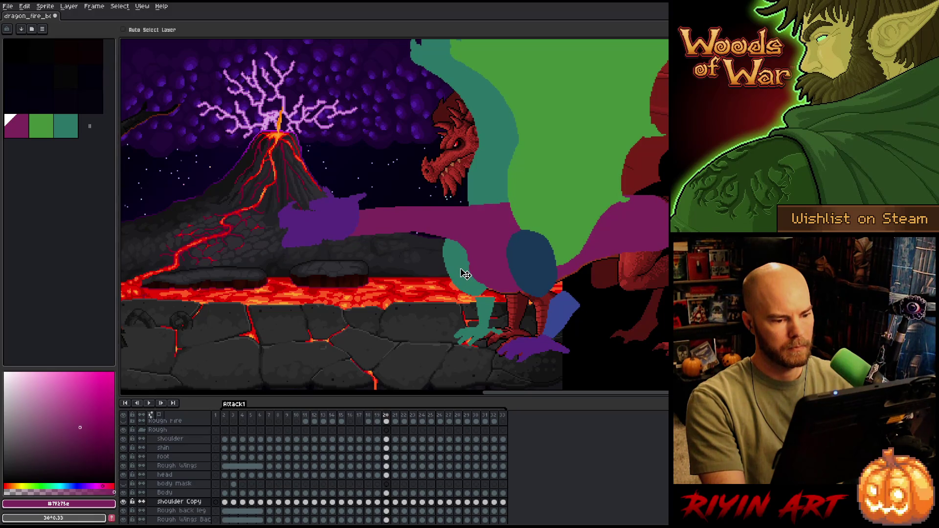
pyautogui.press('Right')
pyautogui.press('Left')
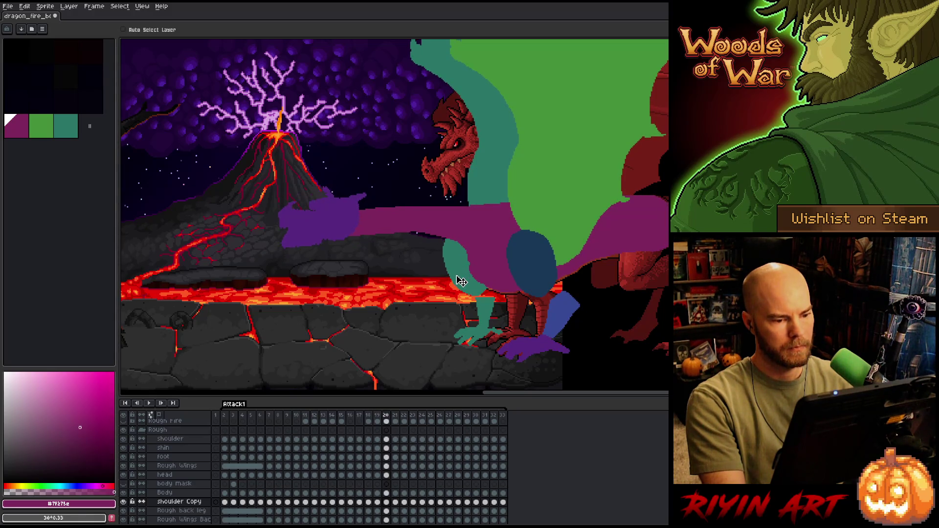
pyautogui.press('Right')
pyautogui.press('Left')
pyautogui.press('Right')
# Nudge the teal shoulder a few pixels right on frame 21, checking against frame 20
pyautogui.moveTo(462, 278); pyautogui.dragTo(467, 277)
pyautogui.press('Left')
pyautogui.press('Right')
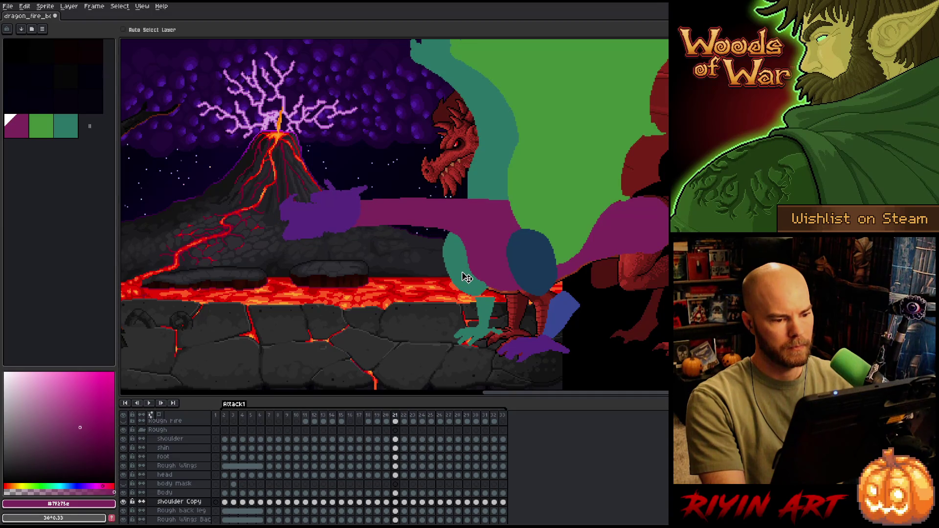
pyautogui.press('Left')
pyautogui.press('Right')
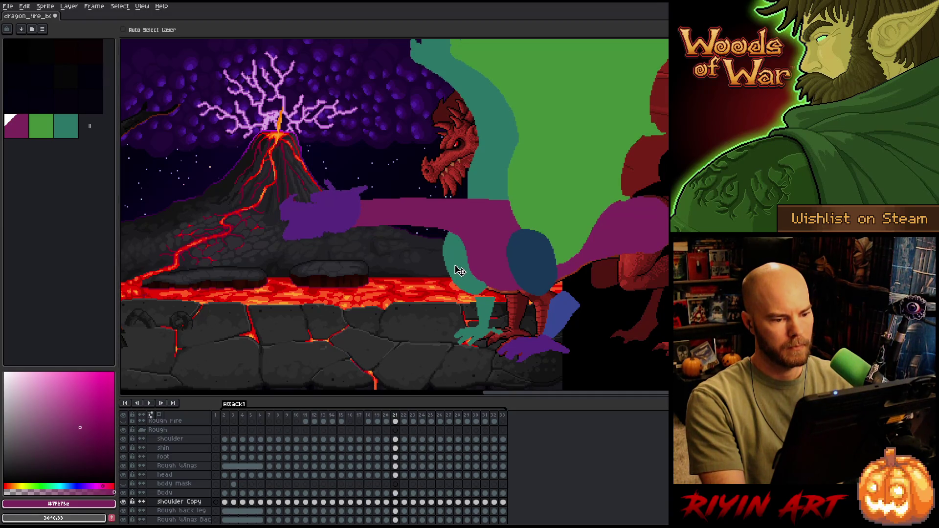
pyautogui.press('Left')
pyautogui.press('Right')
# Nudge the teal shoulder slightly on frame 22, comparing with frame 21
pyautogui.press('Right')
pyautogui.moveTo(461, 268); pyautogui.dragTo(469, 269)
pyautogui.press('Left')
pyautogui.press('Right')
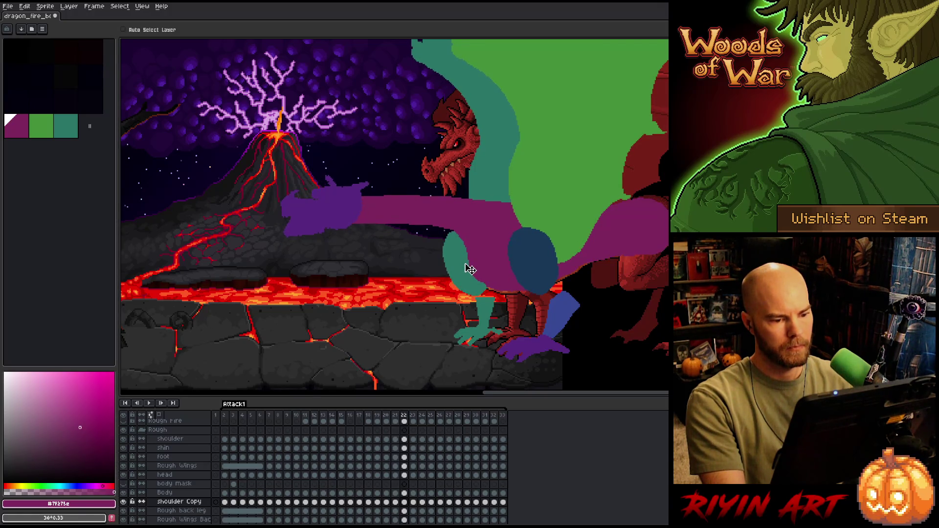
pyautogui.press('Left')
pyautogui.press('Right')
pyautogui.press('Left')
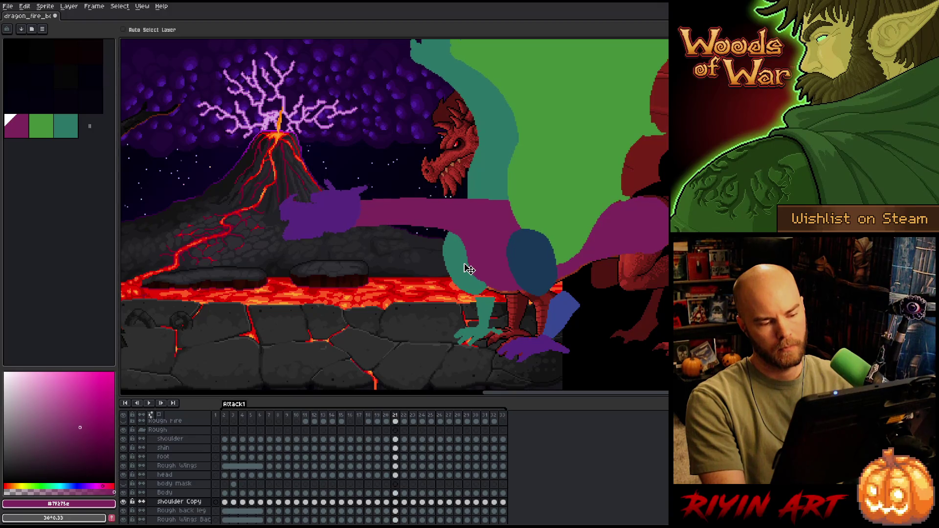
pyautogui.press('Right')
pyautogui.press('Right')
# Reposition the teal shoulder on frame 23 and compare it with neighbouring frames
pyautogui.moveTo(470, 269); pyautogui.dragTo(472, 269)
pyautogui.press('Left')
pyautogui.press('Right')
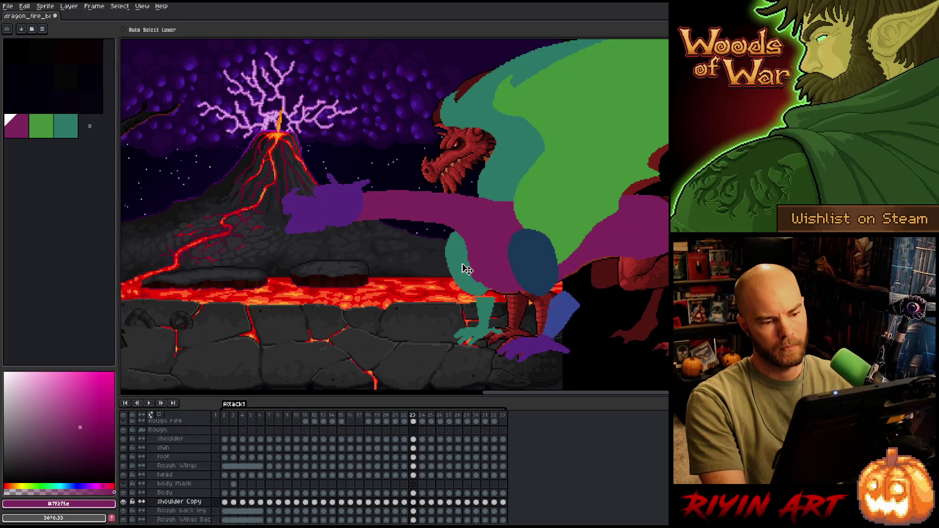
pyautogui.press('Left')
pyautogui.press('Left')
pyautogui.press('Right')
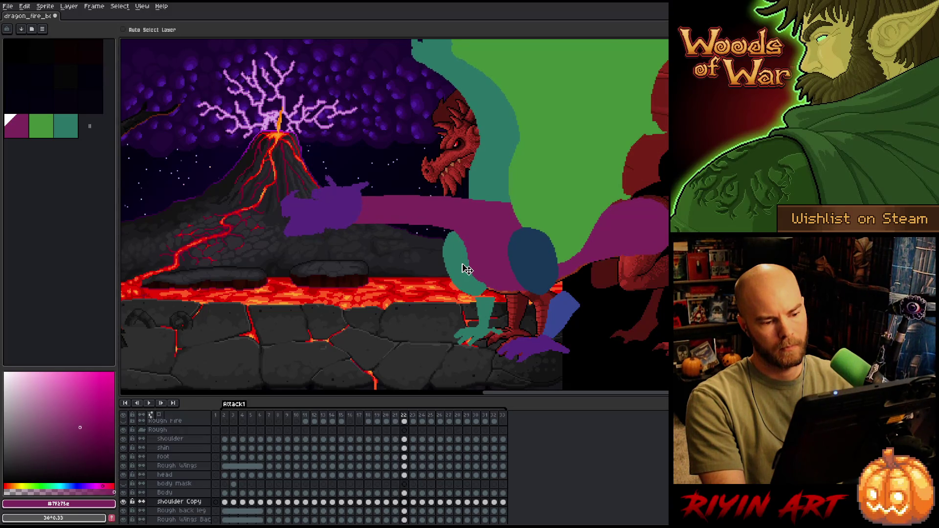
pyautogui.press('Left')
pyautogui.press('Right')
# Trim the left edge of the teal shoulder on frame 24, then step to frame 27
pyautogui.press('Right')
pyautogui.press('Right')
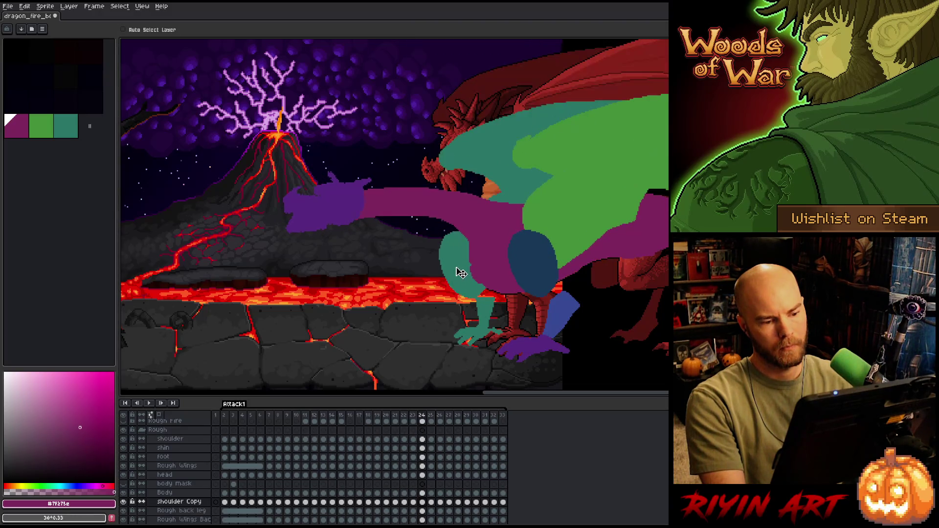
pyautogui.moveTo(442, 232)
pyautogui.mouseDown()
pyautogui.moveTo(463, 288)
pyautogui.moveTo(465, 268)
pyautogui.mouseUp()
pyautogui.press('Left')
pyautogui.press('Right')
pyautogui.press('Left')
pyautogui.press('Right')
pyautogui.press('Right')
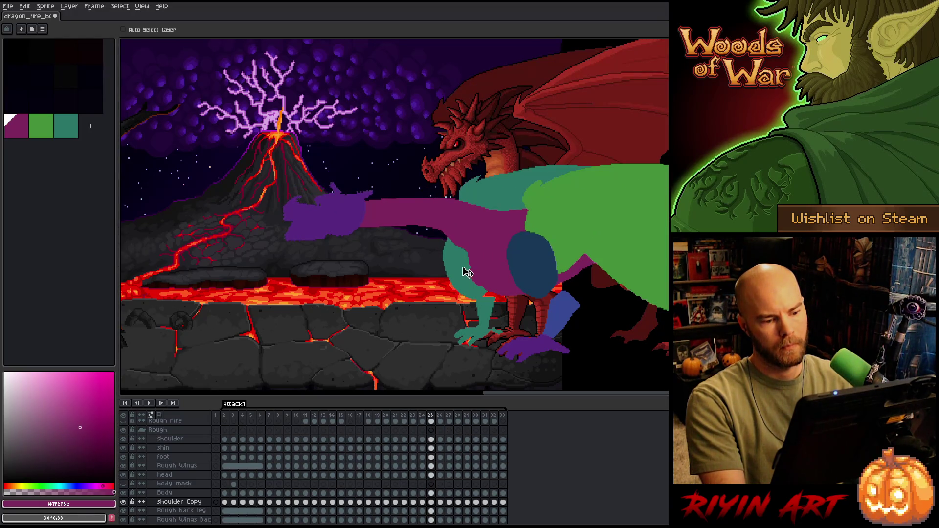
pyautogui.press('Left')
pyautogui.press('Right')
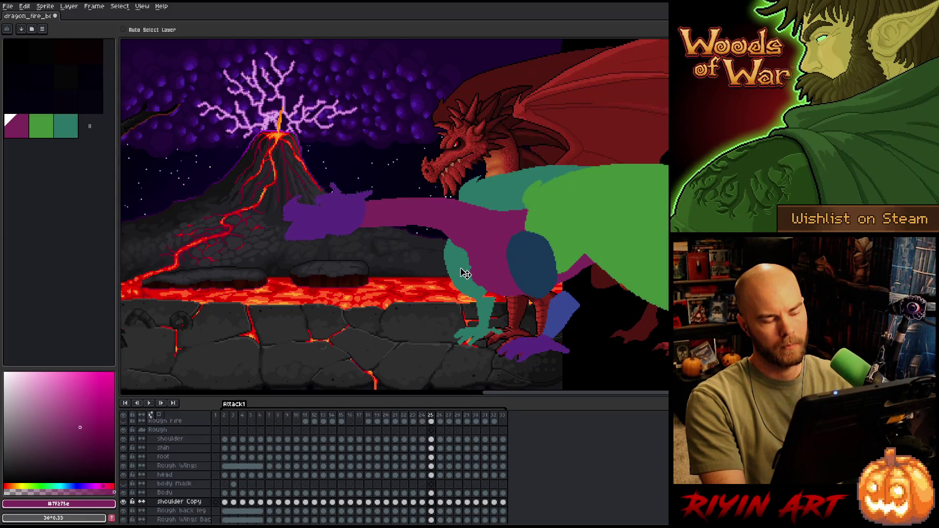
pyautogui.press('Right')
pyautogui.press('Left')
pyautogui.press('Right')
# Undo the last shoulder change on frame 27, then compare poses through frame 29
pyautogui.press('Right')
pyautogui.hotkey('ctrl', 'z')
pyautogui.press('Left')
pyautogui.press('Right')
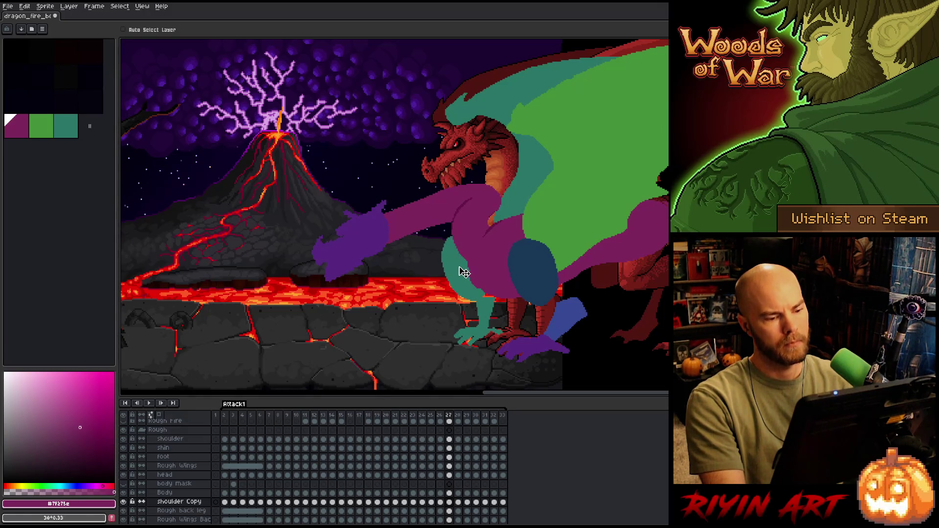
pyautogui.press('Left')
pyautogui.press('Left')
pyautogui.press('Right')
pyautogui.press('Right')
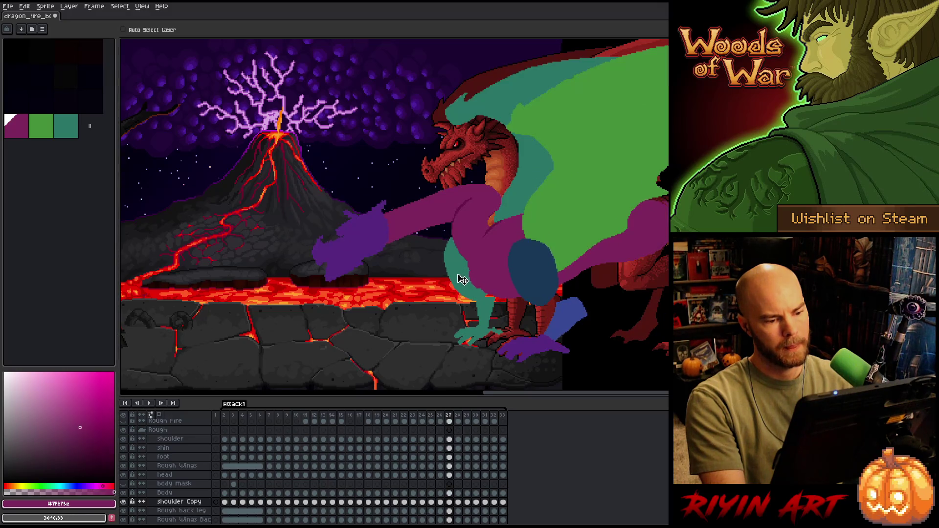
pyautogui.press('Right')
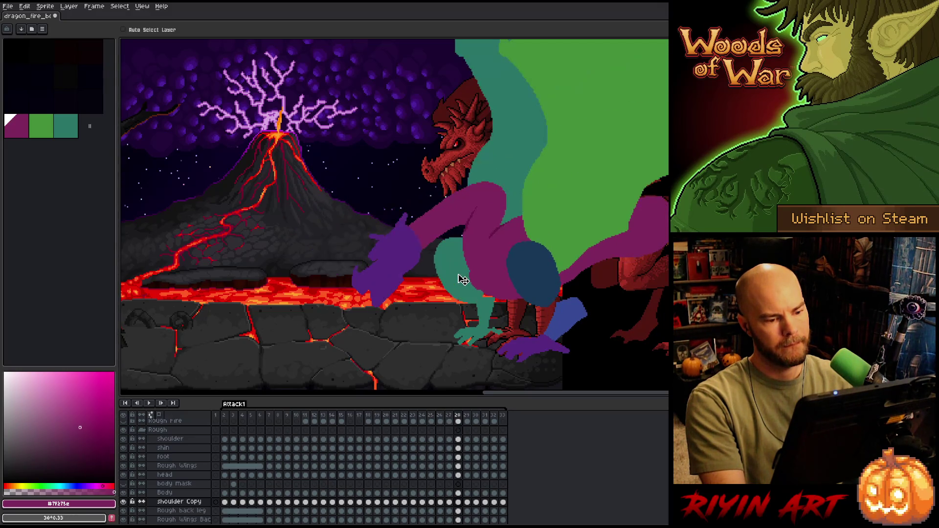
pyautogui.press('Right')
pyautogui.press('Left')
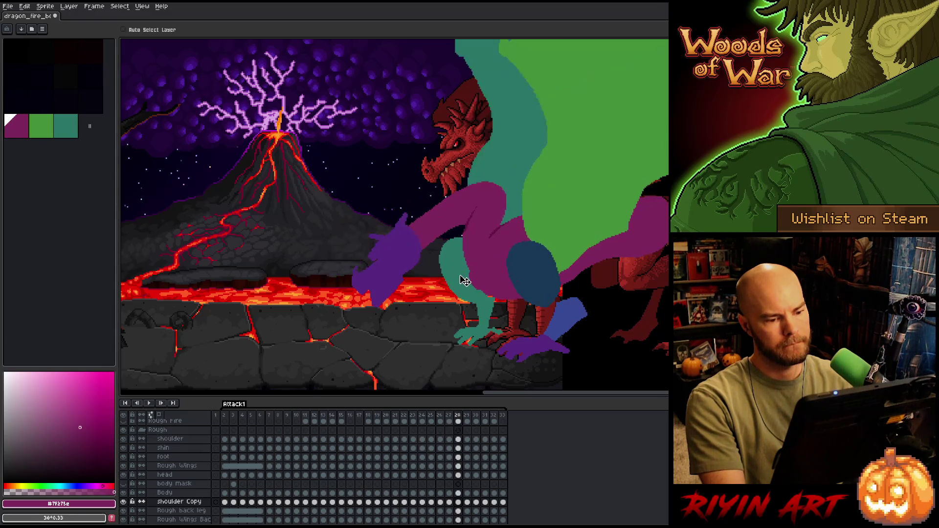
pyautogui.press('Right')
# Check frames 31 and 32, then wrap around to the animation's first frame
pyautogui.press('Right')
pyautogui.press('Left')
pyautogui.press('Right')
pyautogui.press('Right')
pyautogui.press('Right')
pyautogui.press('Left')
pyautogui.press('Right')
pyautogui.press('Left')
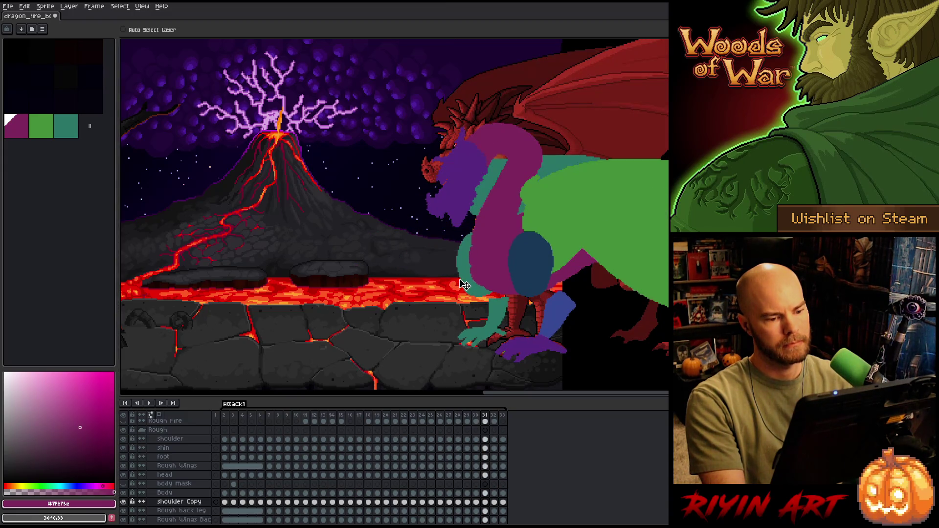
pyautogui.press('Right')
pyautogui.press('Right')
pyautogui.press('Left')
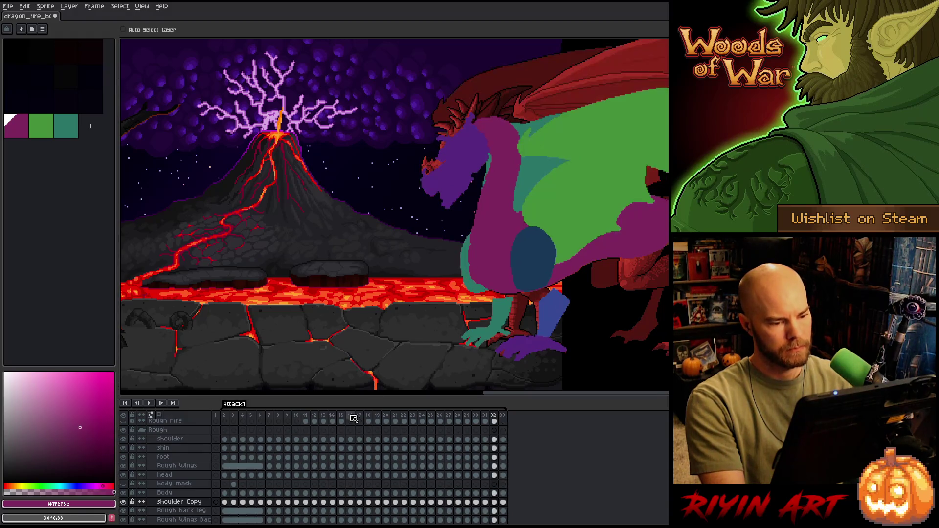
pyautogui.press('Right')
pyautogui.press('Right')
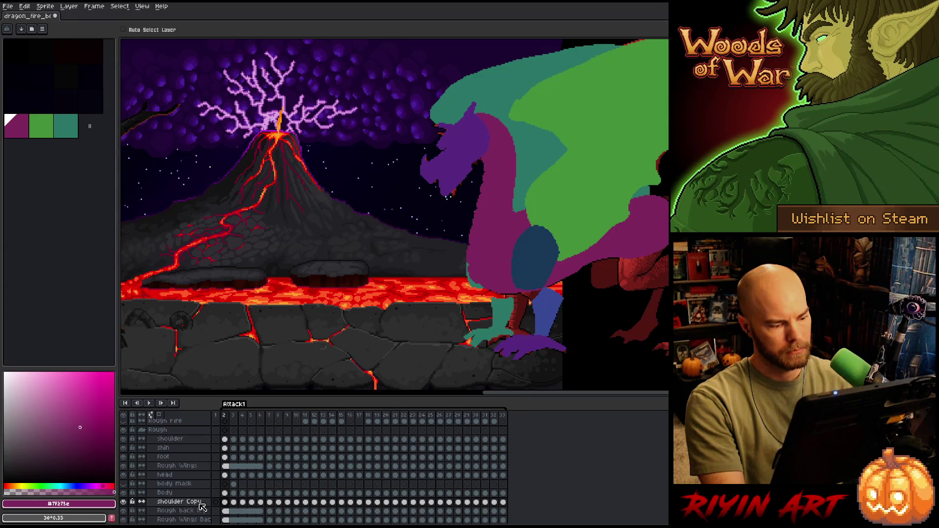
# Shift the teal back leg right on the Body and shoulder Copy layers, then play
pyautogui.moveTo(198, 503)
pyautogui.mouseDown()
pyautogui.moveTo(195, 493)
pyautogui.moveTo(203, 511)
pyautogui.mouseUp()
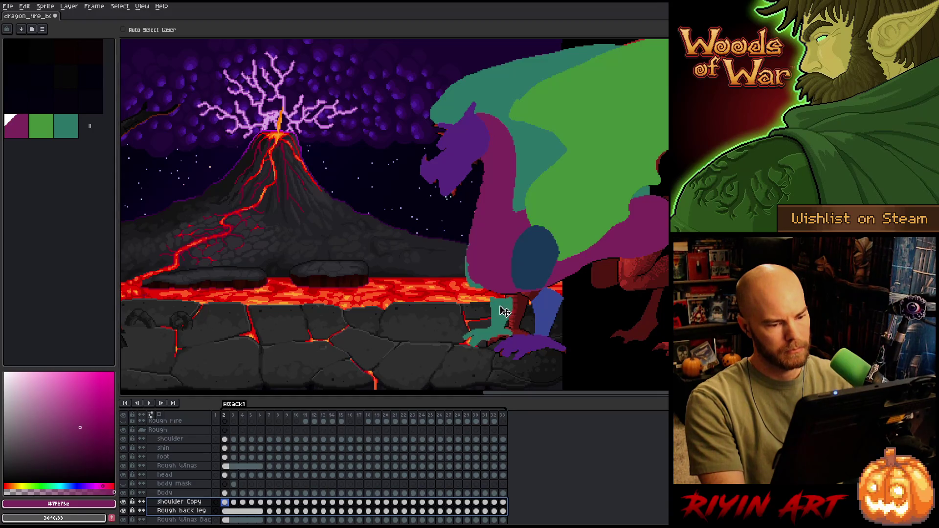
pyautogui.moveTo(505, 313); pyautogui.dragTo(510, 312)
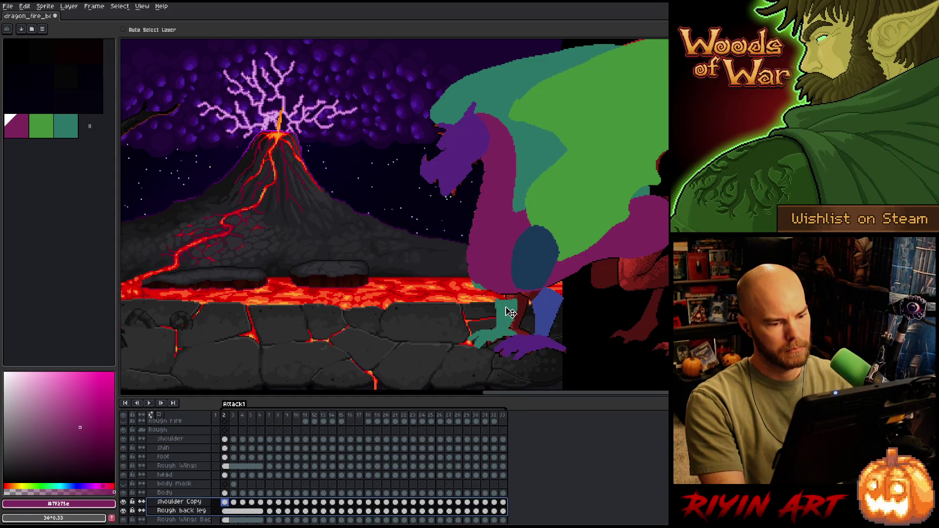
pyautogui.press('Return')
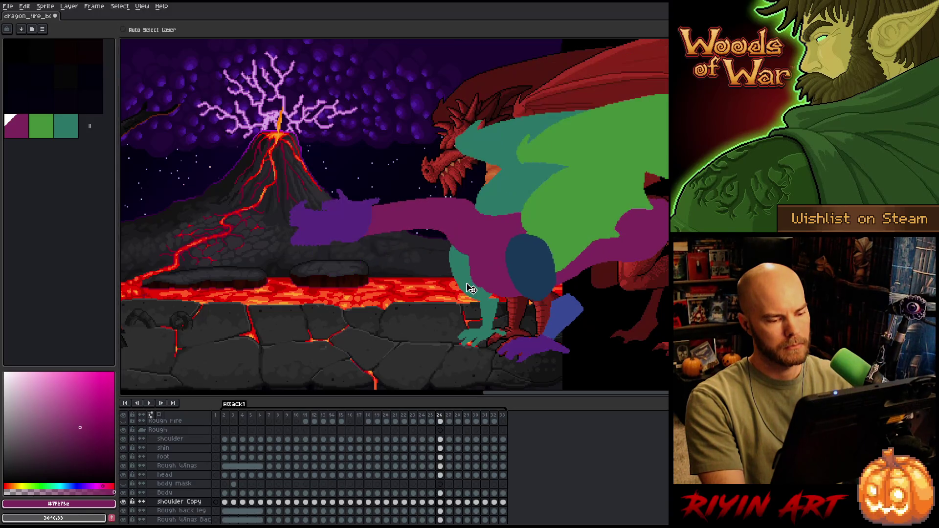
# Select the Rough back leg and shoulder Copy layers and replay the attack animation
pyautogui.click(188, 511)
pyautogui.keyDown('shift'); pyautogui.click(179, 502); pyautogui.keyUp('shift')
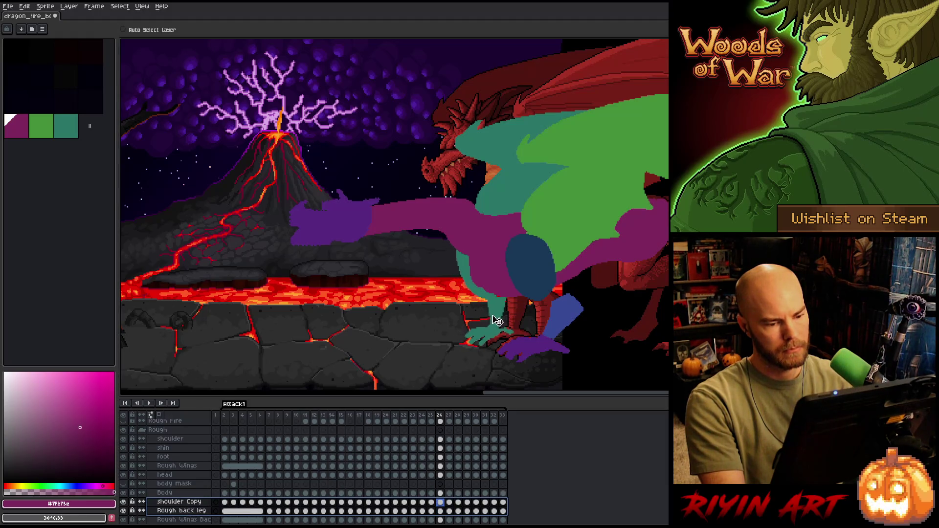
pyautogui.press('Return')
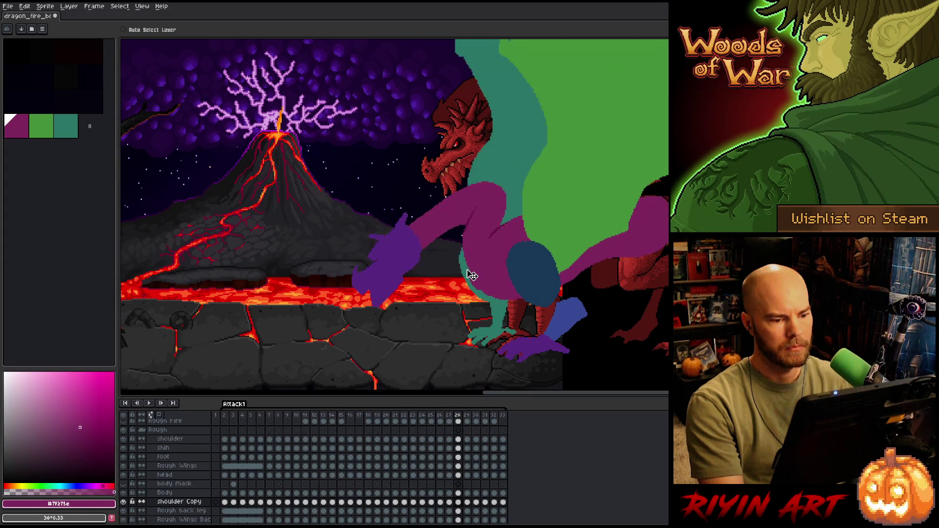
# Step through frames 28–32 to review the final poses, then wrap to the first frame
pyautogui.press('.')
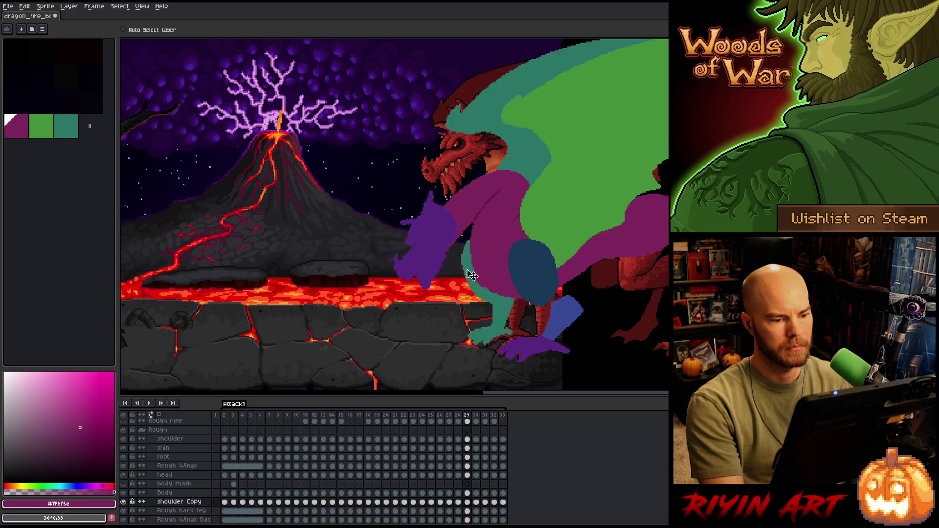
pyautogui.press(',')
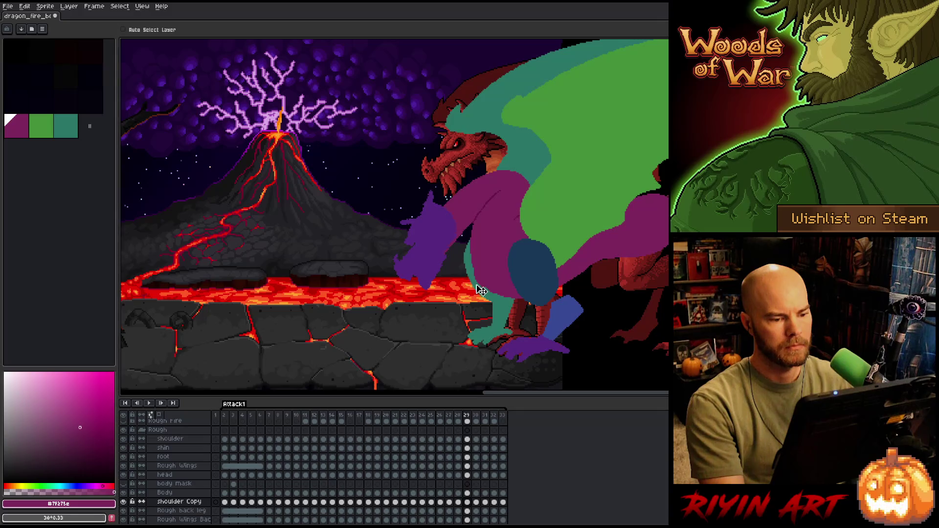
pyautogui.press('Right')
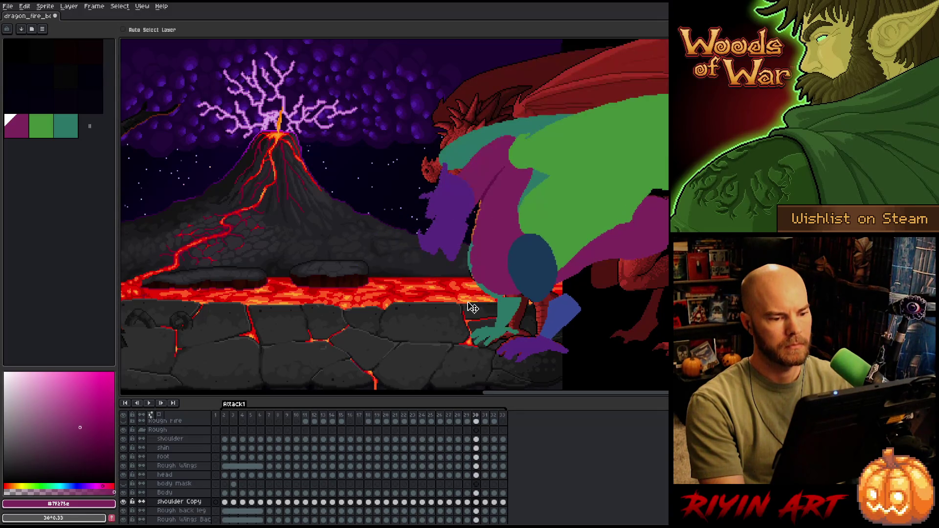
pyautogui.press('Right')
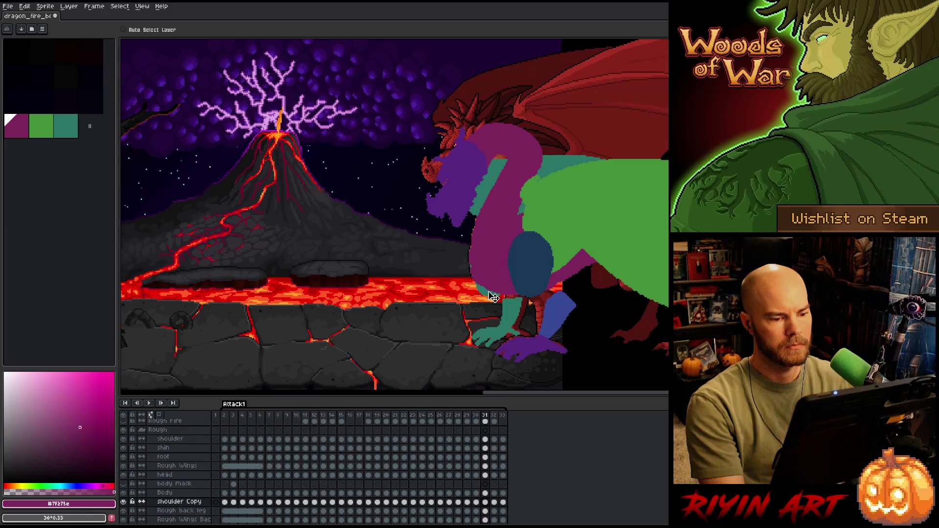
pyautogui.press('Left')
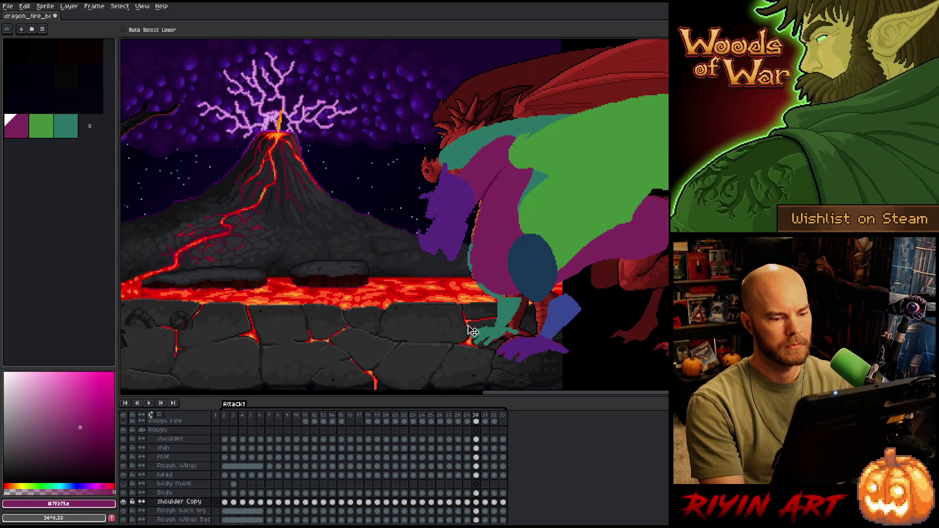
pyautogui.press('Right')
pyautogui.press('Right')
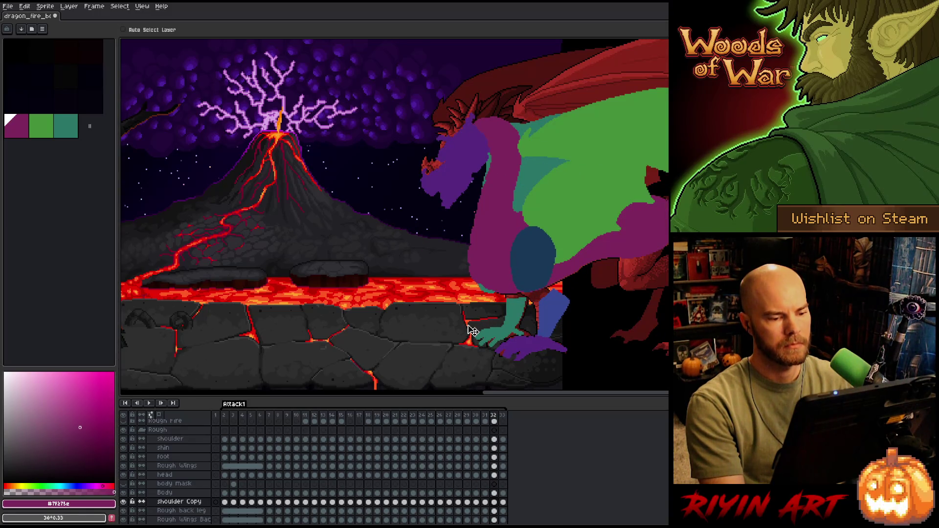
pyautogui.press('Right')
pyautogui.press('Left')
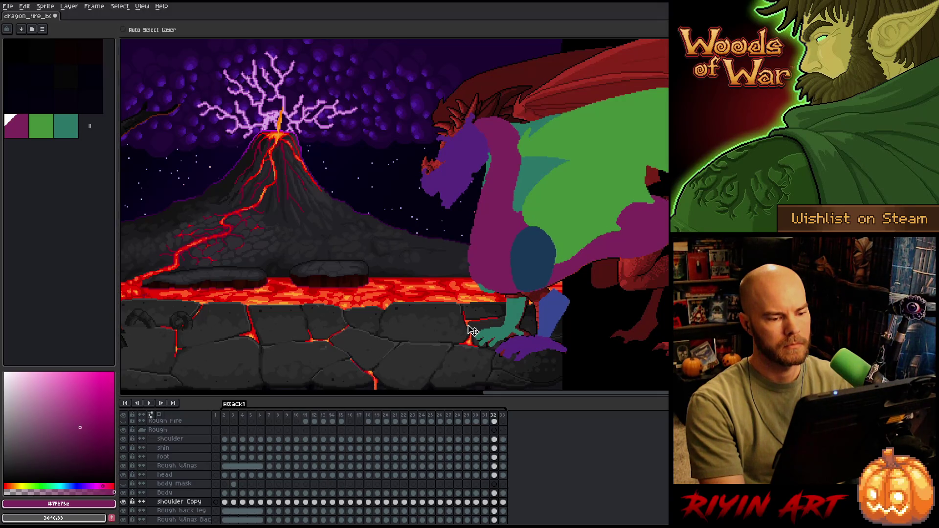
pyautogui.press('Right')
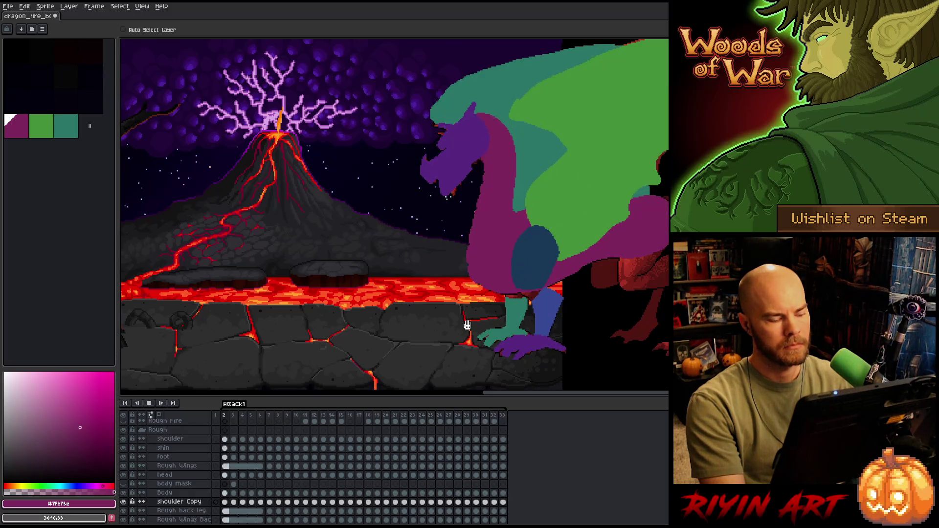
# Play Attack1, stop on frame 17, then restart the playback
pyautogui.press('Return')
pyautogui.press('Return')
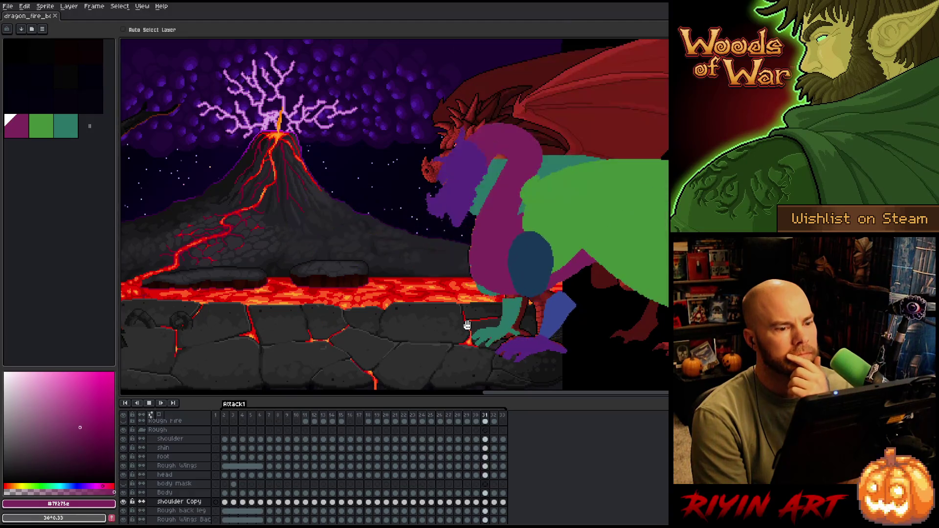
pyautogui.press('Return')
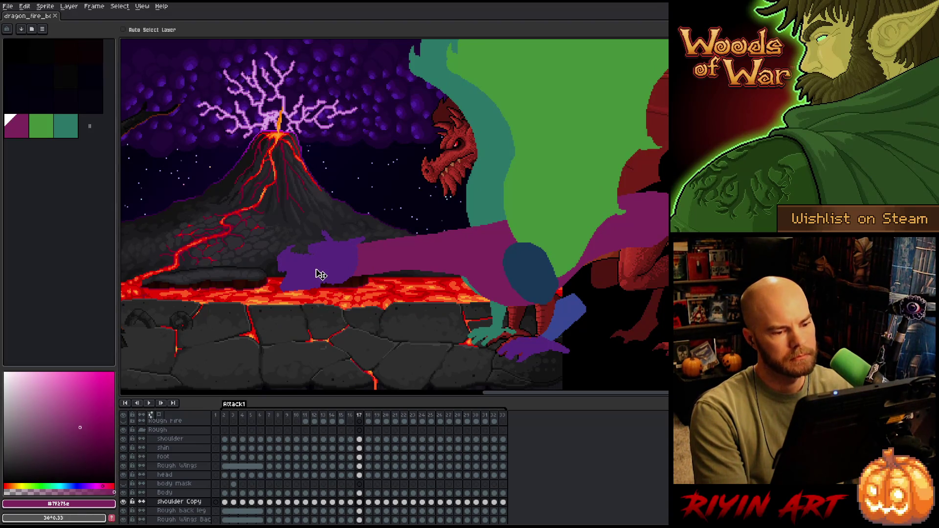
pyautogui.press('Return')
pyautogui.scroll(-2, 320, 272)
# Zoom out to show the whole volcano scene, stop playback, then replay the dragon animation
pyautogui.scroll(1, 322, 264)
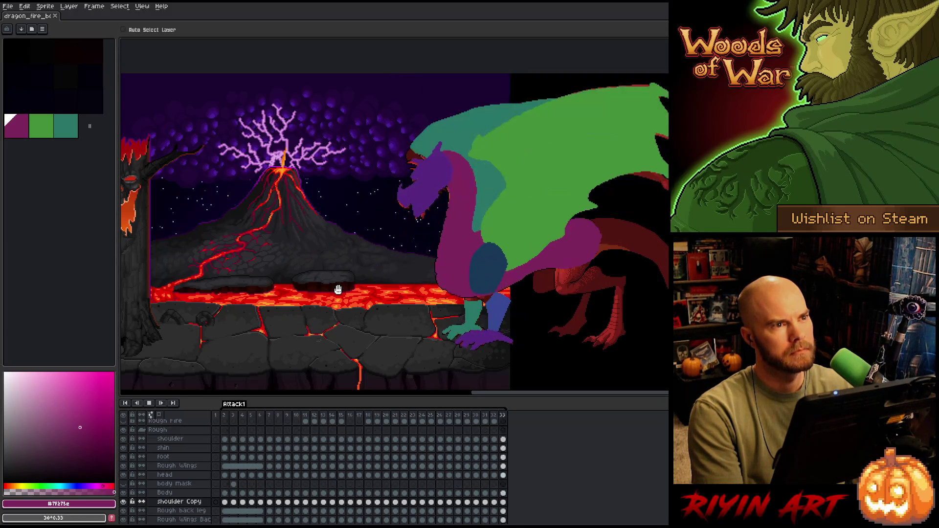
pyautogui.press('Return')
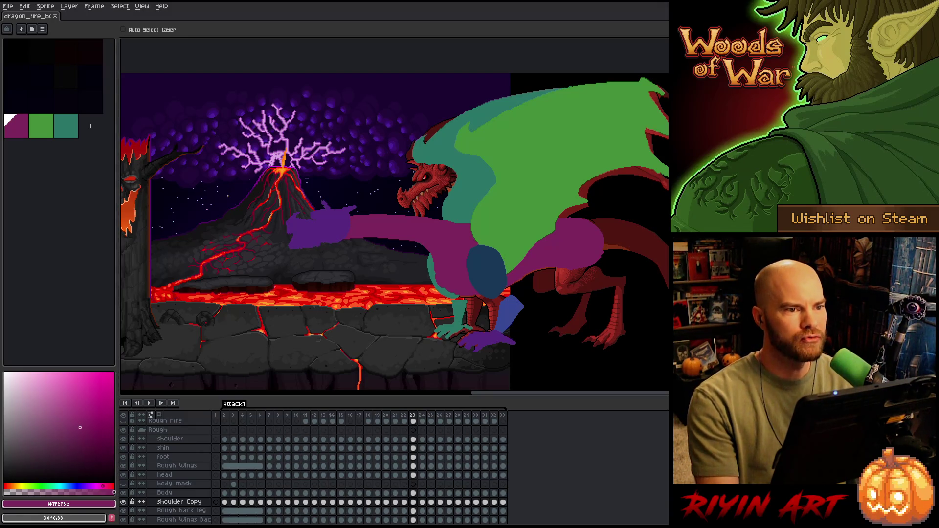
pyautogui.press('Return')
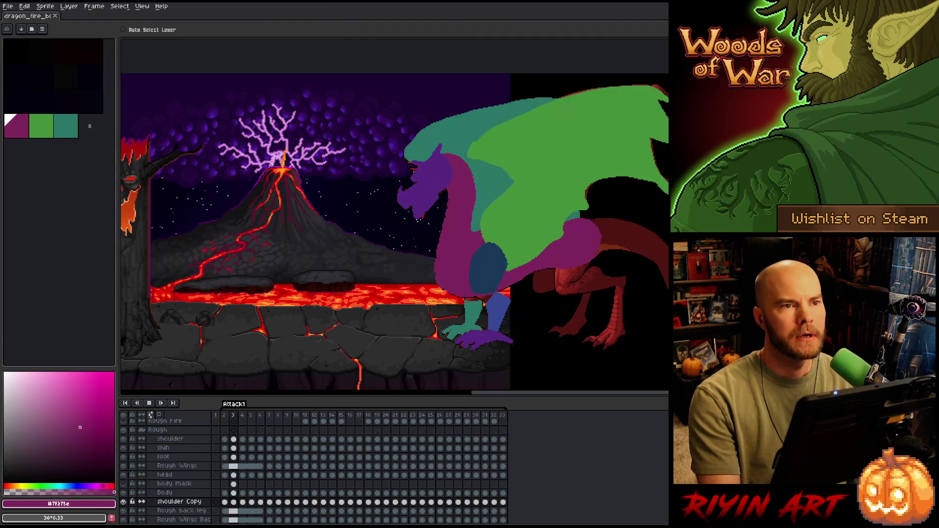